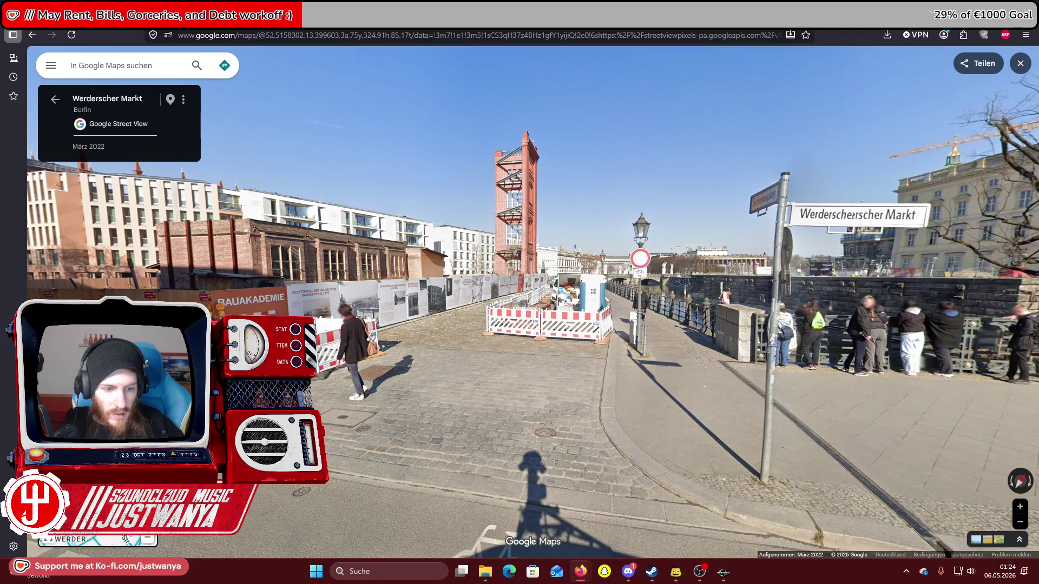
Advance in Street View from near the Dom along road B5 to the B2 panorama
left_click(551, 355)
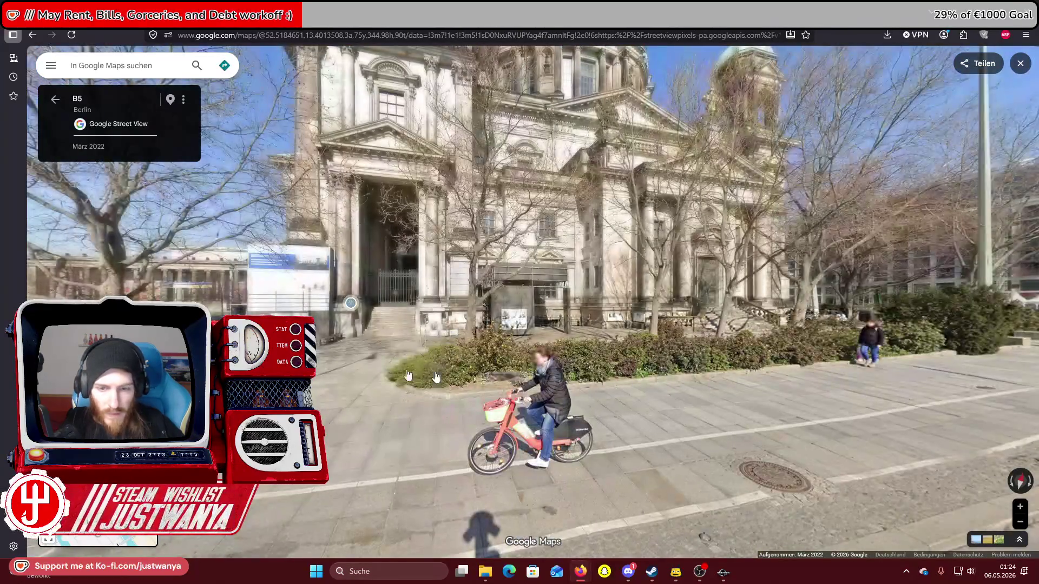
mouse_move(346, 357)
left_mouse_down()
mouse_move(714, 349)
mouse_move(483, 294)
left_mouse_up()
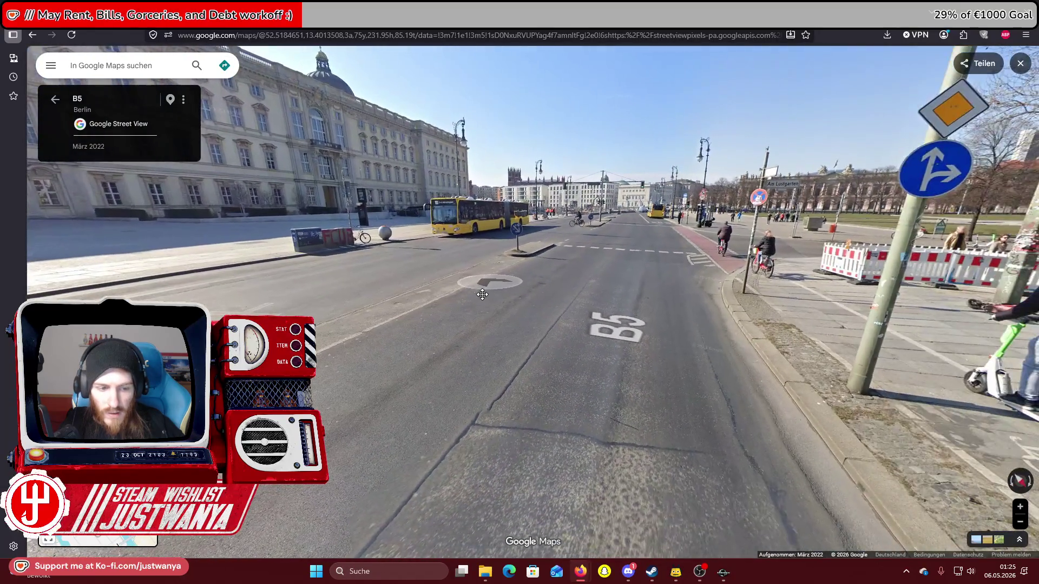
left_click(643, 256)
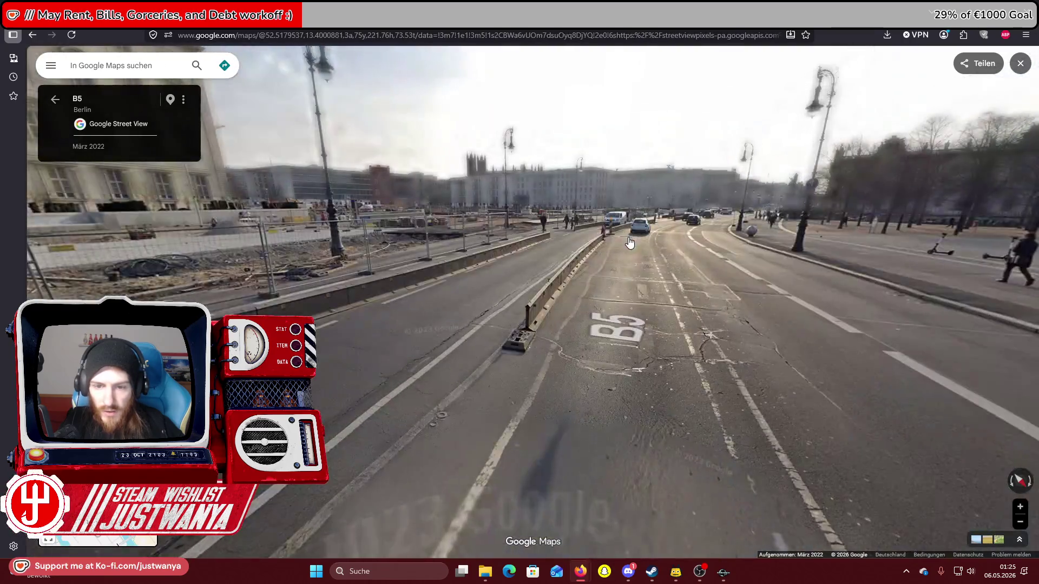
left_click(621, 262)
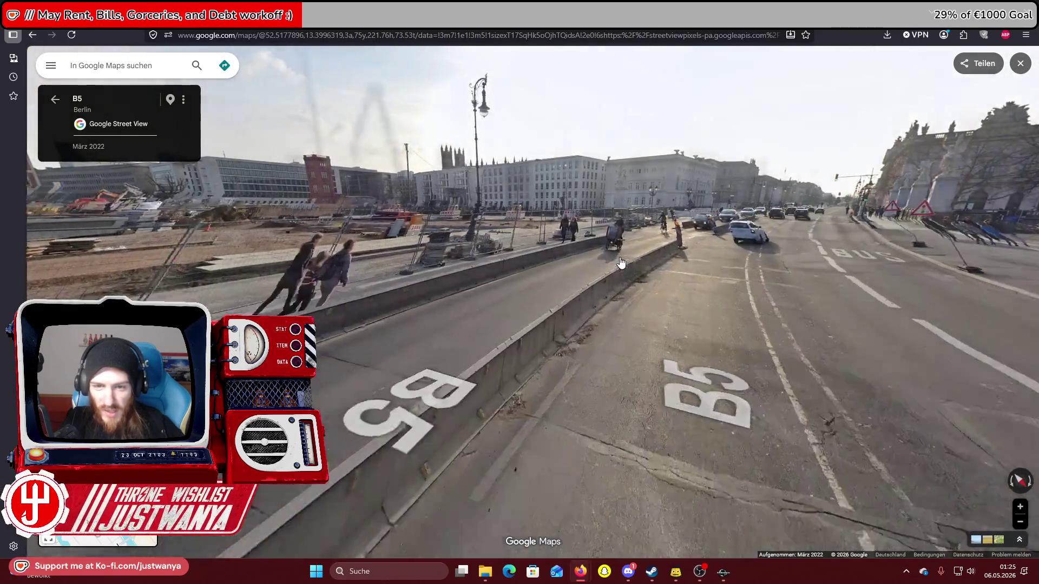
left_click(765, 263)
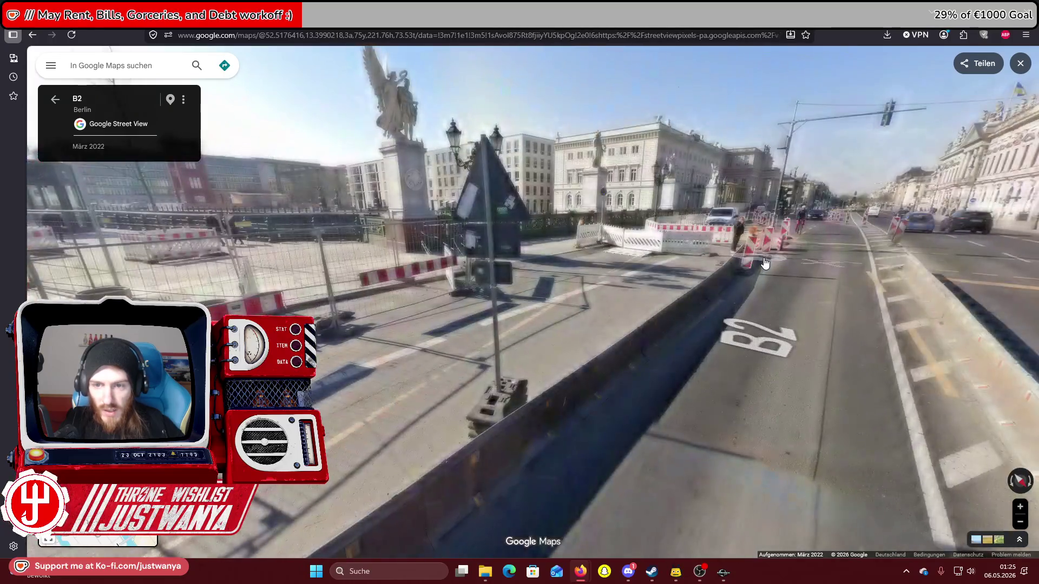
left_click(765, 263)
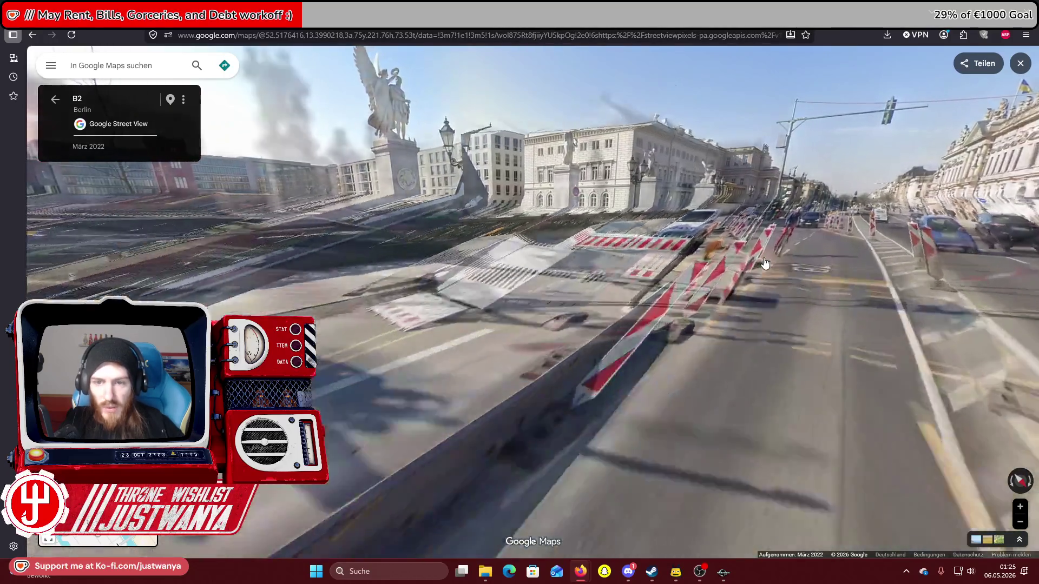
Continue past Unter den Linden to the Schinkelplatz sidewalk, facing the river, bridge and Dom
left_click_drag(270, 346, 415, 317)
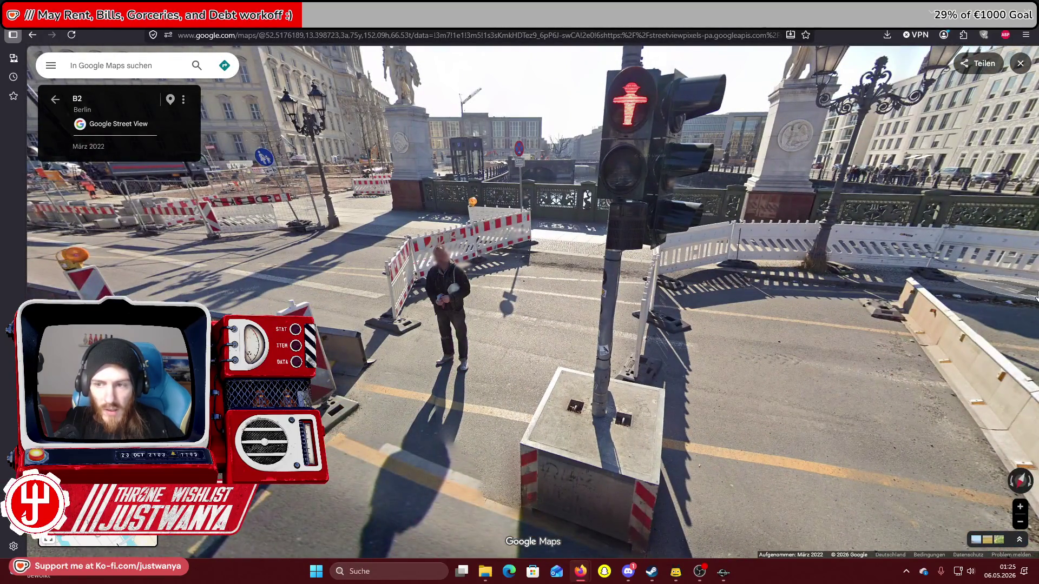
left_click_drag(1017, 293, 933, 283)
left_click(928, 295)
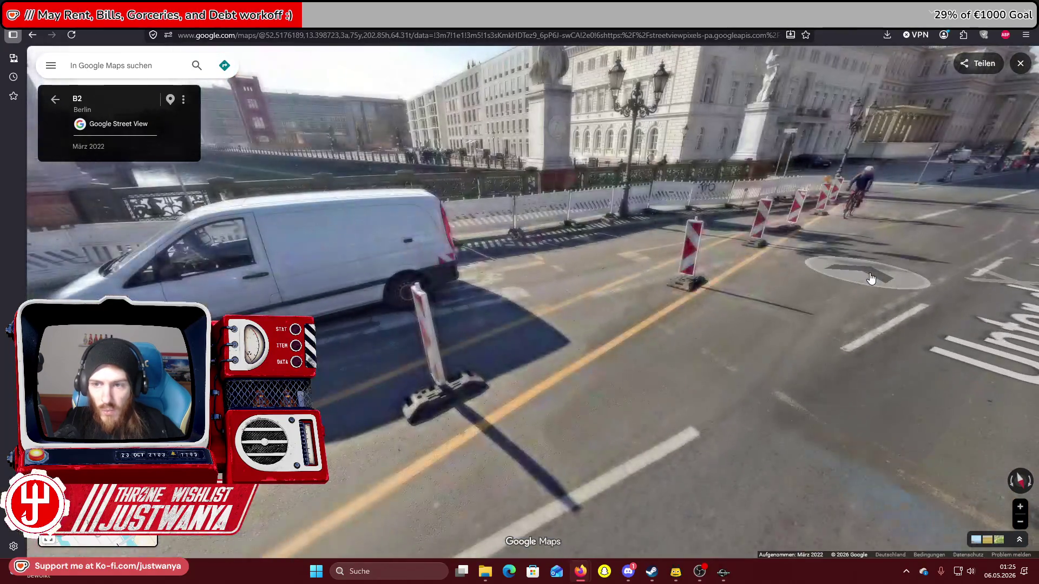
left_click(828, 267)
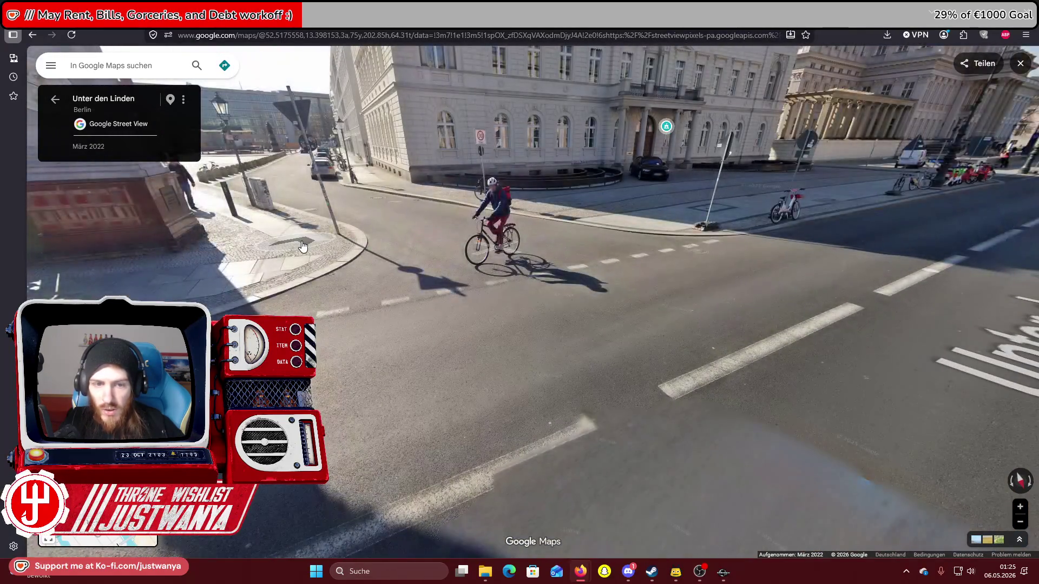
left_click(188, 269)
left_click(307, 192)
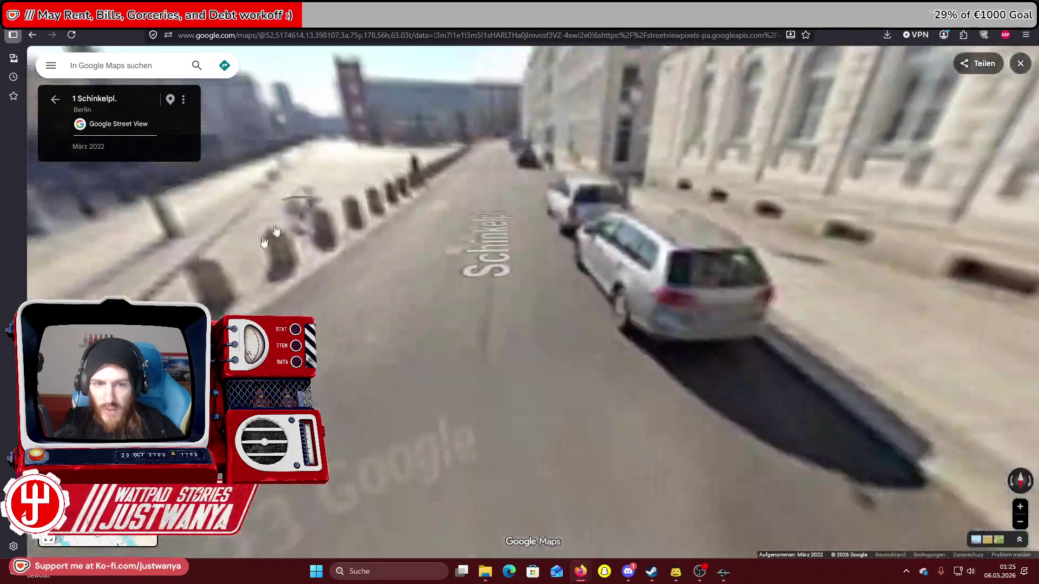
left_click(226, 237)
mouse_move(228, 239)
left_mouse_down()
mouse_move(541, 292)
mouse_move(757, 346)
mouse_move(760, 323)
left_mouse_up()
Zoom in on the Dom bridge arches and back out, then orbit the Creation Kit railing piece
scroll(760, 323, "up", 5)
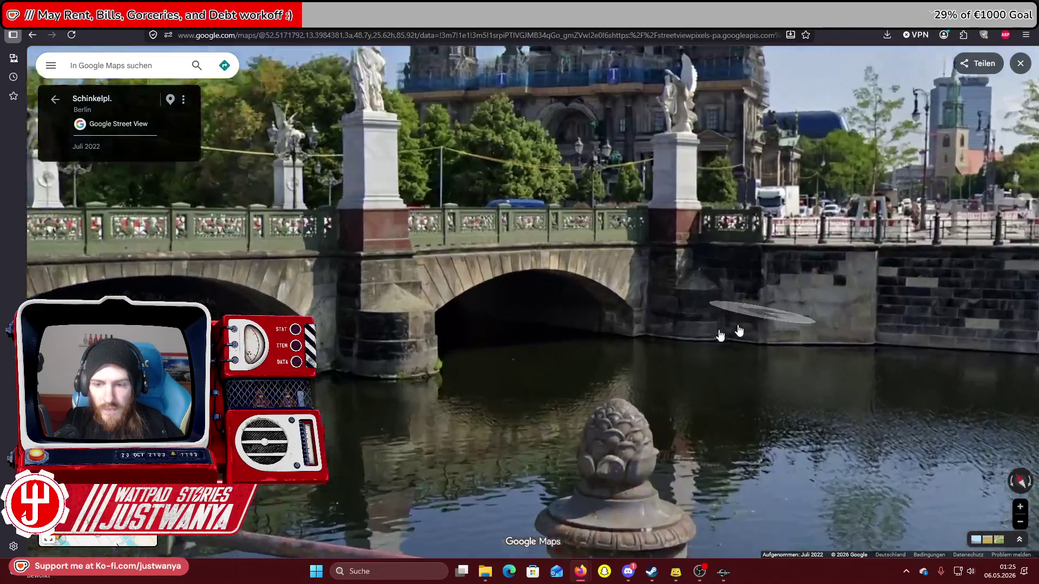
scroll(732, 372, "down", 3)
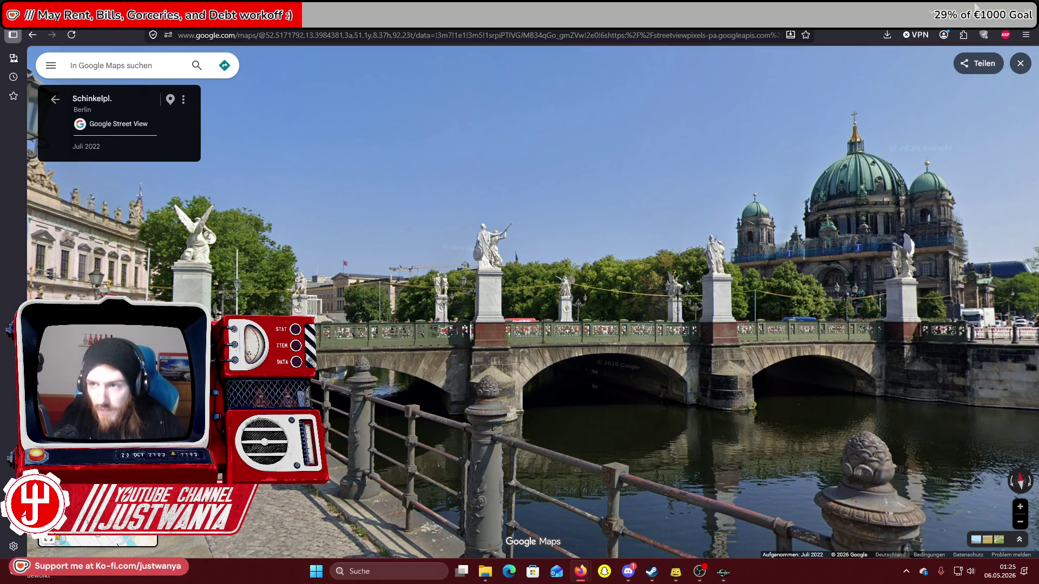
key("alt+Tab")
mouse_move(901, 212)
left_mouse_down()
mouse_move(775, 258)
mouse_move(795, 250)
mouse_move(713, 250)
mouse_move(826, 262)
mouse_move(772, 257)
mouse_move(730, 290)
mouse_move(679, 276)
mouse_move(747, 269)
mouse_move(616, 277)
left_mouse_up()
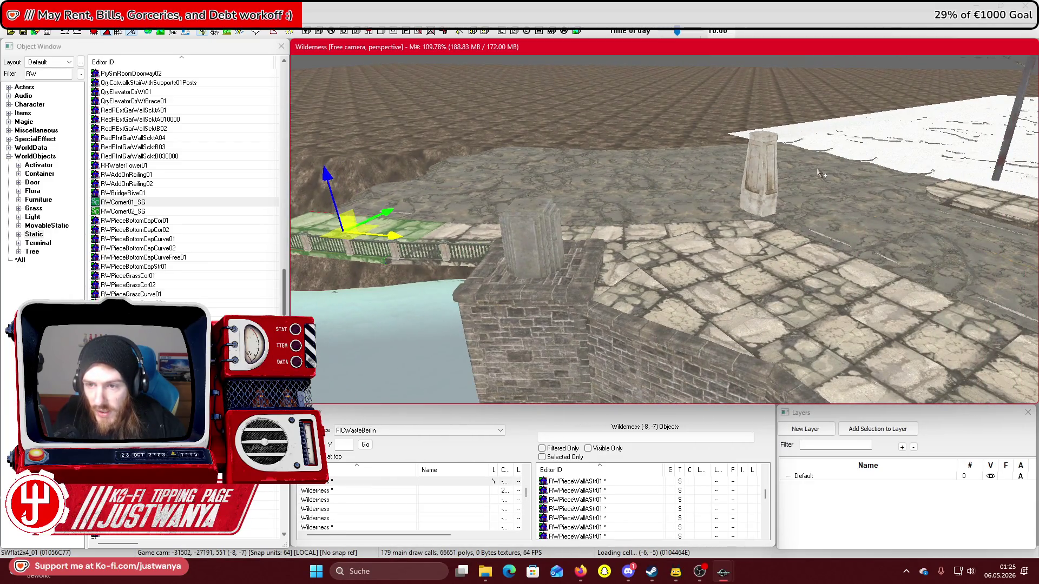
left_click(760, 195)
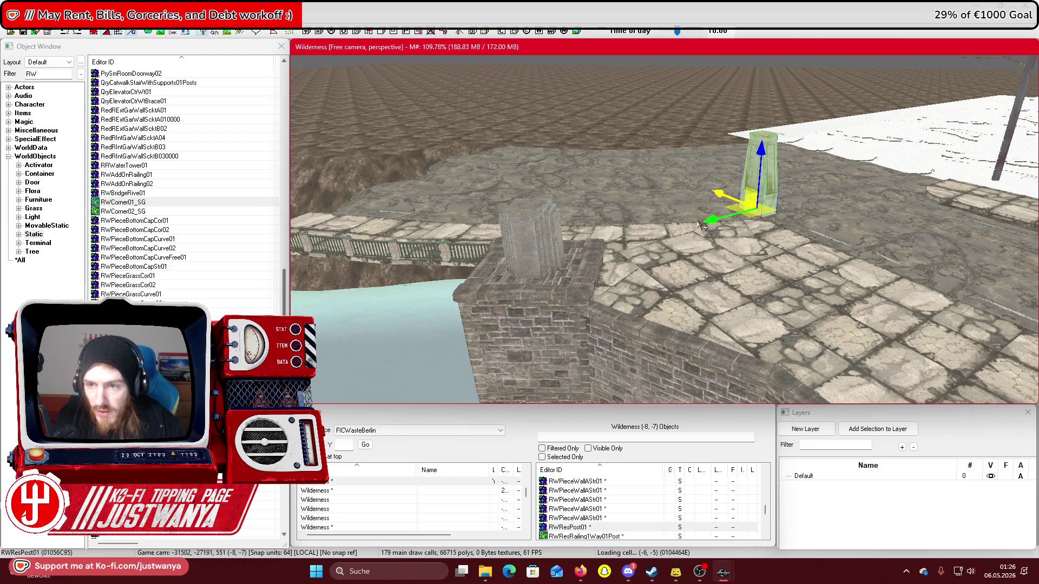
left_click_drag(649, 244, 739, 218)
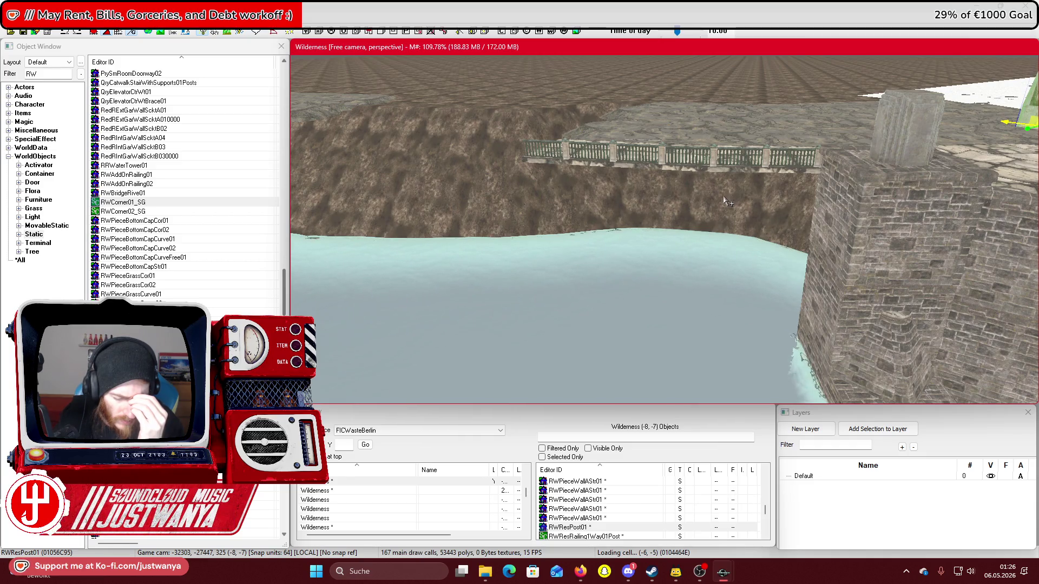
left_click(688, 166)
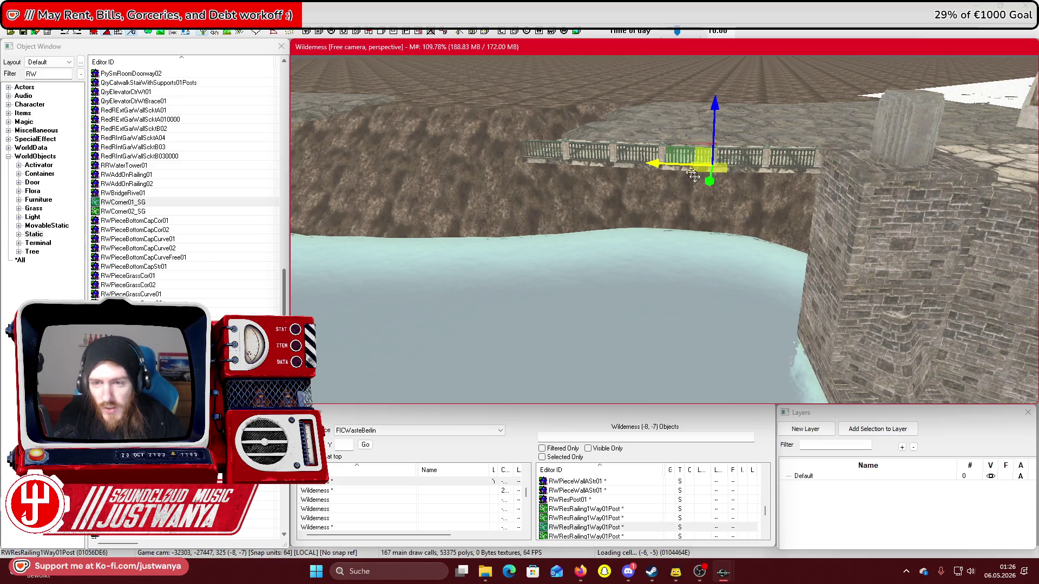
left_click(862, 228)
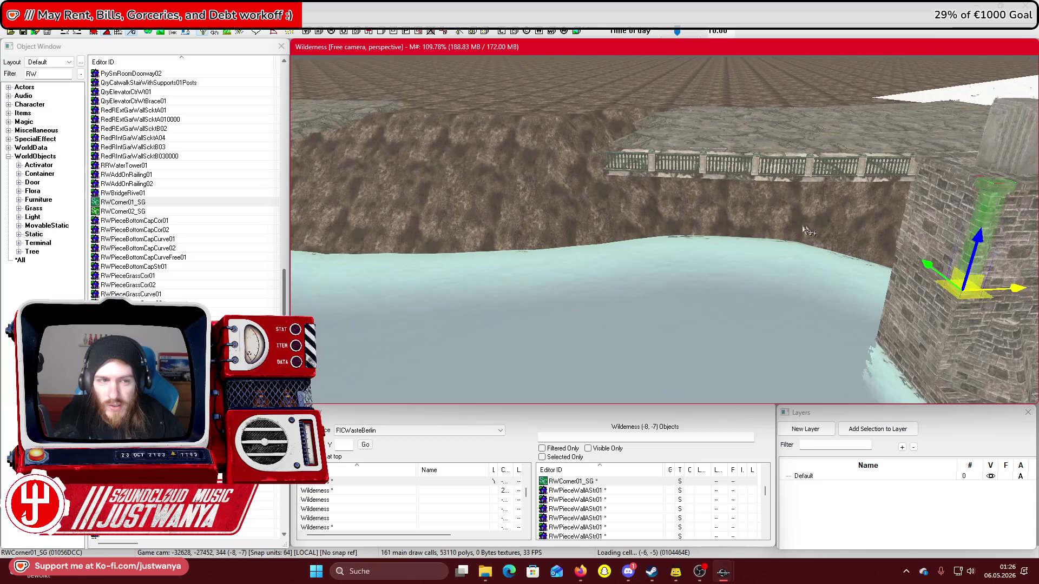
scroll(238, 247, "down", 15)
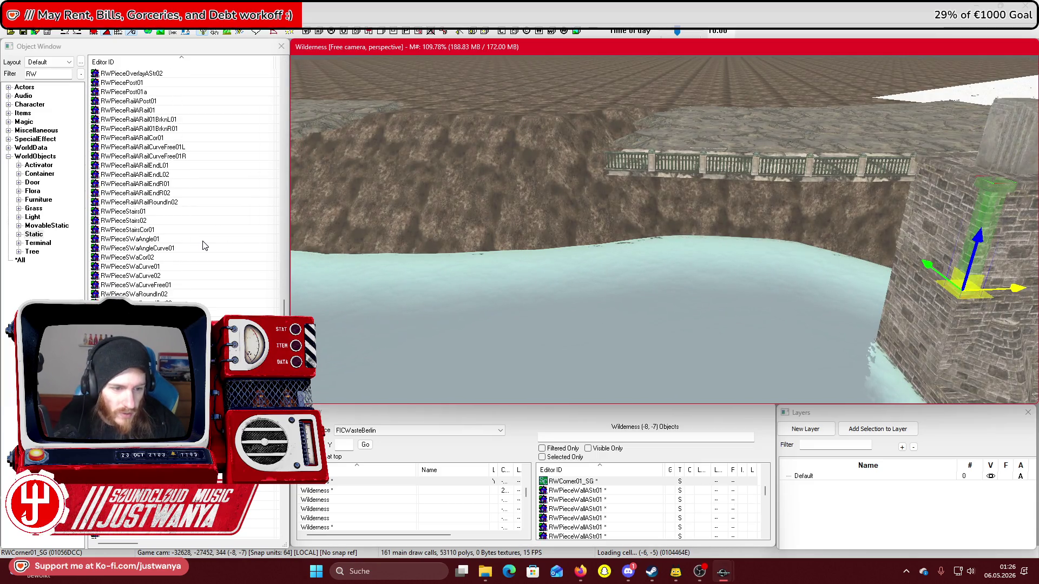
scroll(184, 184, "down", 8)
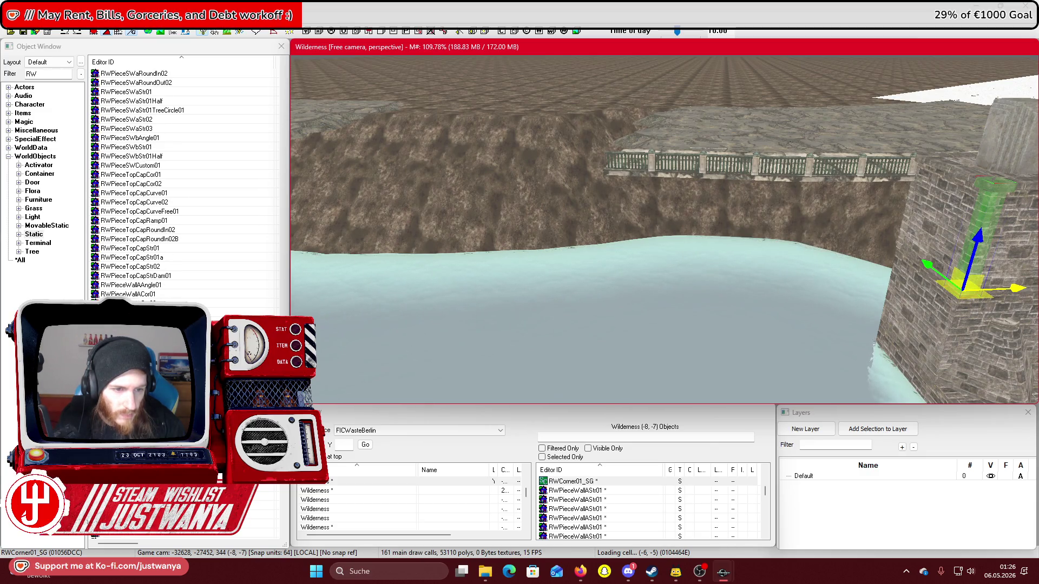
scroll(169, 289, "down", 1)
scroll(168, 289, "down", 10)
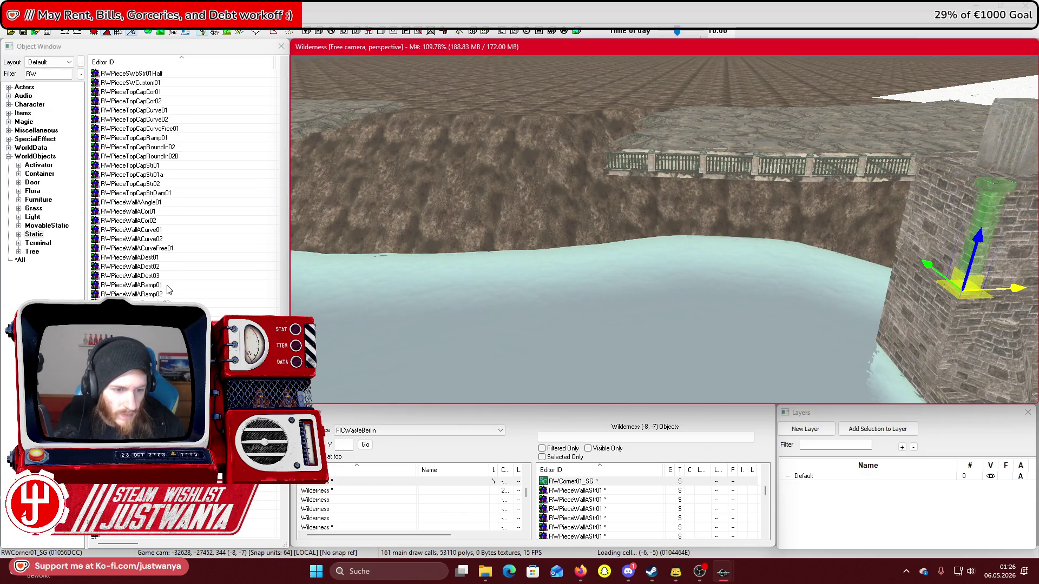
scroll(168, 289, "down", 4)
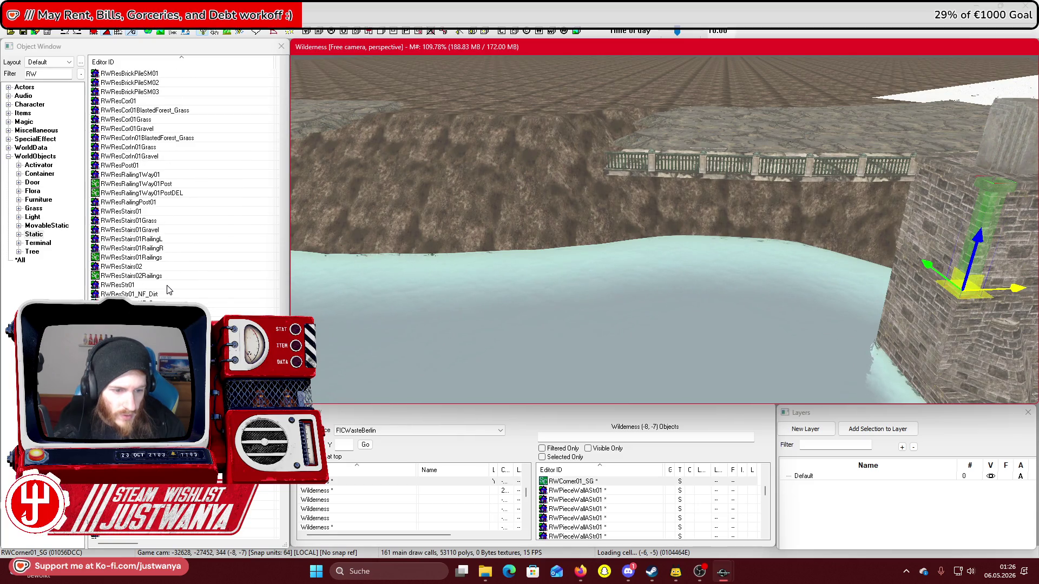
scroll(168, 290, "down", 2)
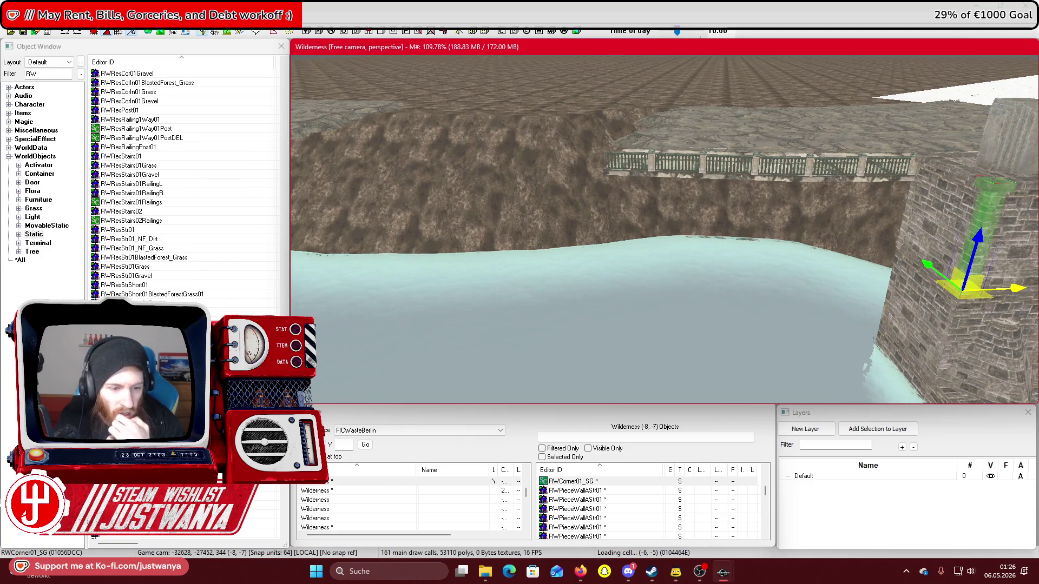
double_click(579, 309)
left_click_drag(565, 281, 597, 275)
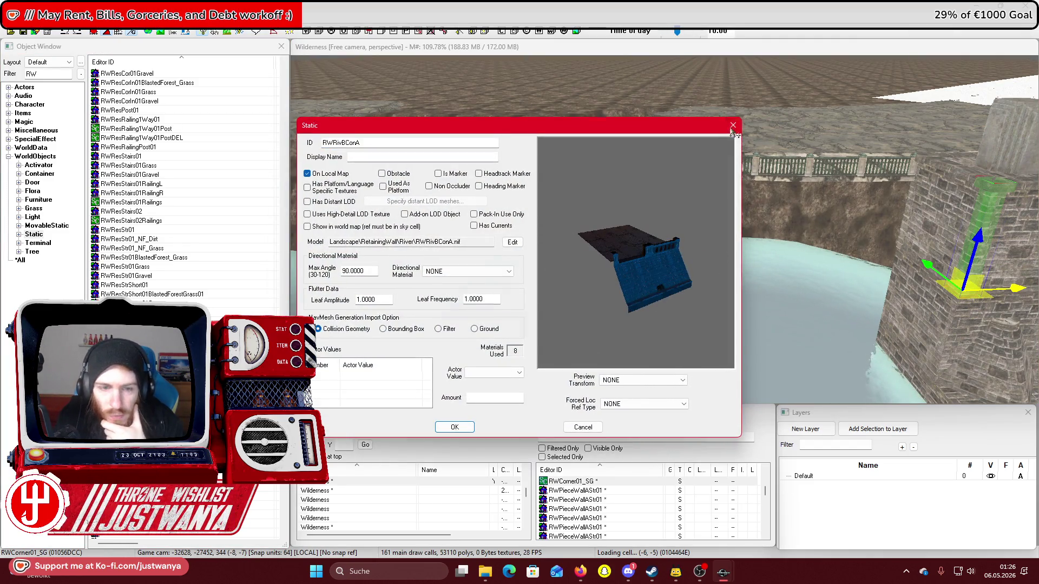
left_click(733, 126)
scroll(246, 298, "down", 2)
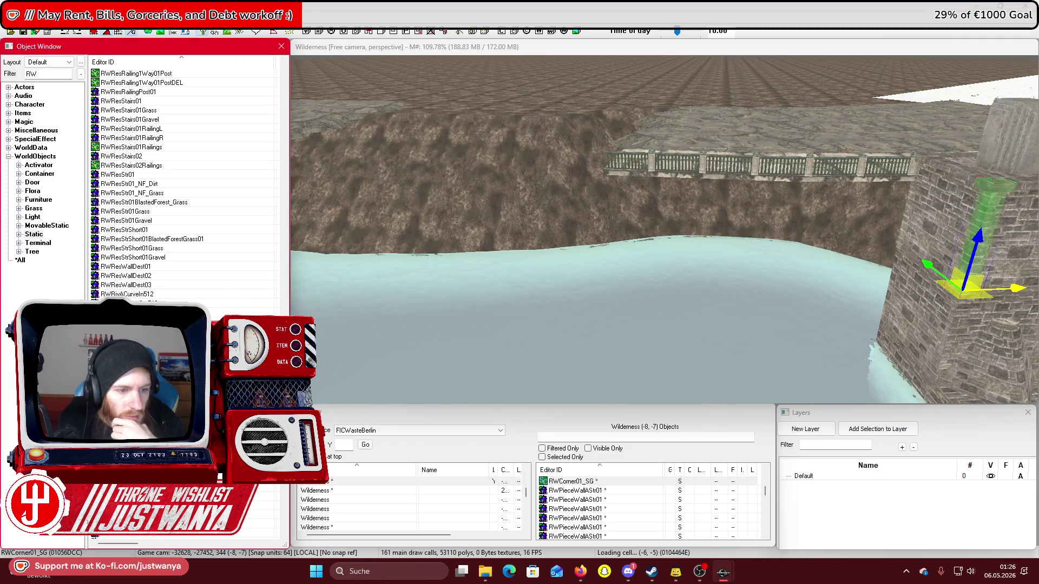
double_click(599, 287)
mouse_move(609, 279)
left_mouse_down()
mouse_move(669, 259)
mouse_move(649, 259)
mouse_move(706, 278)
left_mouse_up()
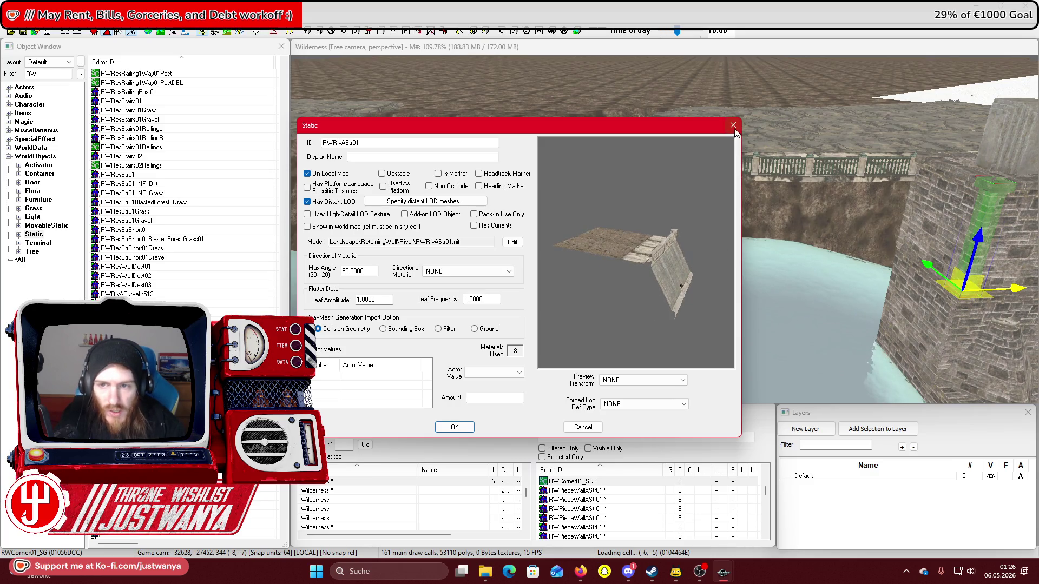
left_click(733, 126)
double_click(185, 294)
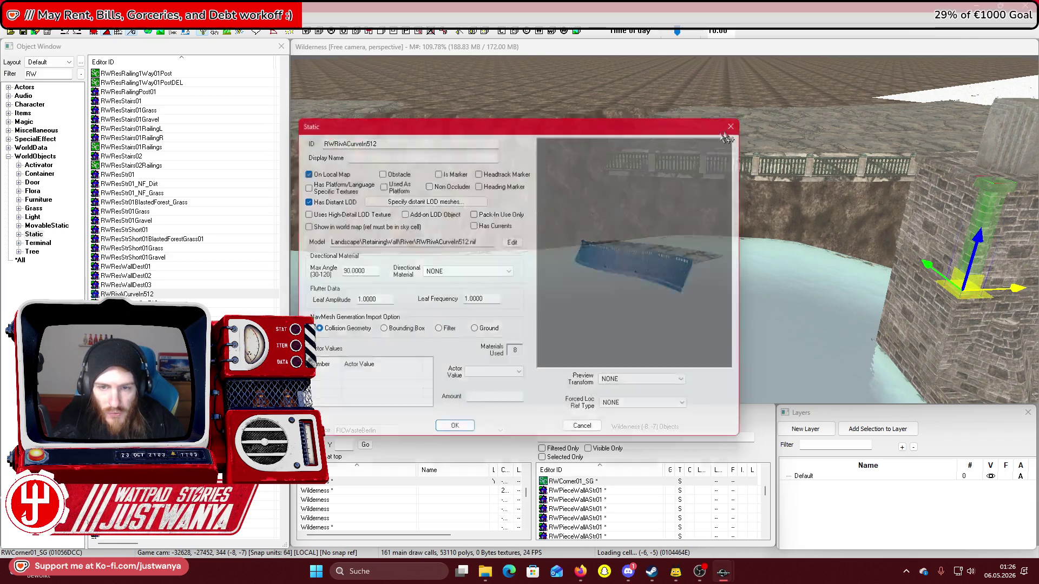
left_click(733, 126)
scroll(184, 184, "down", 6)
scroll(183, 184, "down", 6)
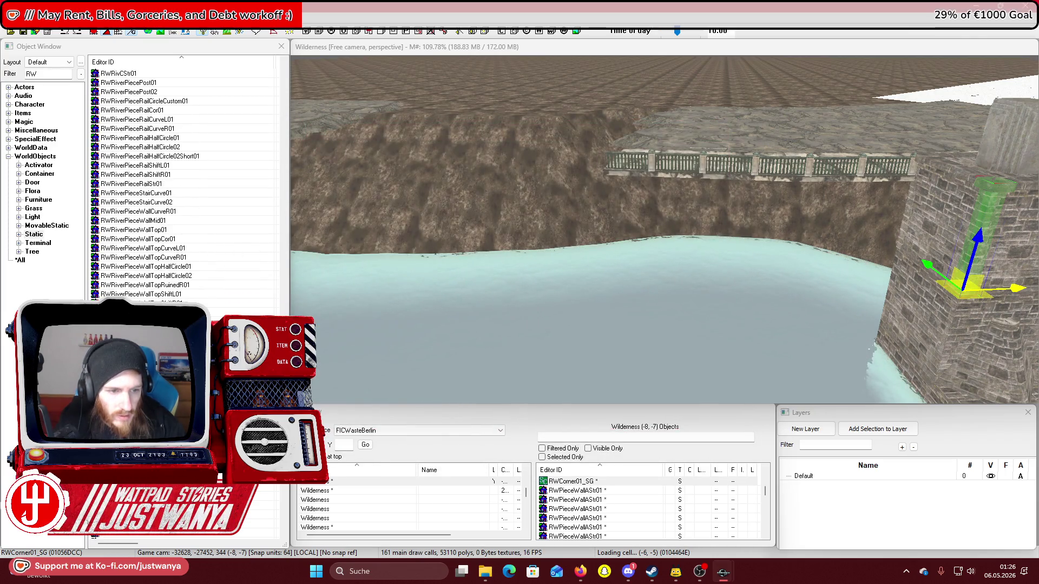
double_click(480, 325)
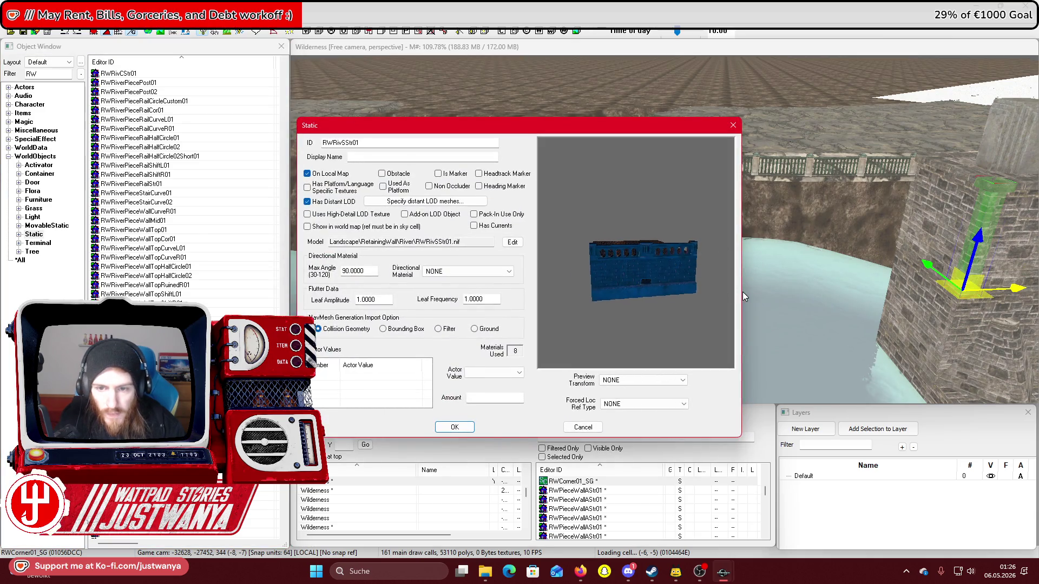
left_click_drag(669, 243, 661, 248)
left_click(733, 125)
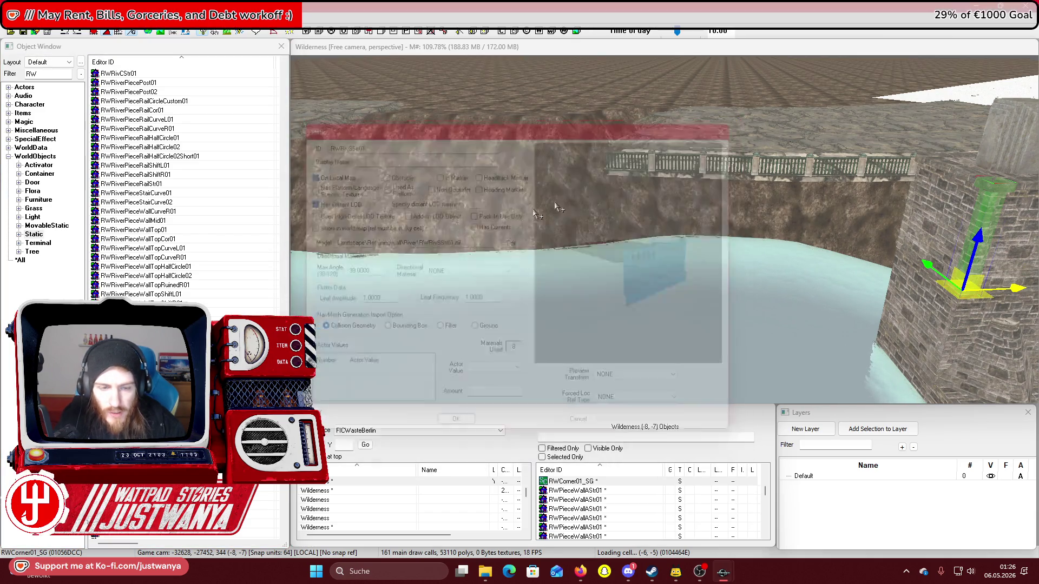
scroll(184, 184, "down", 4)
scroll(184, 184, "down", 2)
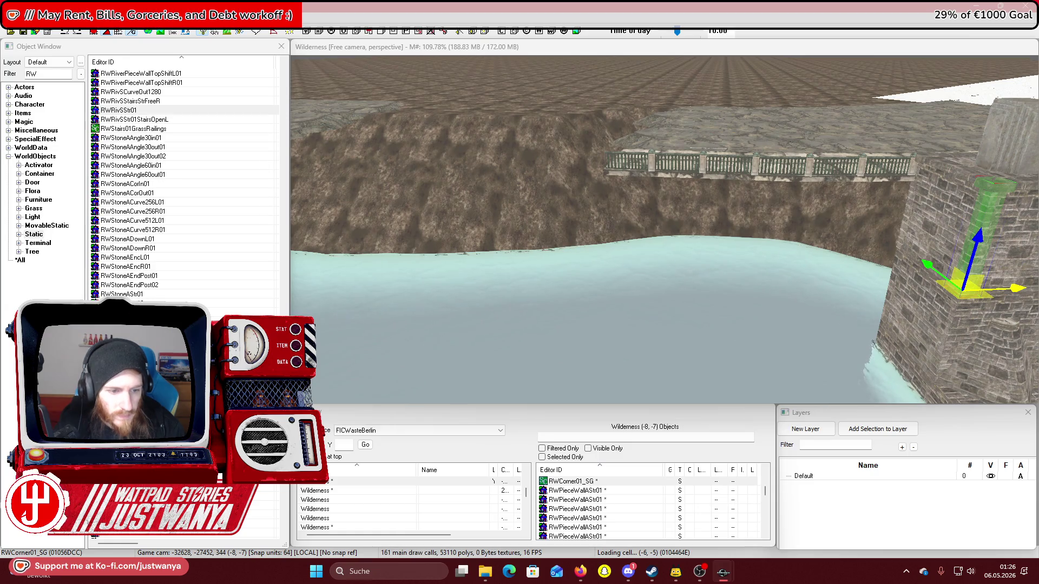
double_click(130, 379)
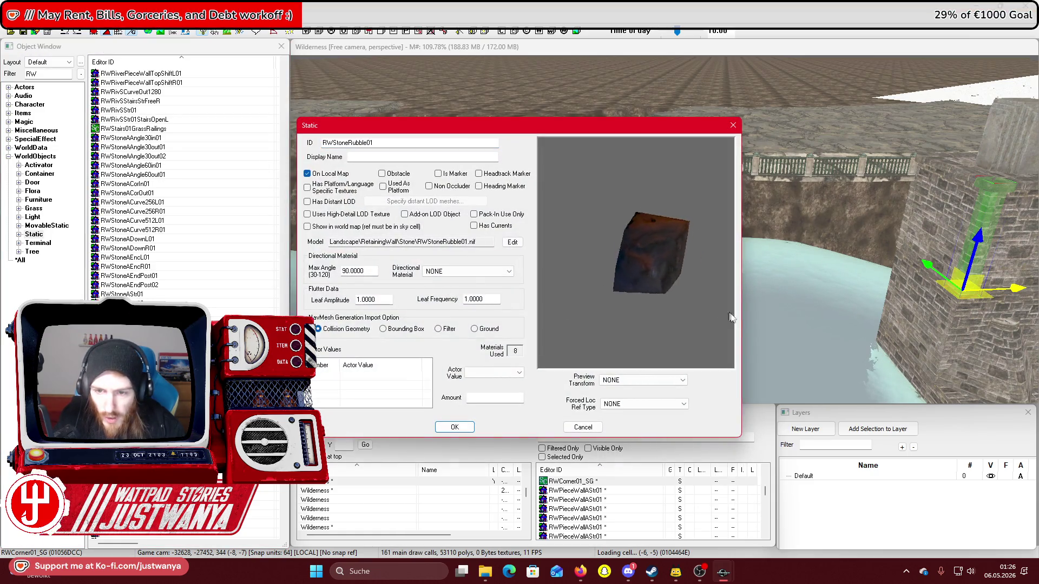
left_click(731, 128)
scroll(195, 254, "down", 2)
double_click(135, 378)
left_click_drag(671, 261, 677, 281)
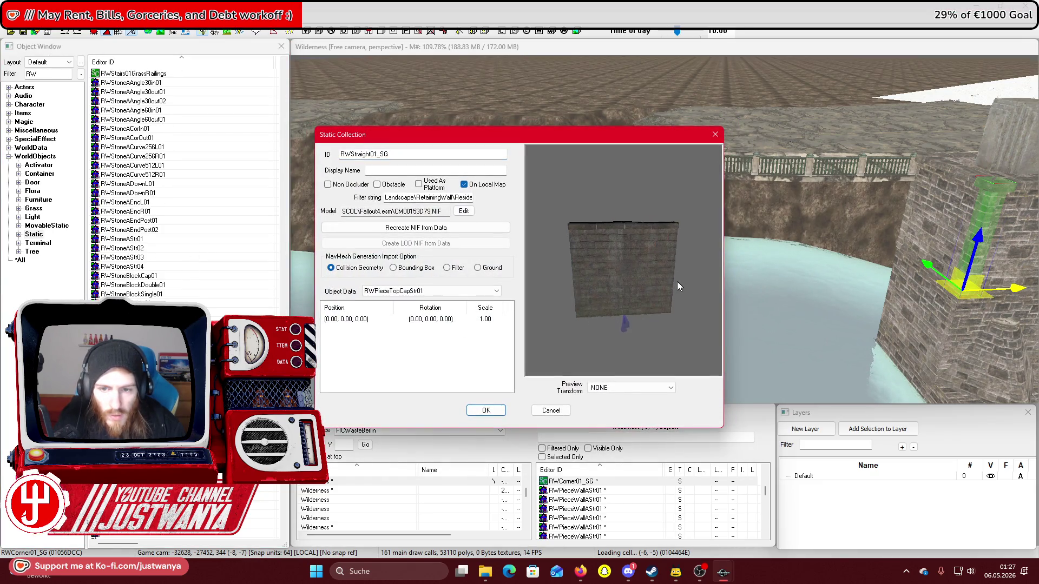
left_click(715, 135)
scroll(146, 285, "down", 2)
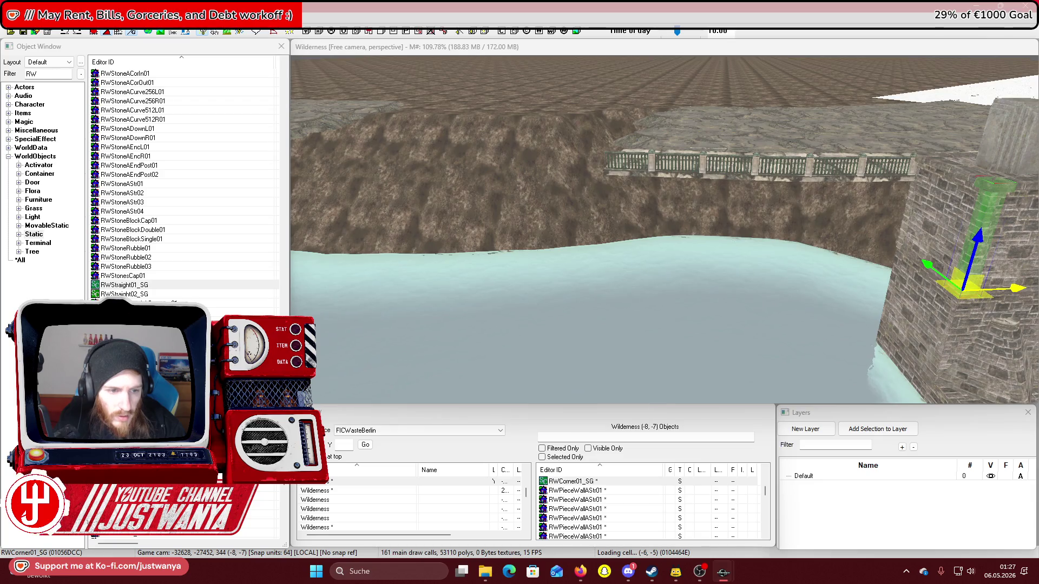
double_click(136, 285)
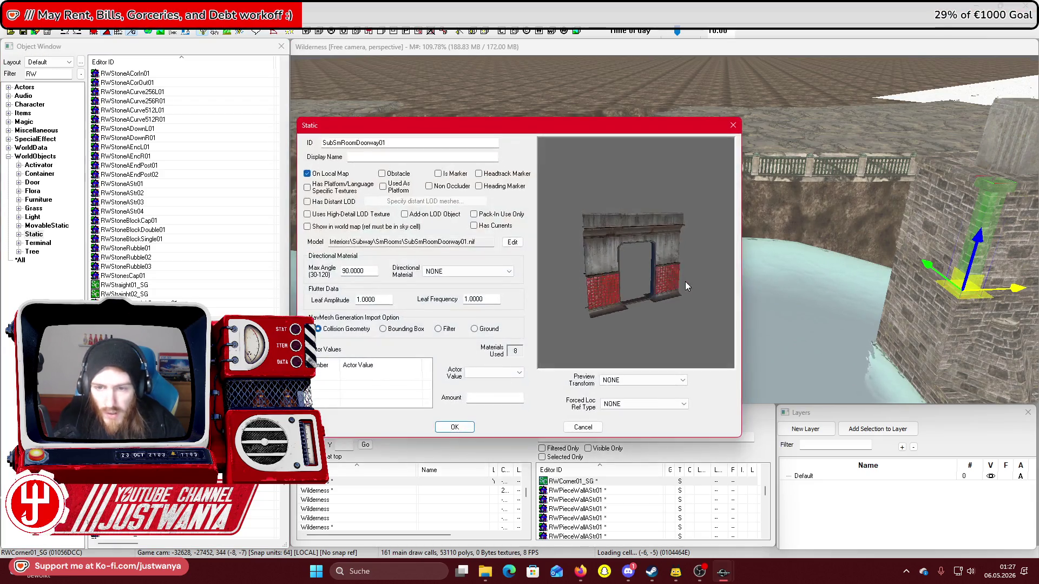
left_click(731, 126)
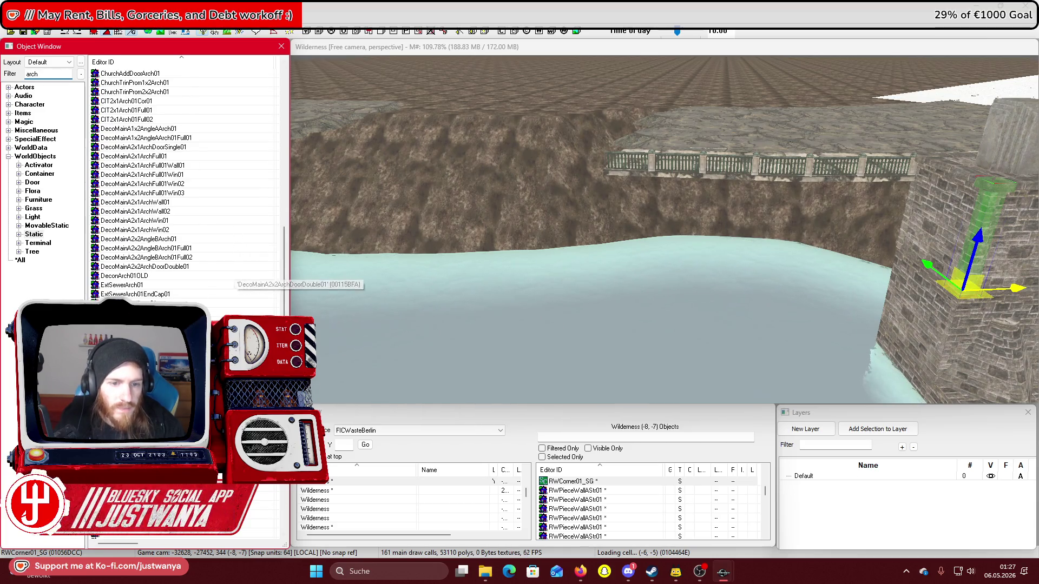
Preview and rotate the BldBrickSmCeilOnlyArch01 and BldBrickSmWallArch01 models
scroll(273, 238, "up", 7)
double_click(169, 75)
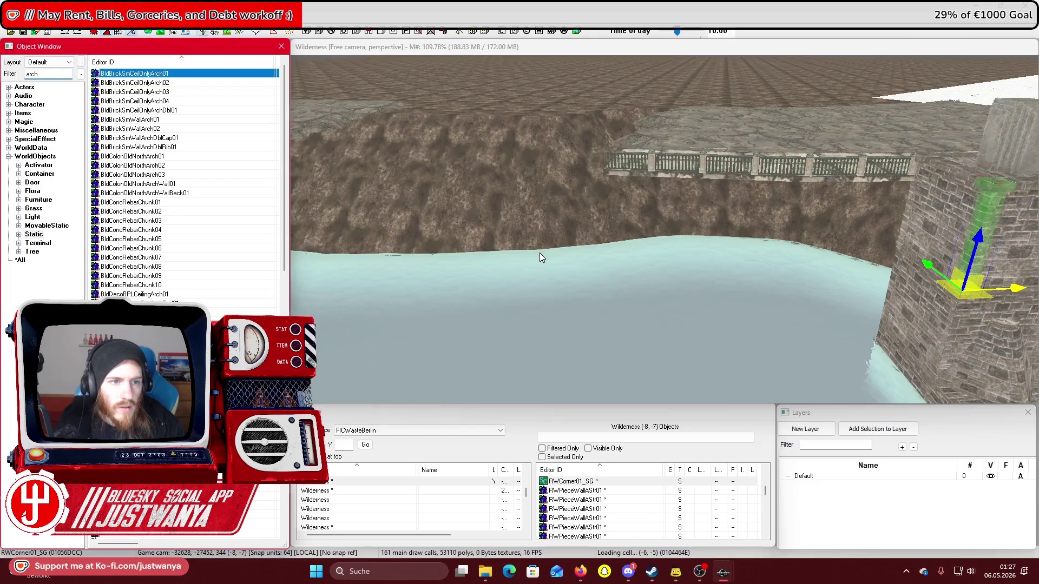
mouse_move(649, 226)
left_mouse_down()
mouse_move(659, 179)
mouse_move(683, 178)
mouse_move(714, 151)
left_mouse_up()
left_click(733, 126)
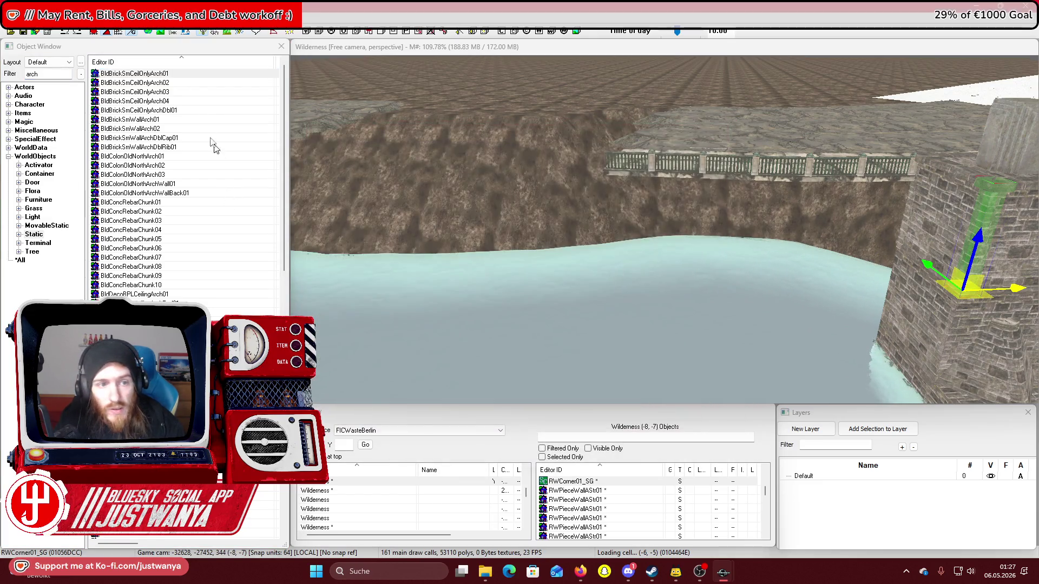
double_click(192, 120)
mouse_move(673, 276)
left_mouse_down()
mouse_move(719, 236)
mouse_move(677, 292)
left_mouse_up()
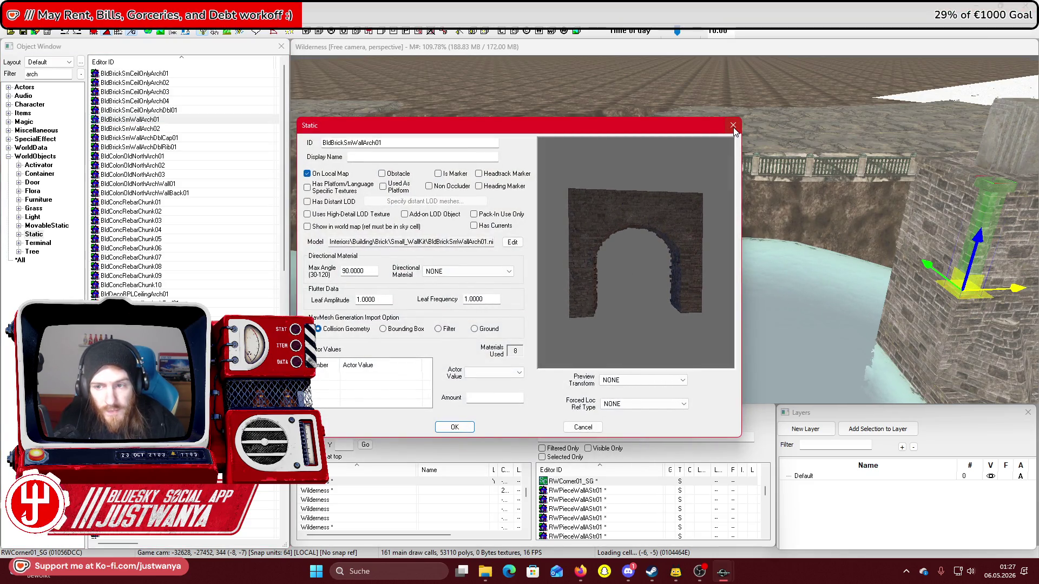
left_click(733, 126)
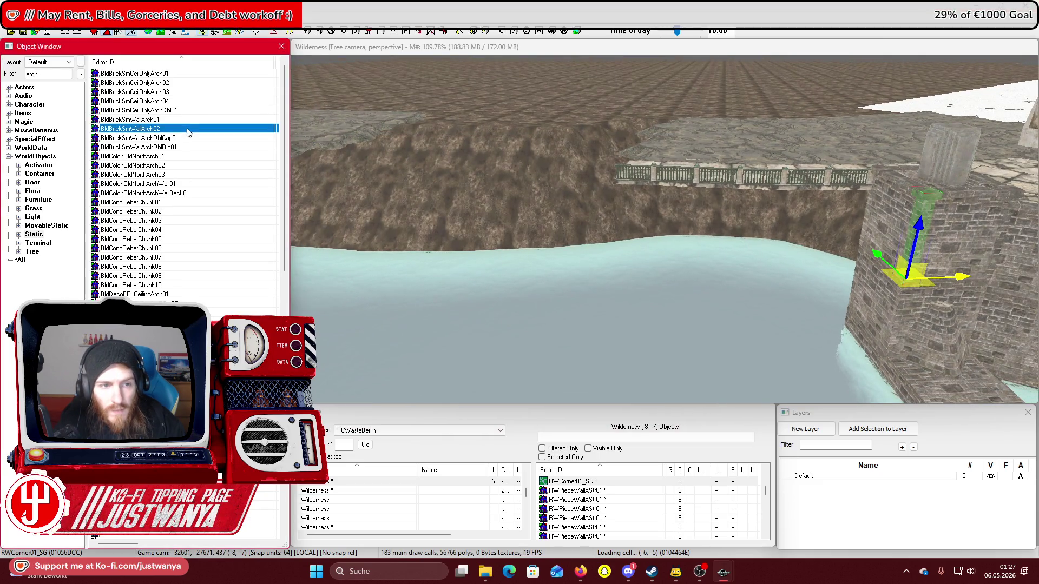
Preview and rotate the BldBrickSmWallArch02 and BldBrickSmWallArchDblCap01 models
double_click(187, 129)
mouse_move(603, 262)
left_mouse_down()
mouse_move(665, 262)
mouse_move(611, 262)
left_mouse_up()
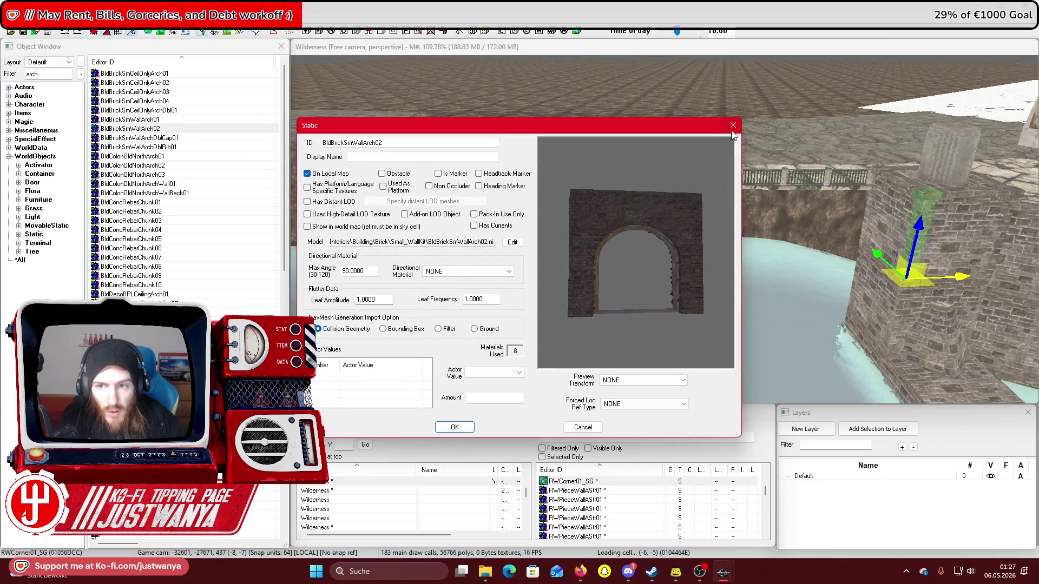
key("Escape")
key("Down")
key("Return")
left_click_drag(672, 281, 703, 274)
left_click(733, 127)
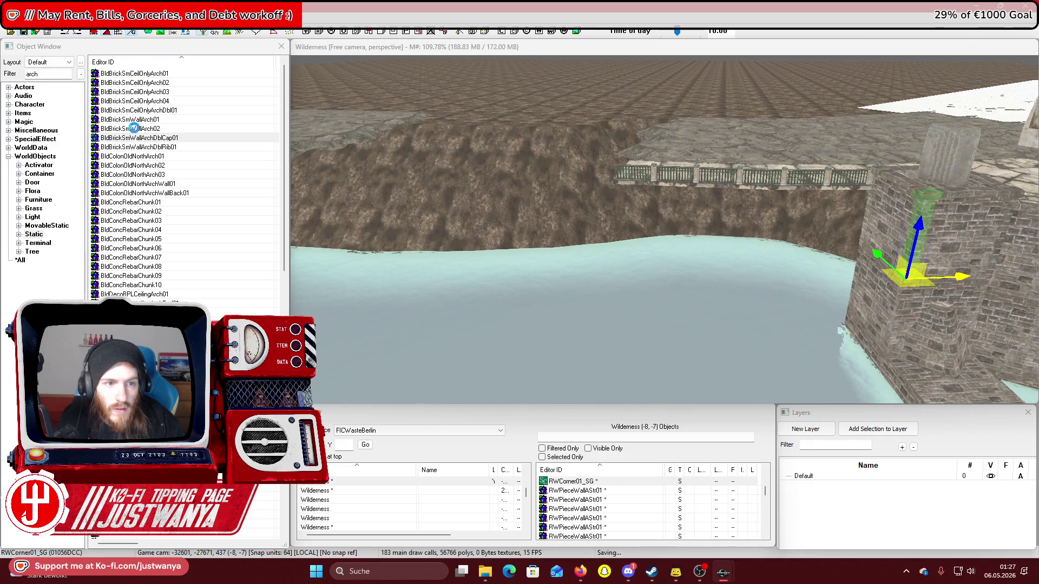
Place BldBrickSmWallArchDblCap01 in the river below the bridge, then bring in the wider double-ribbed arch
mouse_move(156, 143)
left_mouse_down()
mouse_move(620, 358)
mouse_move(732, 340)
left_mouse_up()
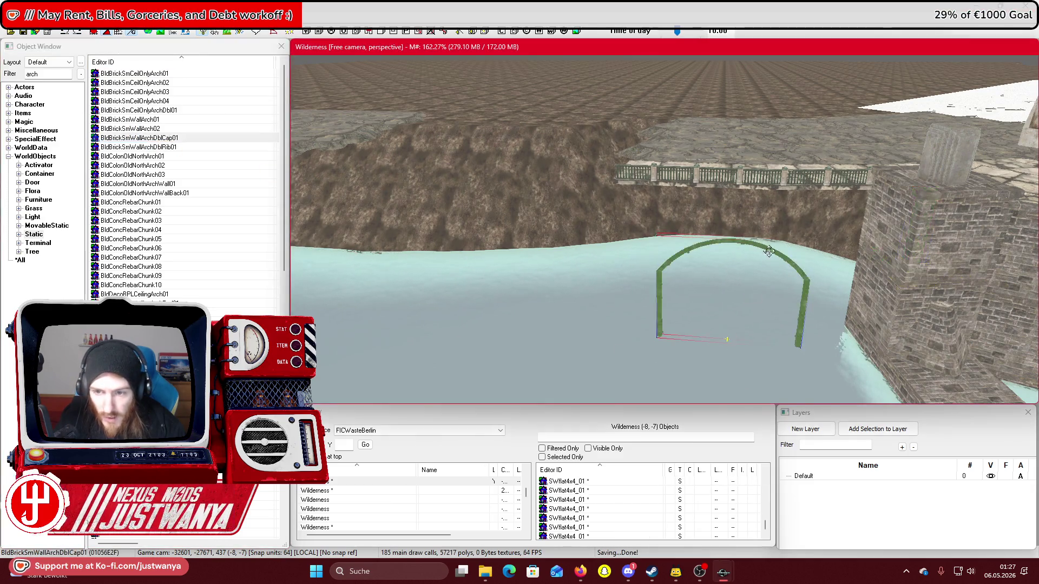
scroll(772, 250, "down", 3)
scroll(772, 249, "up", 3)
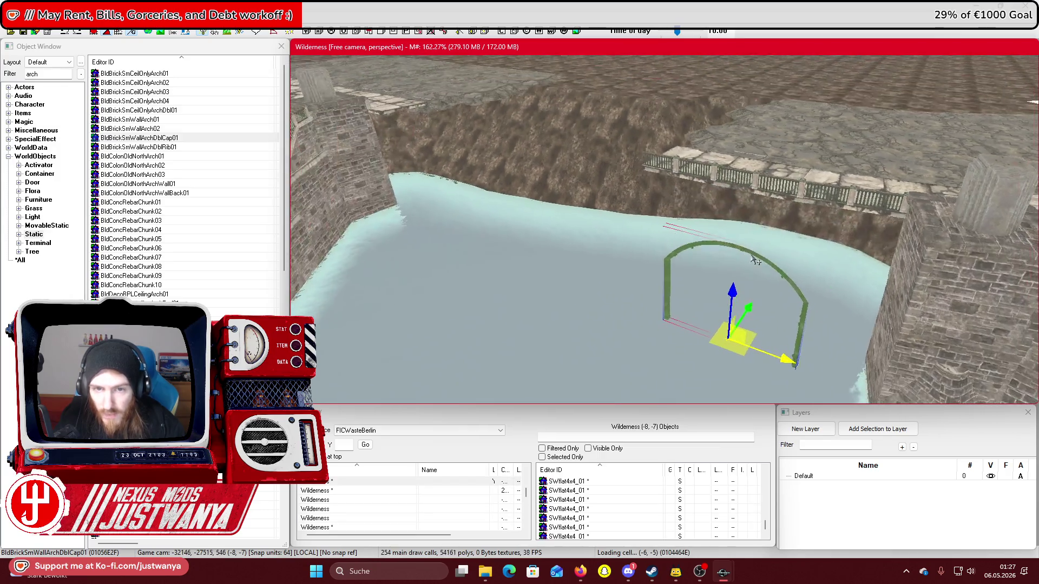
scroll(772, 256, "up", 5)
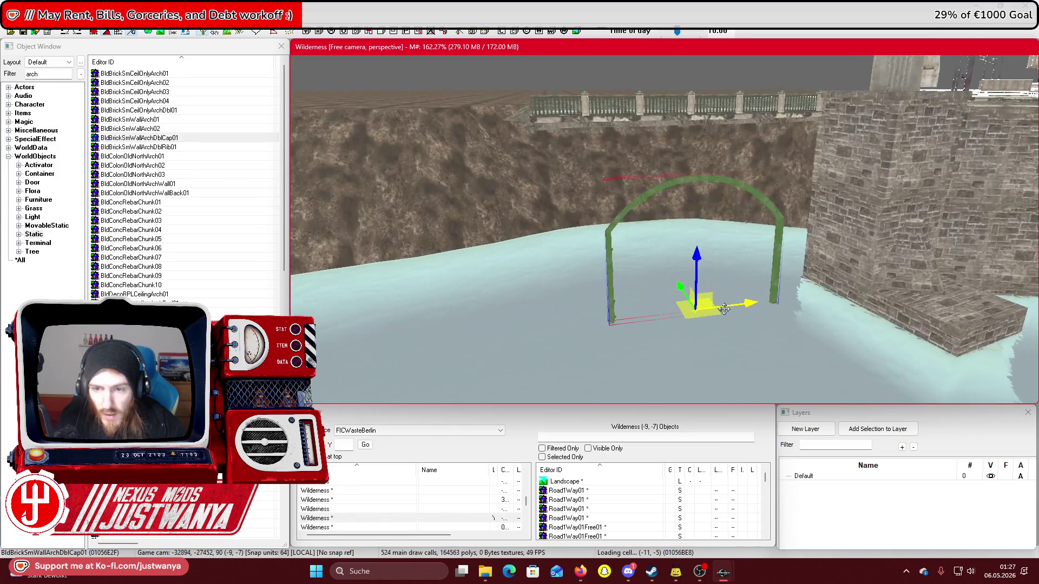
mouse_move(737, 316)
left_mouse_down()
mouse_move(665, 299)
mouse_move(679, 285)
mouse_move(711, 307)
left_mouse_up()
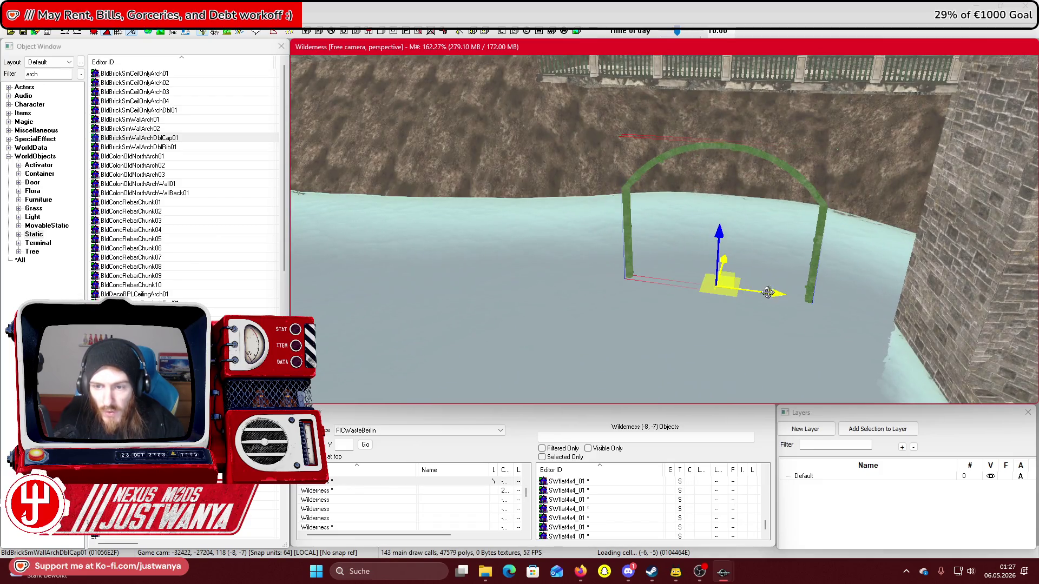
key("ctrl+z")
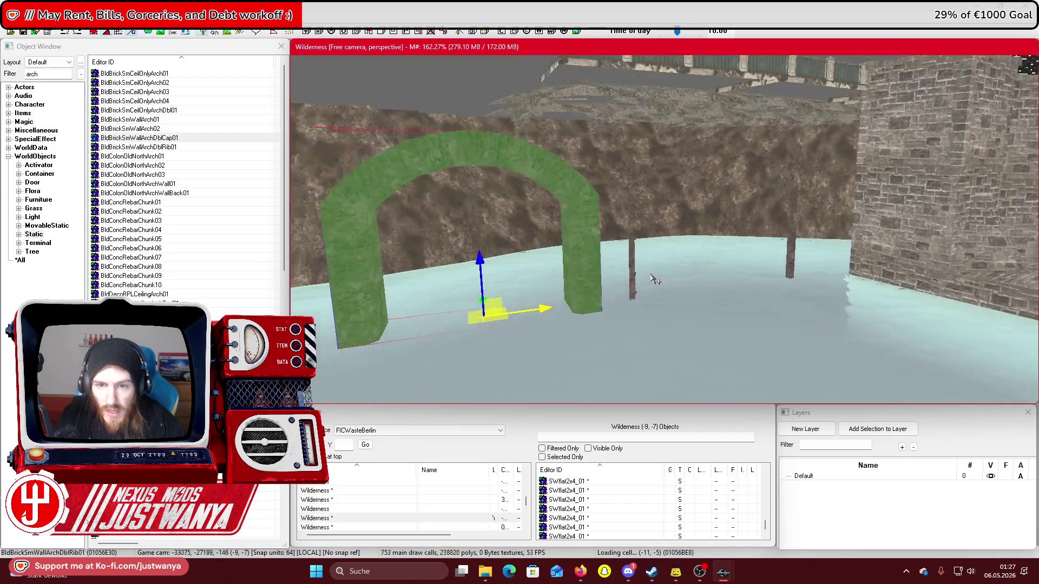
Delete the thin arch and give the wide arch the BldBrickToTheCastleBlocks material swap
left_click(627, 207)
key("Delete")
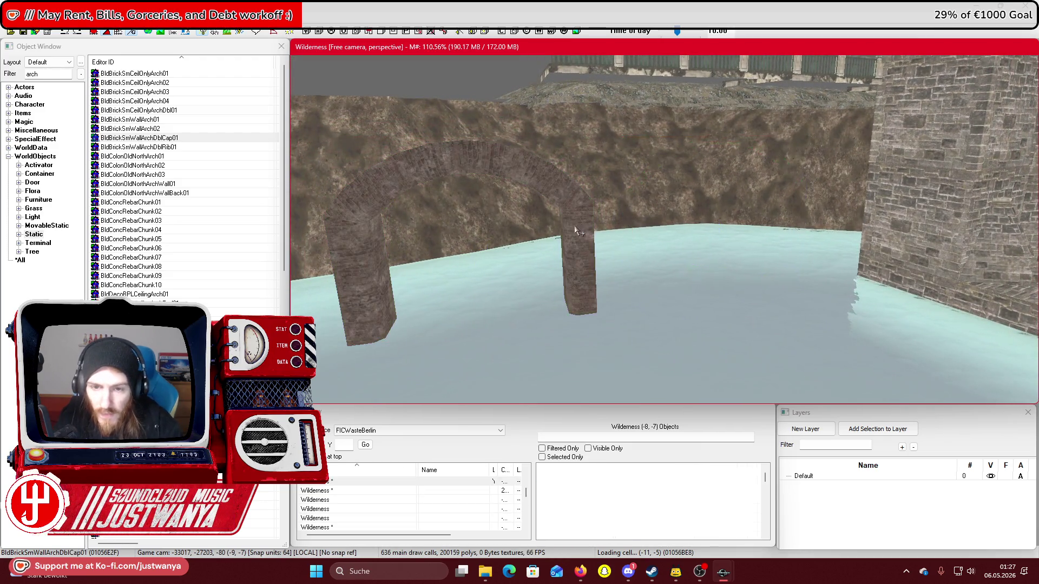
double_click(574, 226)
left_click(454, 222)
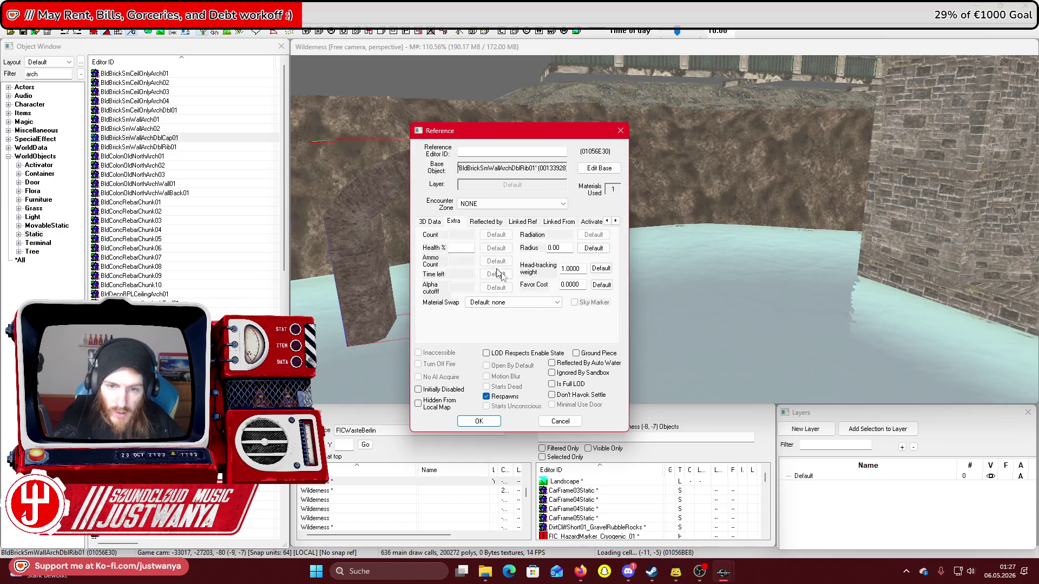
left_click(556, 302)
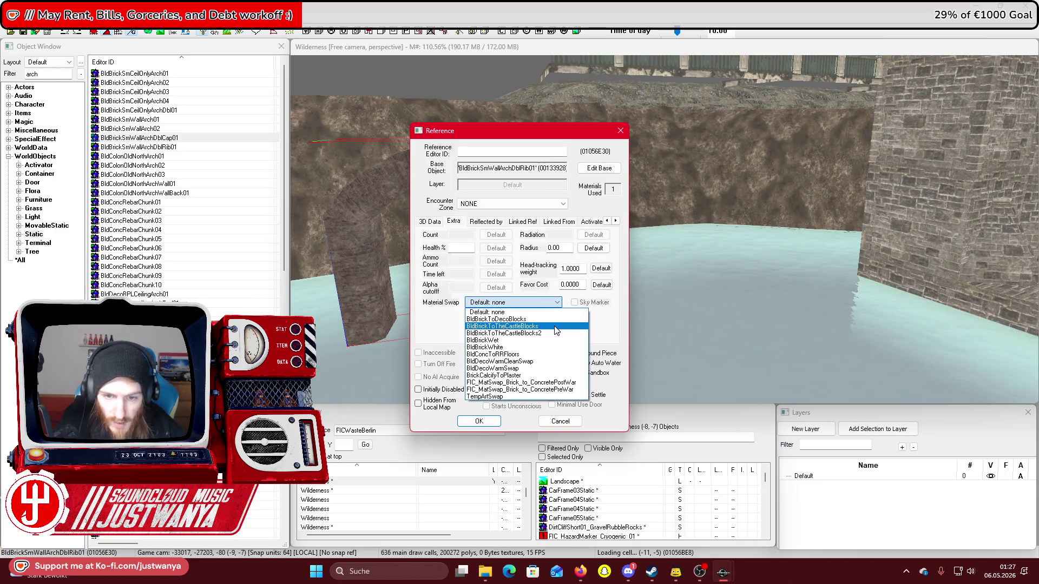
left_click(557, 326)
left_click(479, 420)
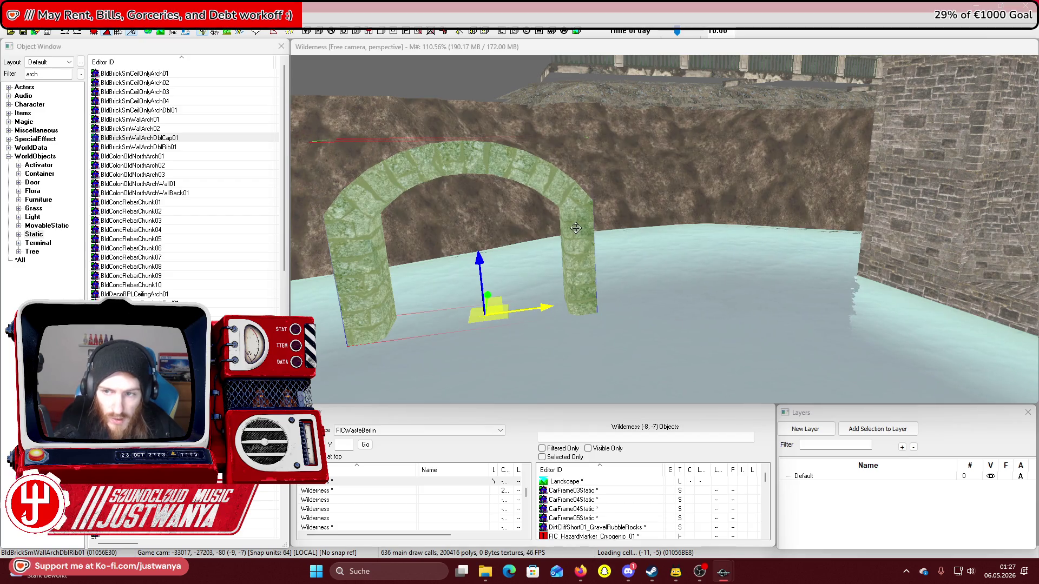
Try the BldBrickToDecoBlocks and BldBrickToTheCastleBlocks2 material swaps on the arch
left_click(864, 219)
double_click(592, 223)
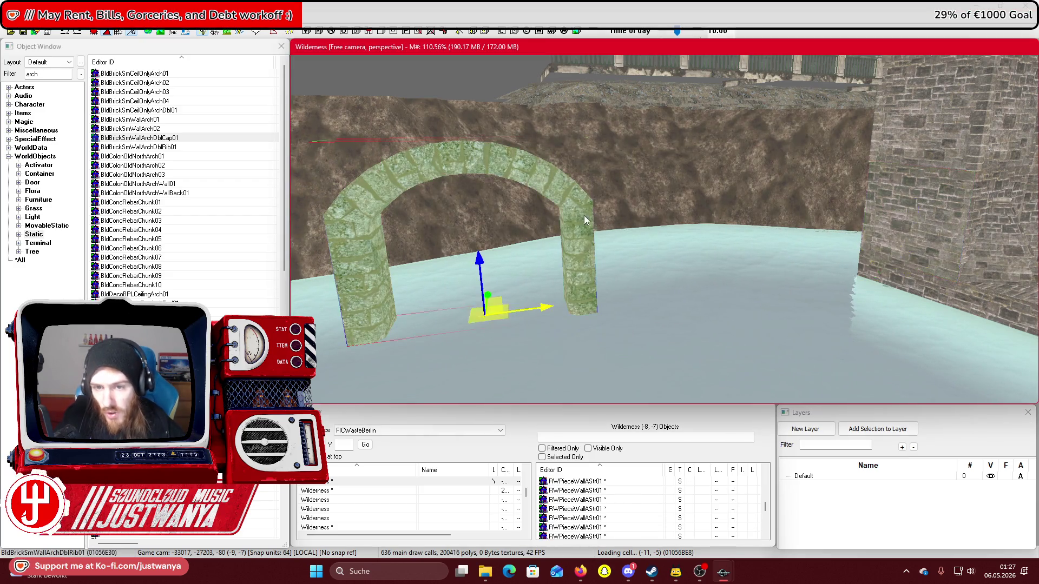
left_click(556, 302)
left_click(518, 322)
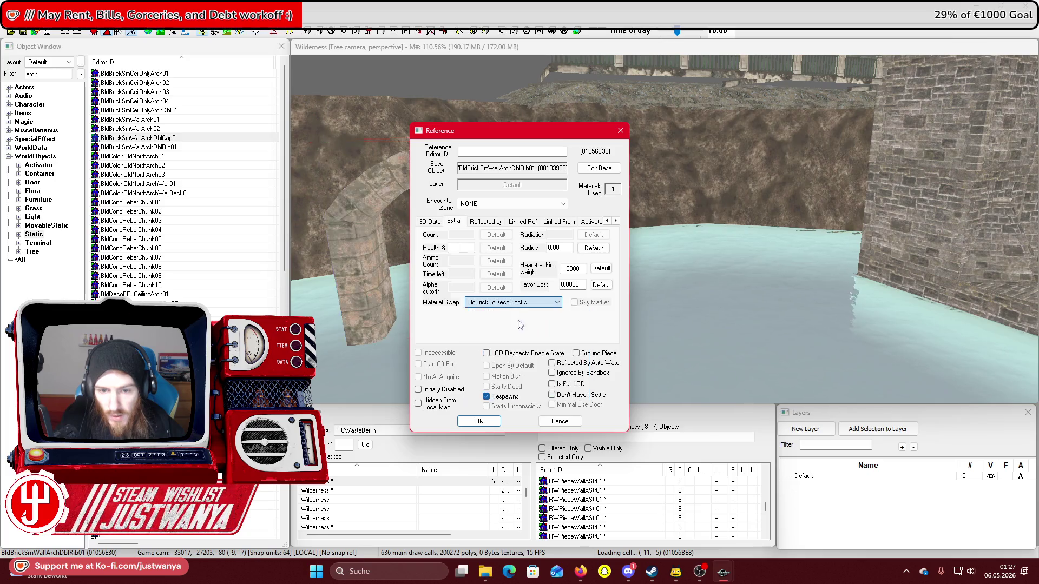
left_click(478, 421)
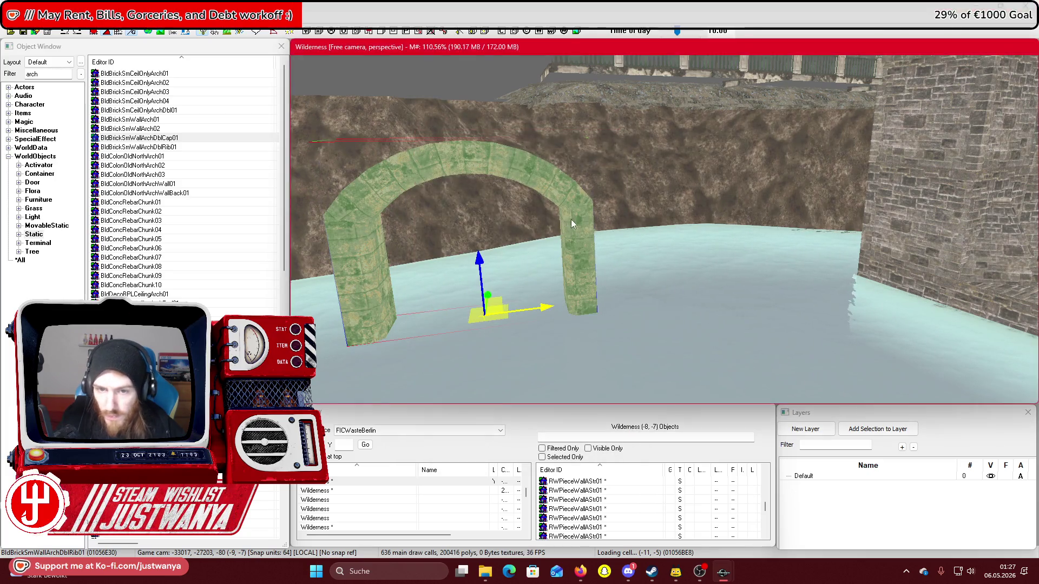
double_click(570, 219)
left_click(556, 302)
left_click(517, 332)
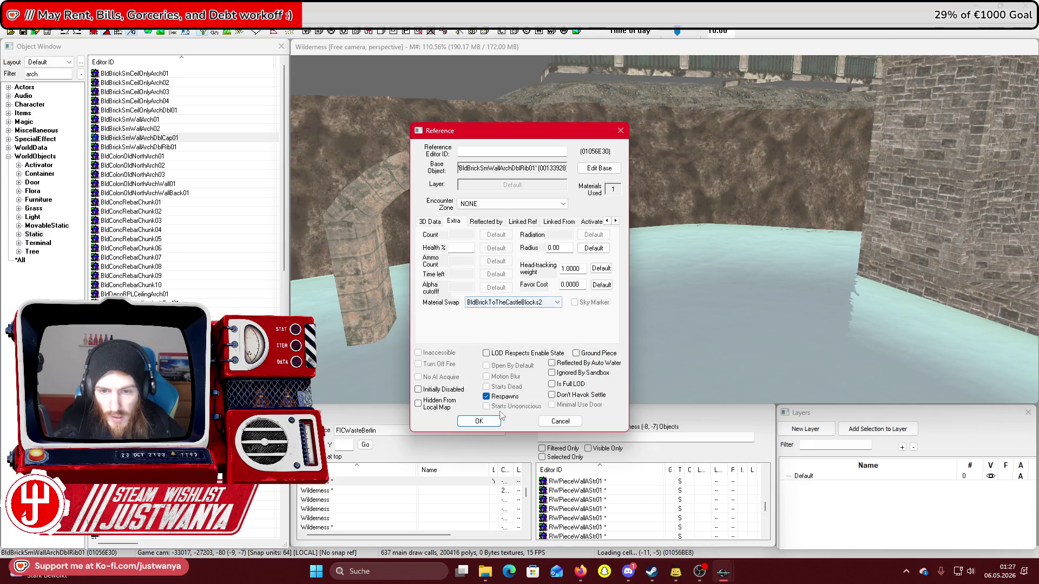
left_click(487, 422)
Try the BldBrickWhite swap and one more material swap on the arch
double_click(573, 228)
left_click(557, 302)
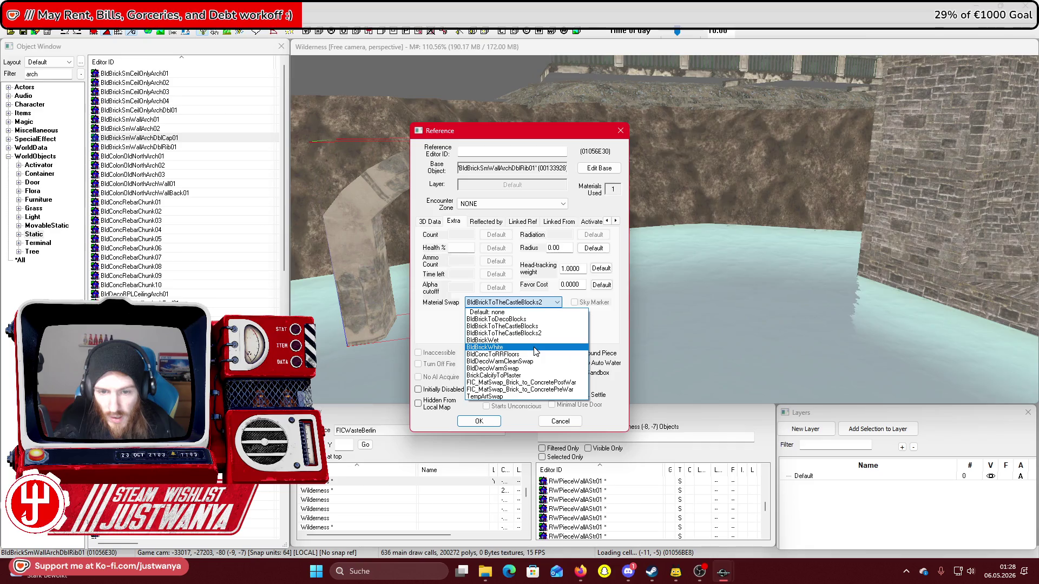
left_click(530, 347)
left_click(473, 425)
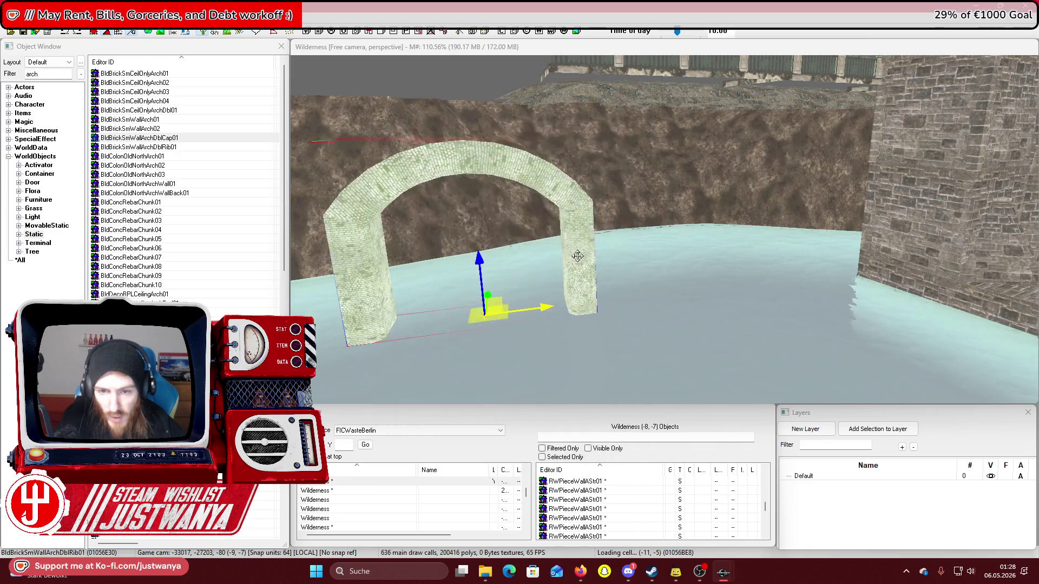
double_click(582, 239)
left_click(515, 302)
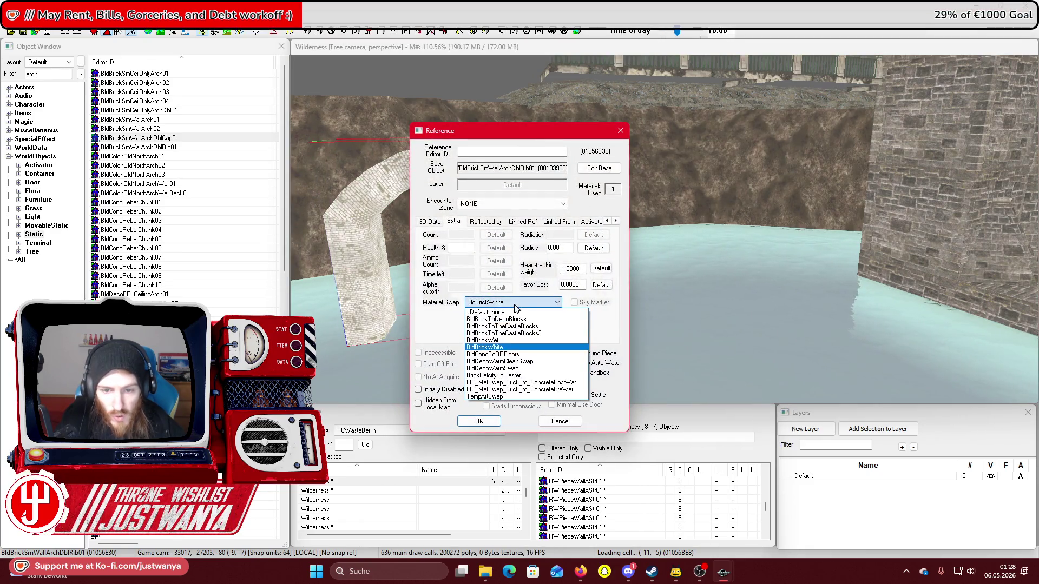
left_click(520, 352)
left_click(479, 421)
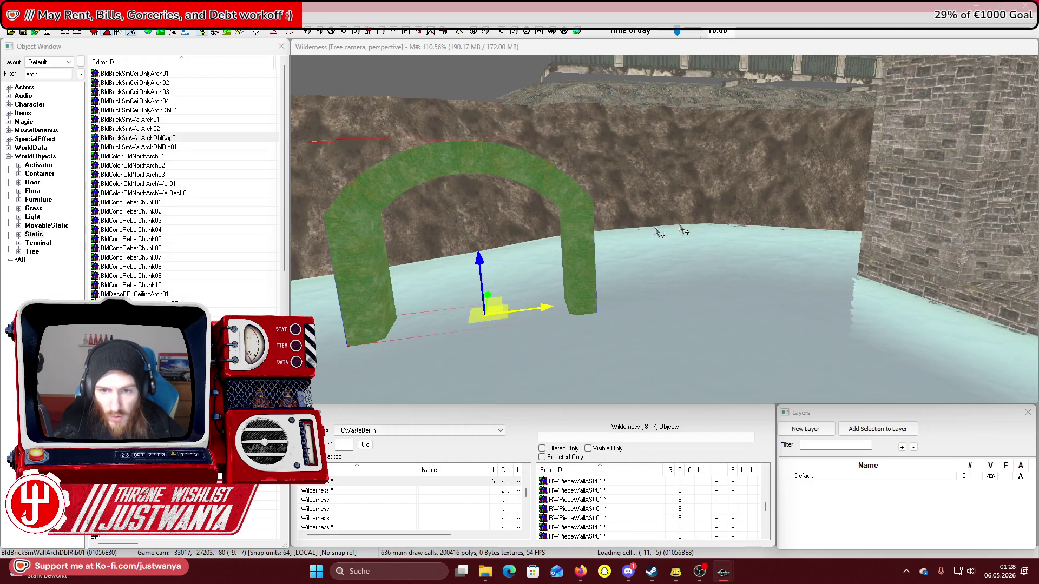
left_click(889, 223)
Try the BldDecoWarmCleanSwap, BldDecoWarmSwap and BrickCalcifyToPlaster material swaps on the arch
double_click(592, 227)
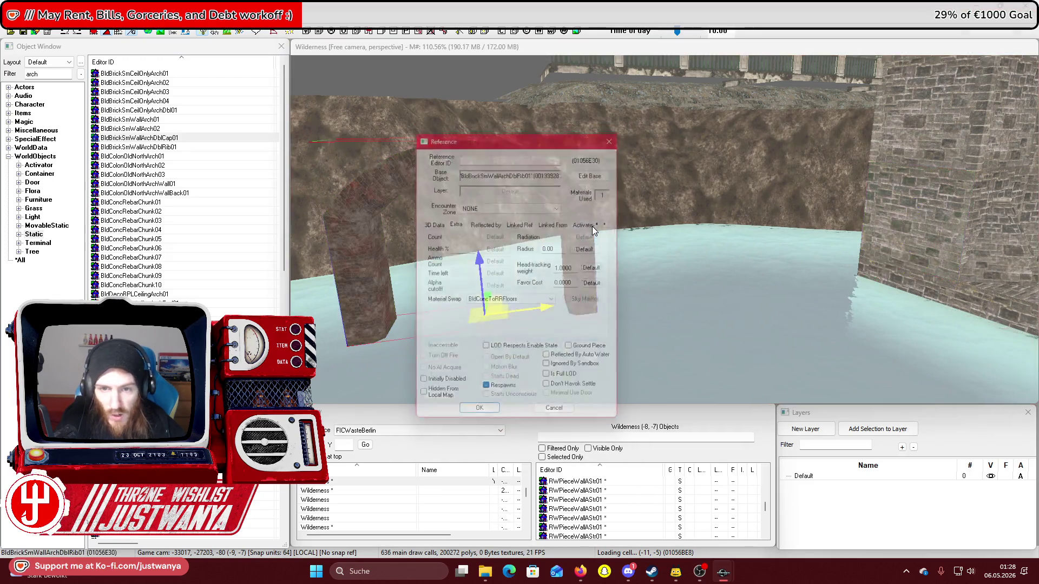
left_click(512, 303)
left_click(498, 360)
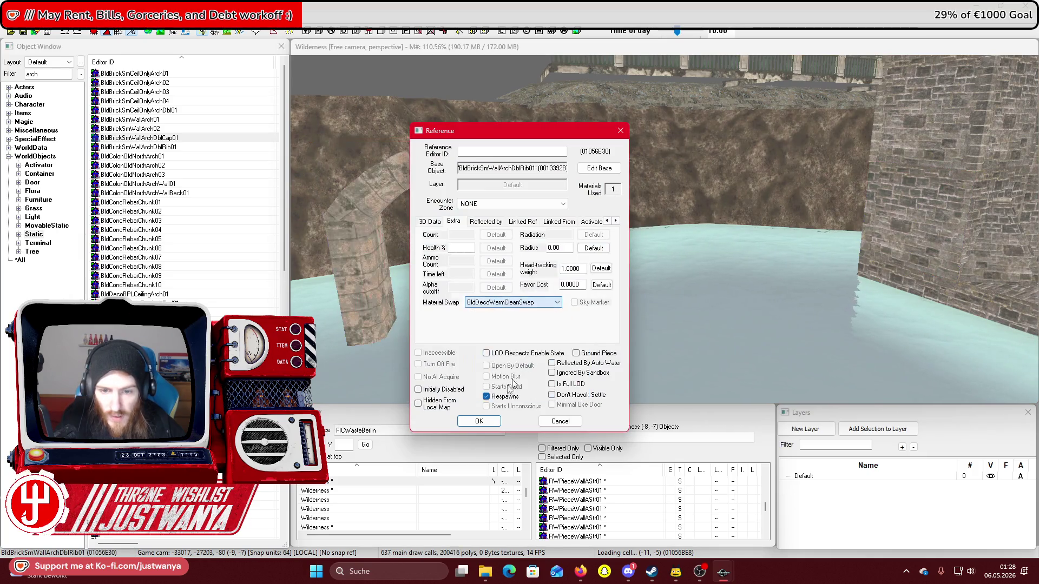
left_click(479, 420)
double_click(578, 248)
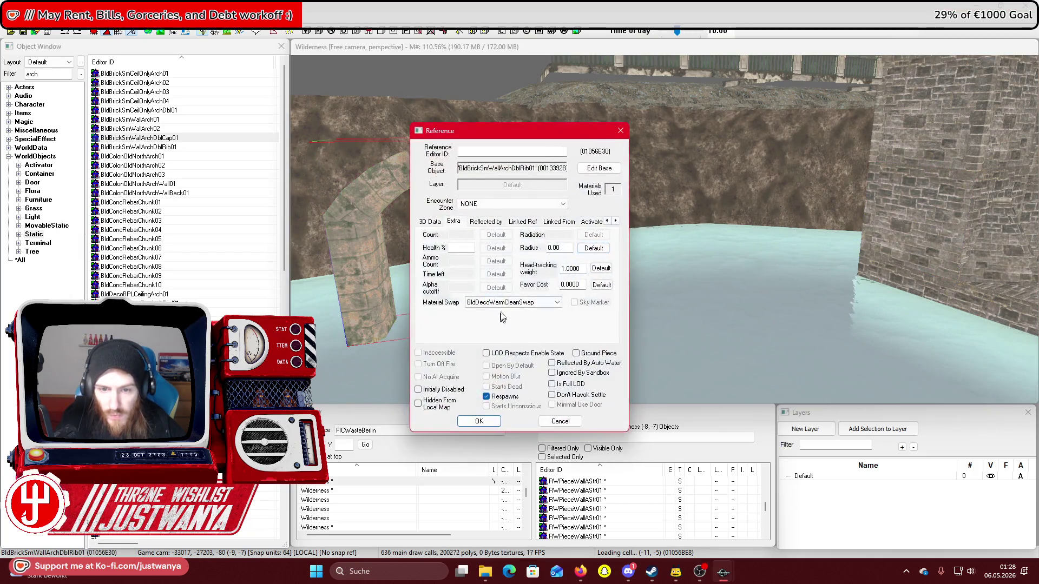
left_click(492, 368)
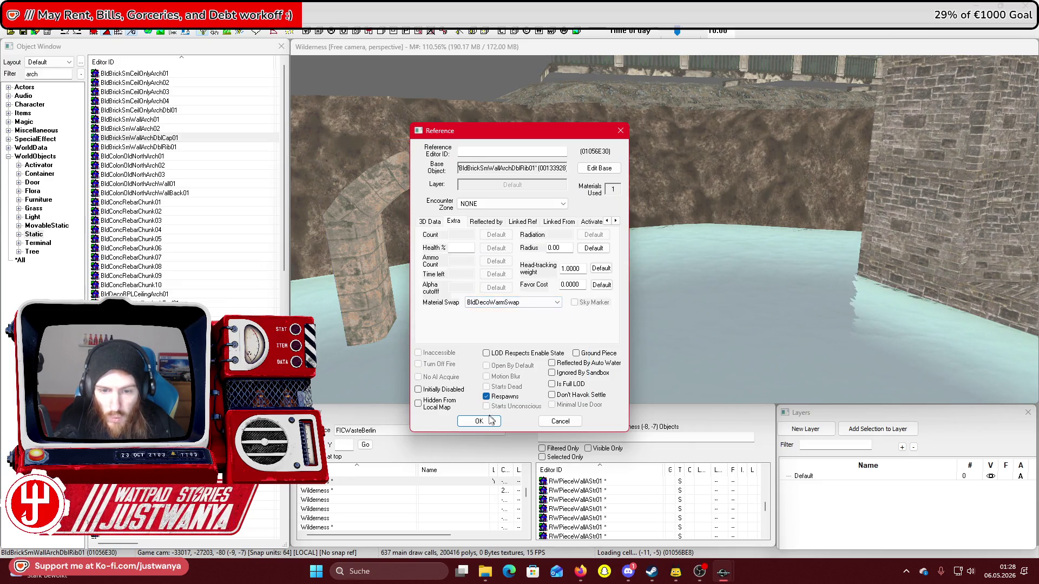
left_click(479, 421)
double_click(572, 215)
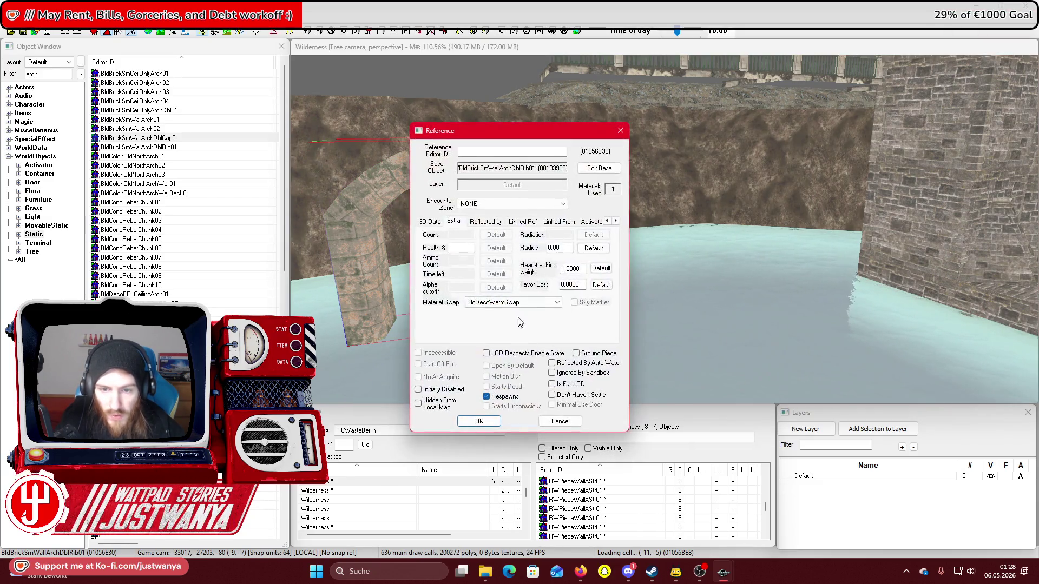
left_click(539, 379)
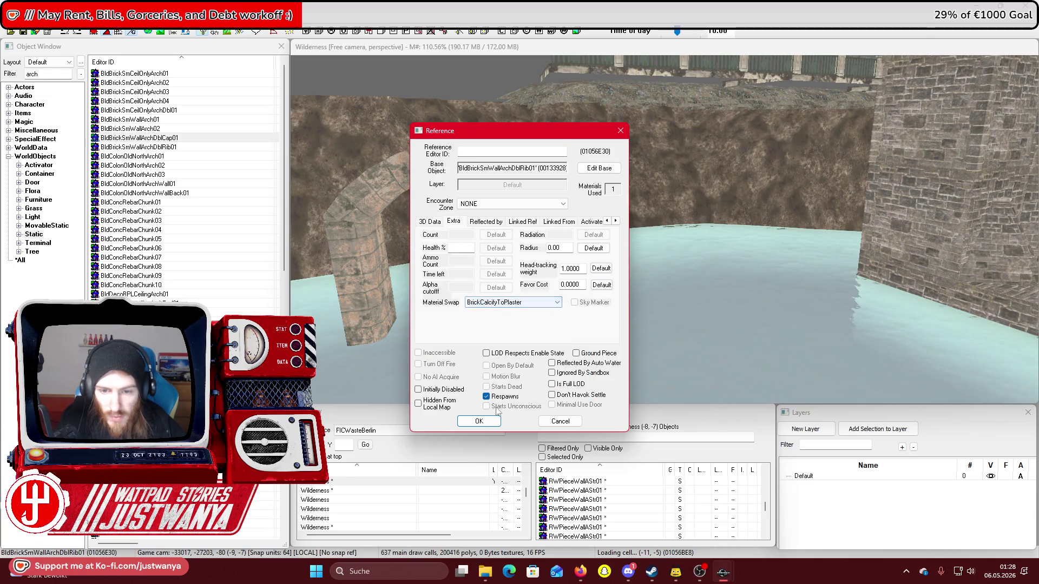
left_click(479, 421)
left_click(892, 218)
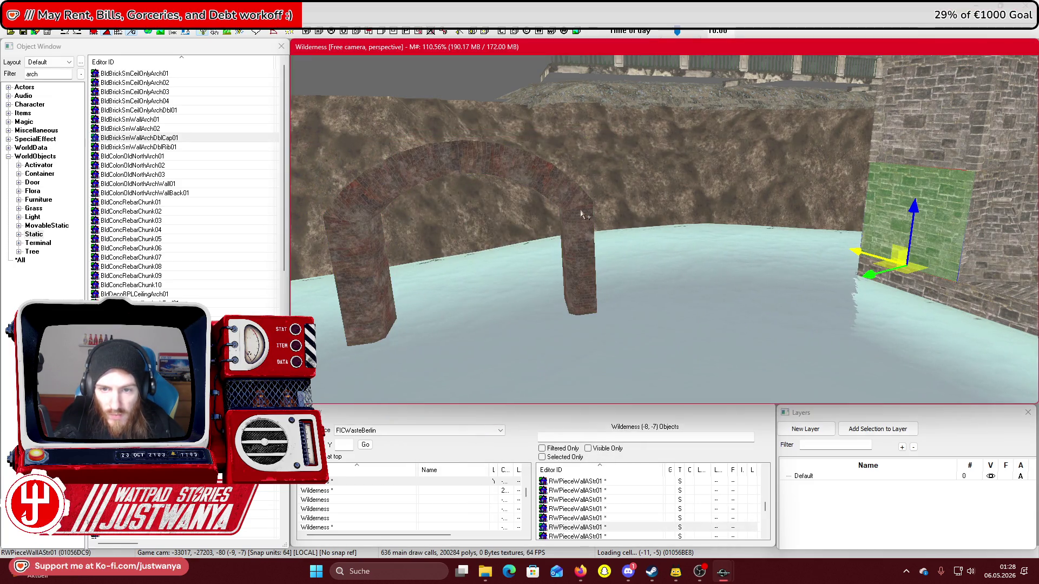
Try the FIC_MatSwap_Brick_to_ConcretePostWar and brick-to-concrete material swaps on the arch
double_click(582, 215)
left_click(513, 302)
left_click(535, 383)
left_click(479, 421)
left_click(904, 223)
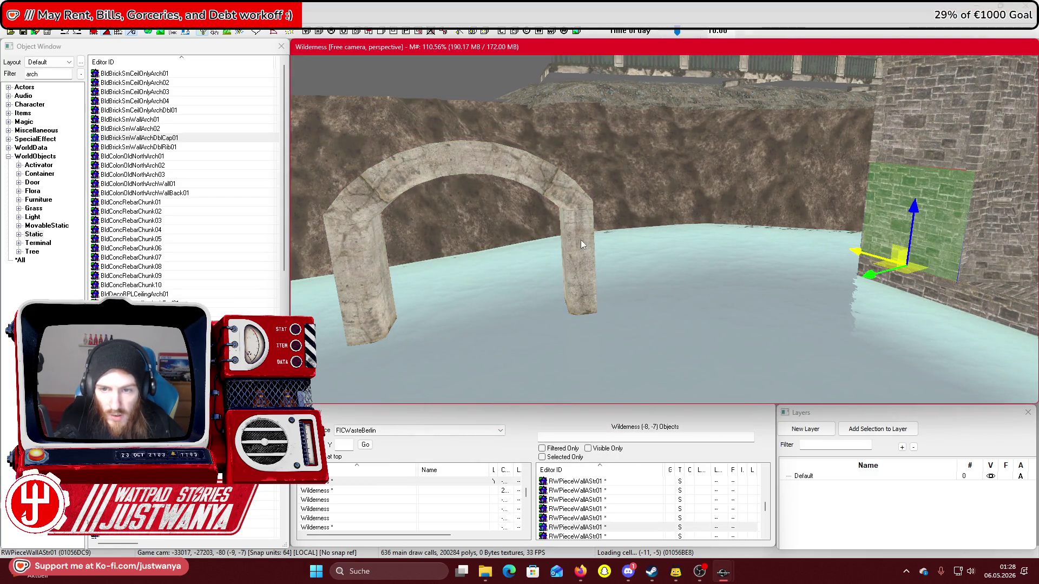
double_click(580, 239)
left_click(513, 302)
left_click(519, 394)
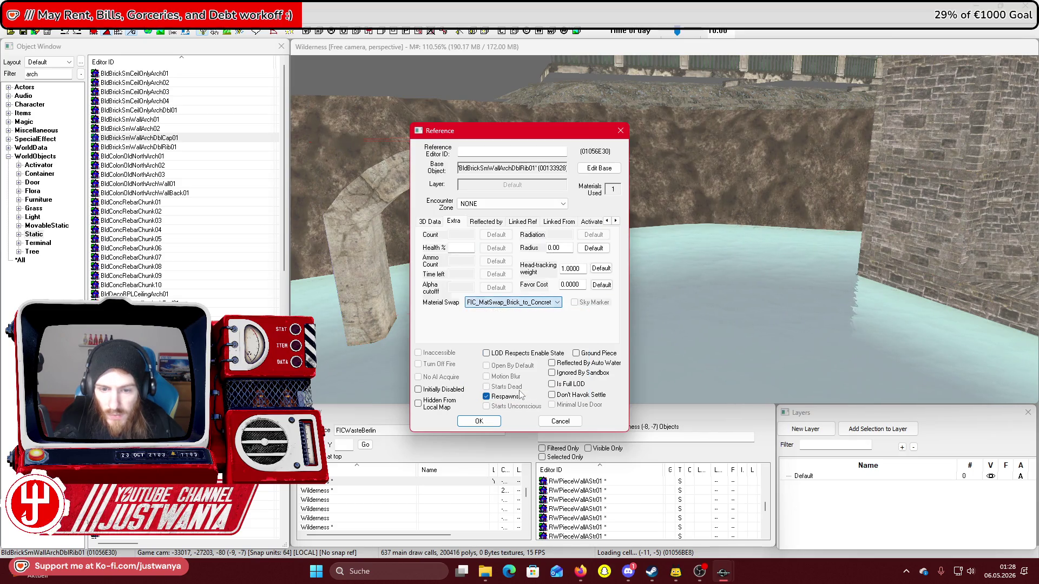
left_click(479, 421)
Undo the concrete swap and keep the pale stone-block material swap on the arch
key("ctrl+z")
left_click(565, 229)
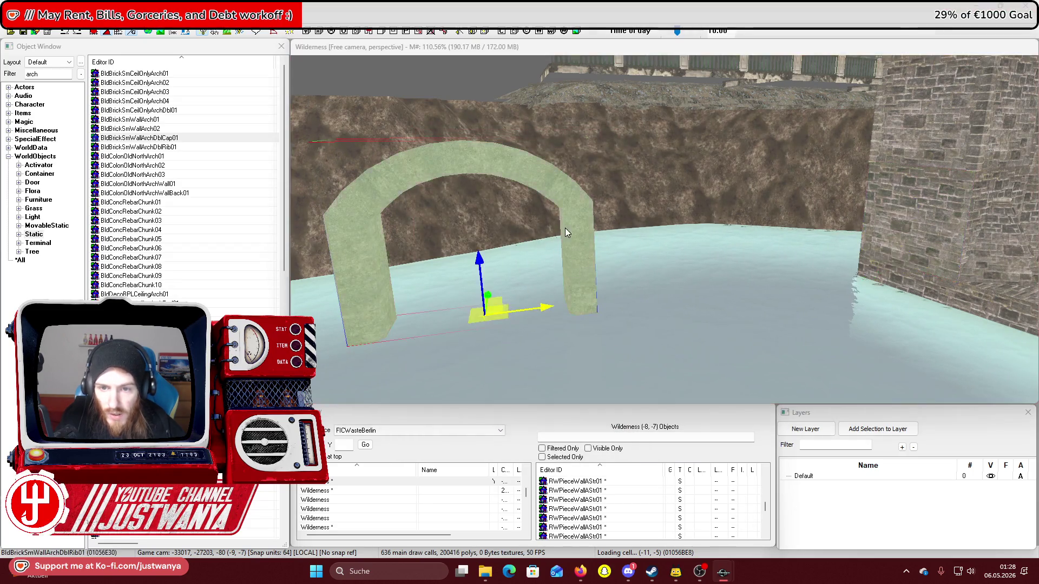
double_click(564, 229)
left_click(534, 325)
left_click(478, 421)
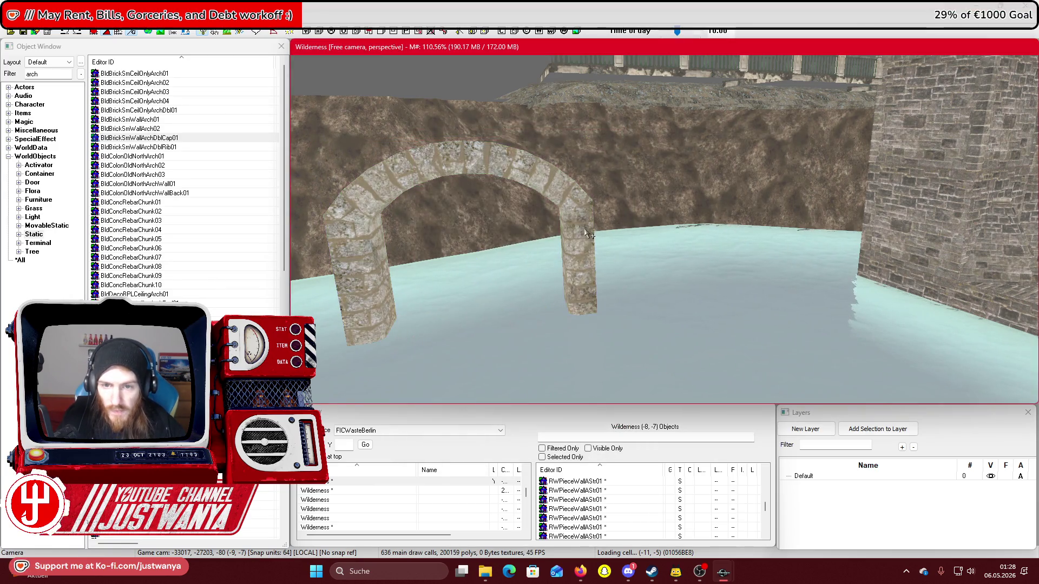
Slide the stone arch toward the brick wall, scale it to span the river, and rotate it under the bridge
left_click_drag(525, 308, 771, 273)
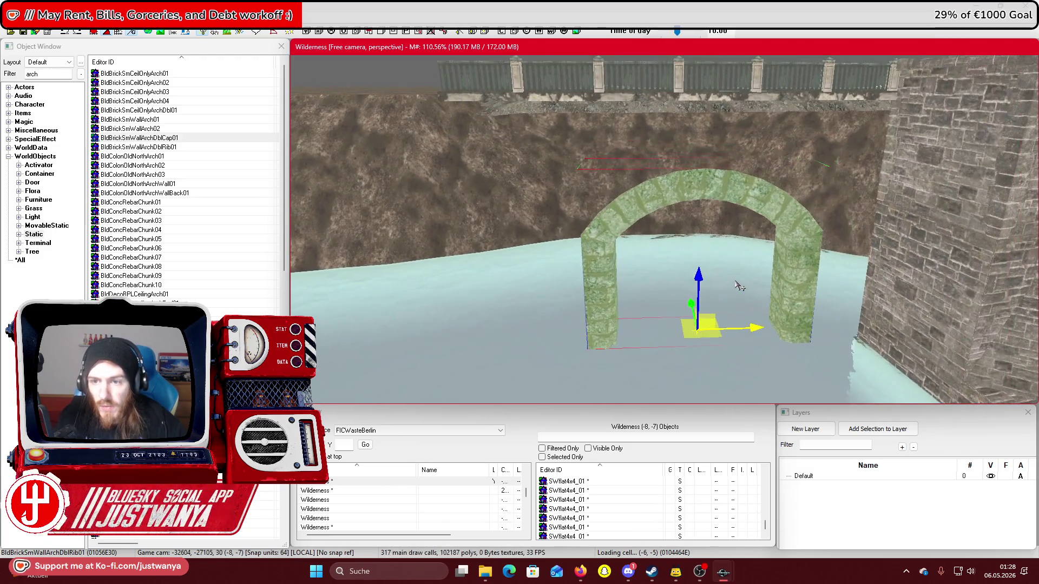
mouse_move(692, 281)
left_mouse_down()
mouse_move(692, 227)
mouse_move(662, 251)
left_mouse_up()
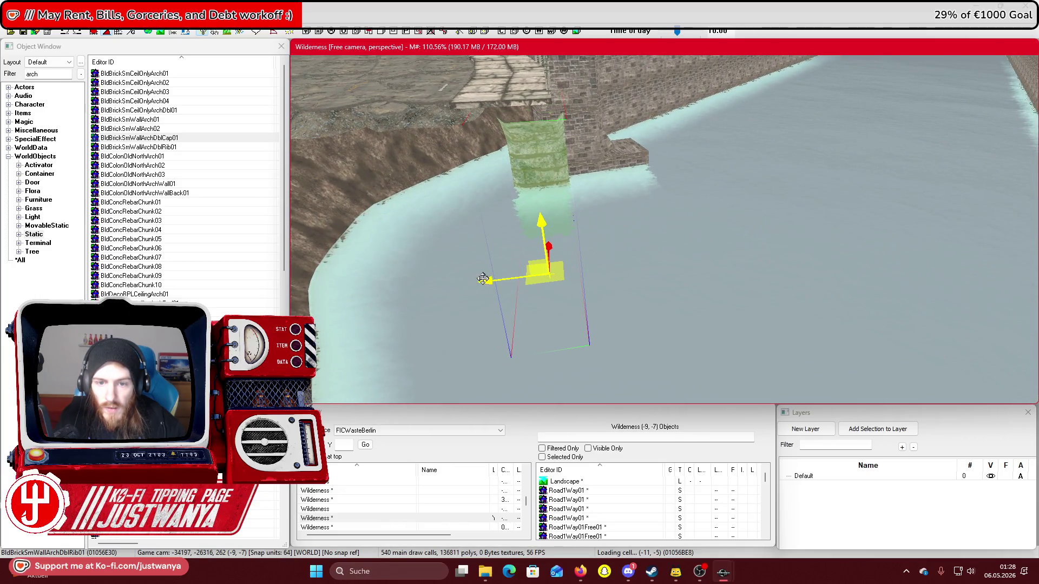
left_click_drag(483, 279, 471, 282)
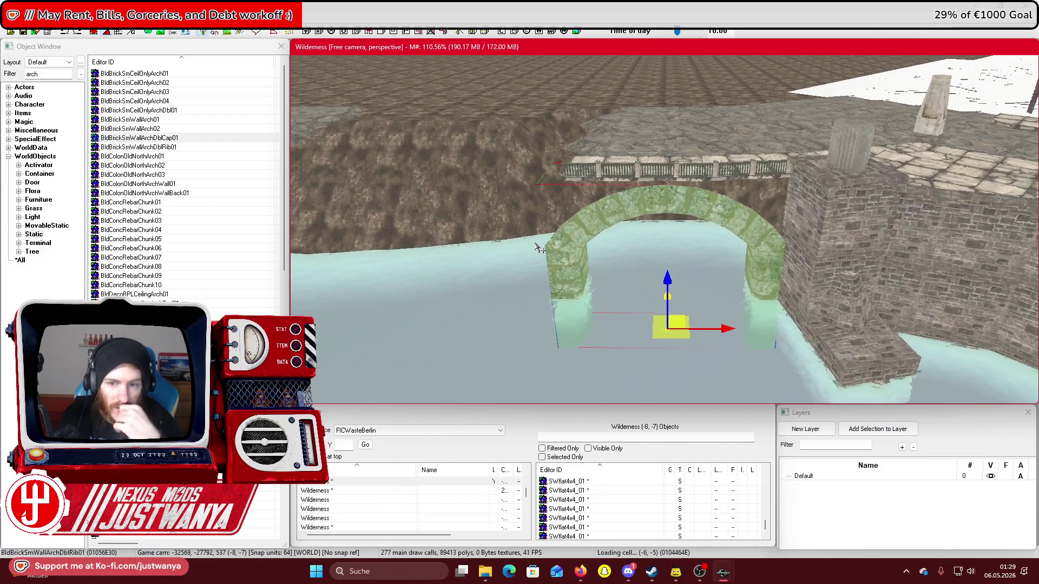
scroll(622, 229, "up", 3)
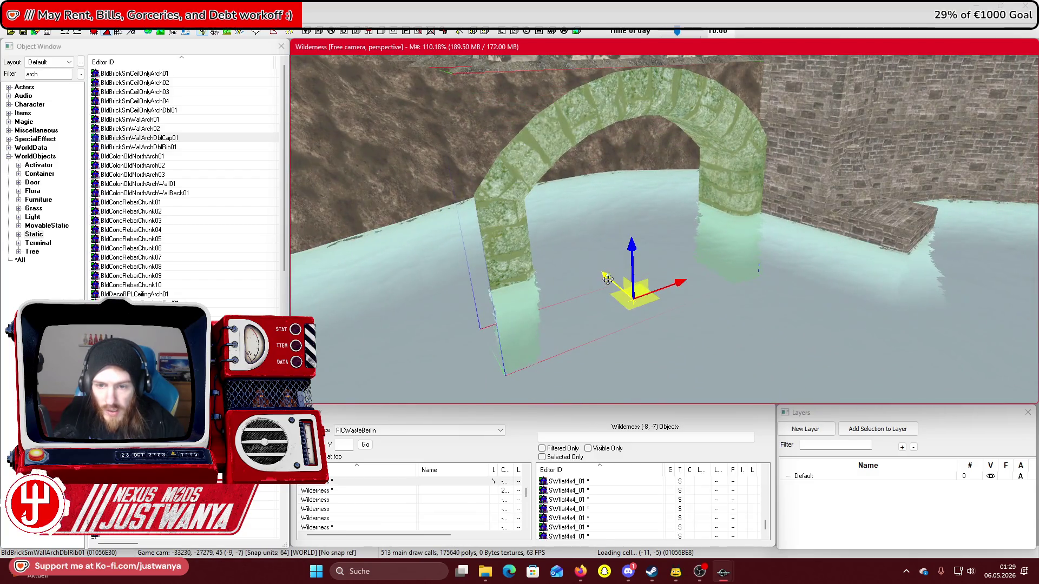
left_click_drag(520, 242, 493, 240)
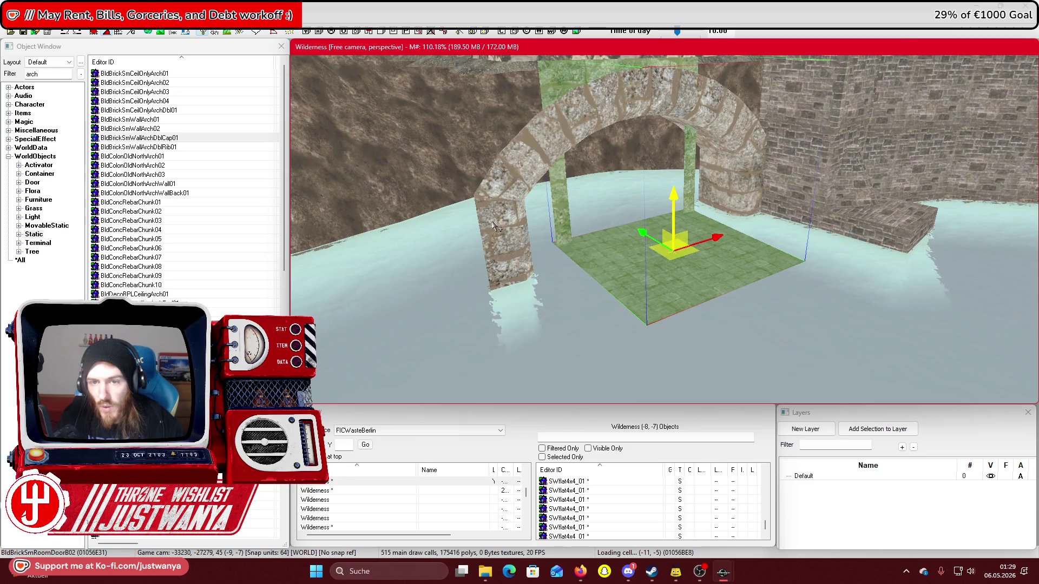
Move the floor piece out from under the arch and delete the BldBrickSmHallDeadEnd01 piece
scroll(489, 228, "down", 4)
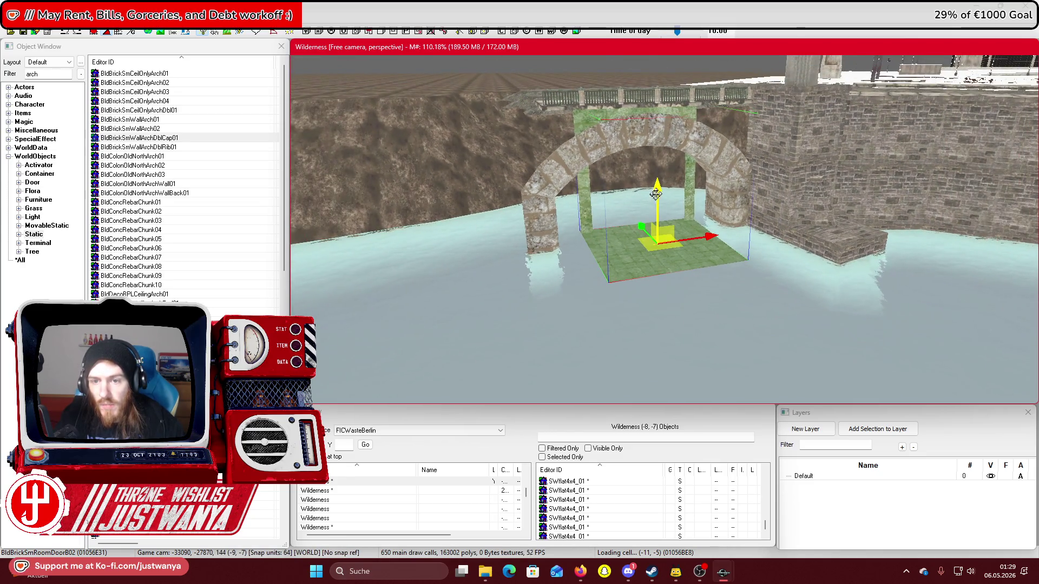
scroll(627, 188, "down", 3)
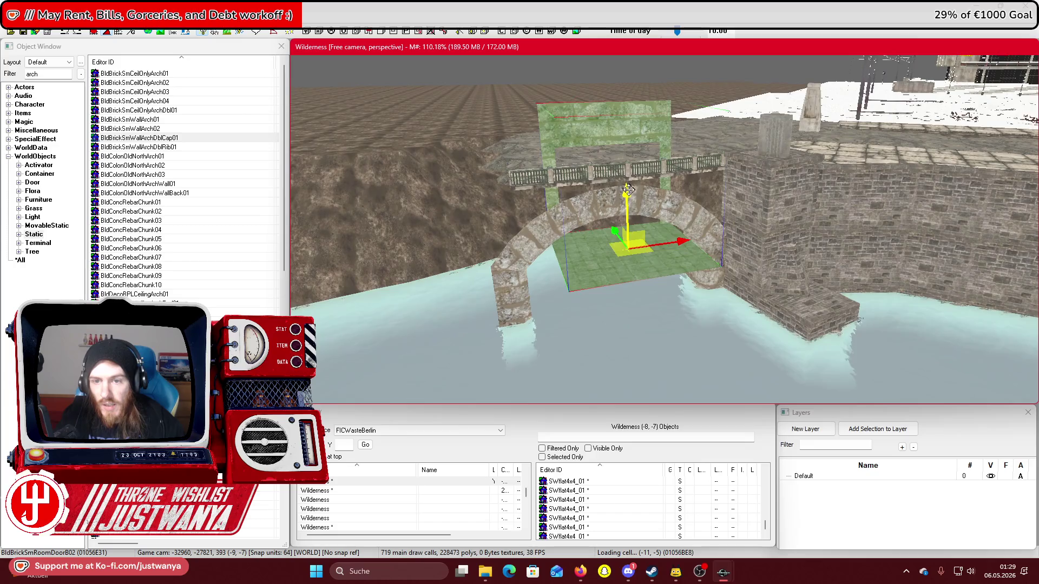
mouse_move(621, 243)
left_mouse_down()
mouse_move(663, 286)
mouse_move(643, 293)
mouse_move(527, 243)
left_mouse_up()
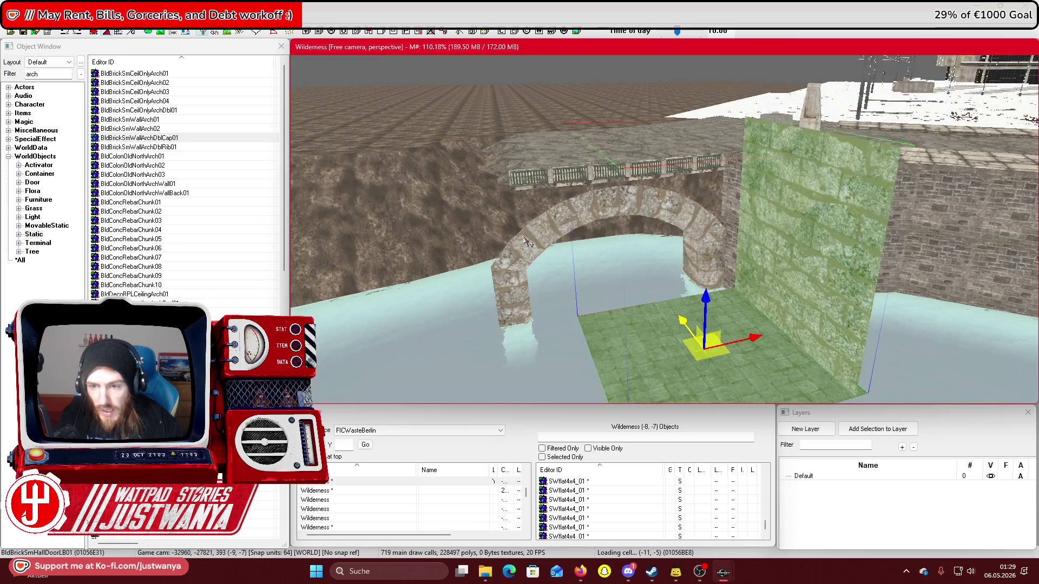
key("Delete")
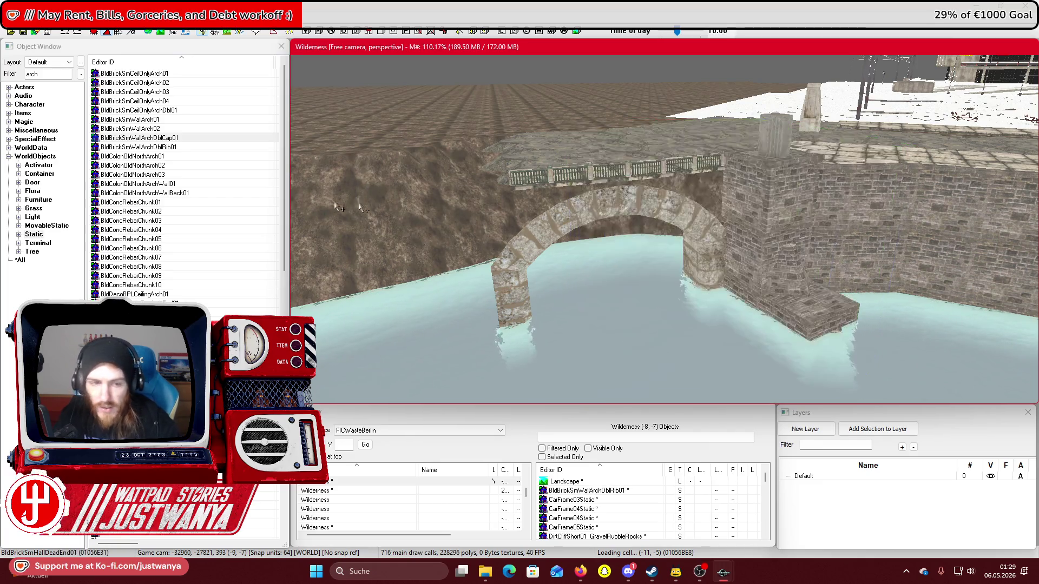
double_click(179, 203)
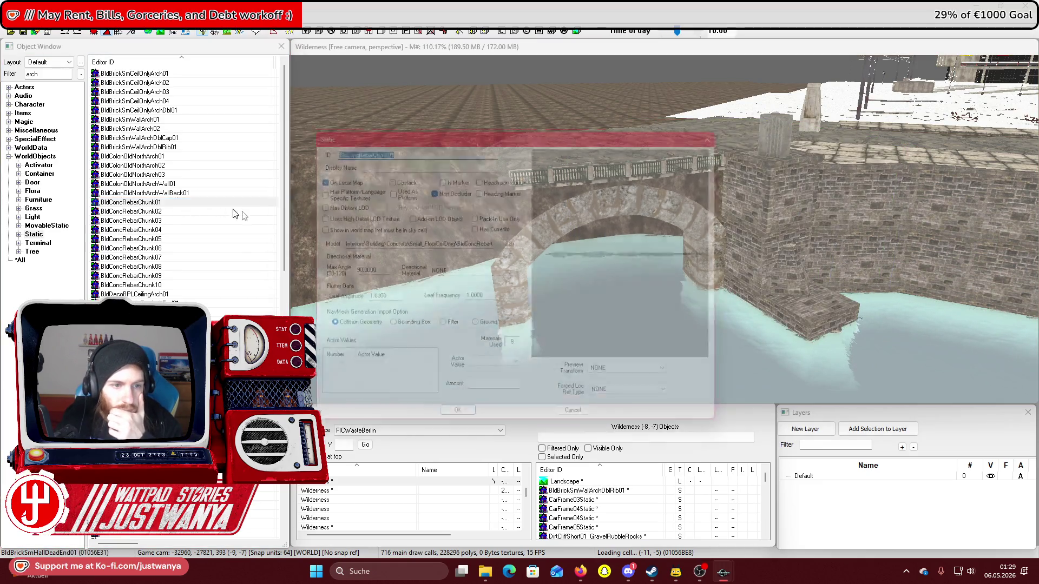
left_click(732, 125)
scroll(182, 245, "down", 5)
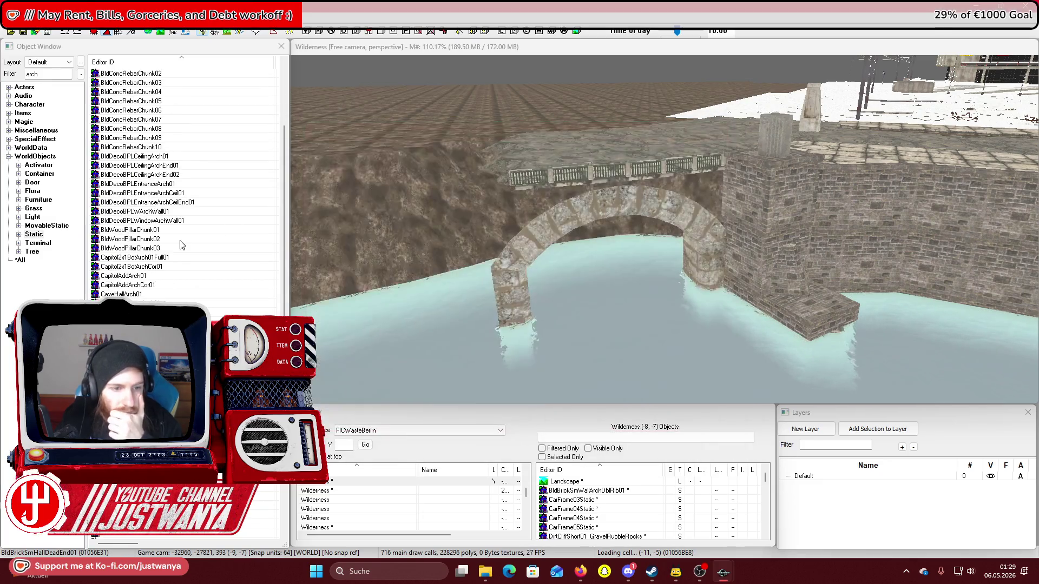
left_click(186, 258)
double_click(188, 259)
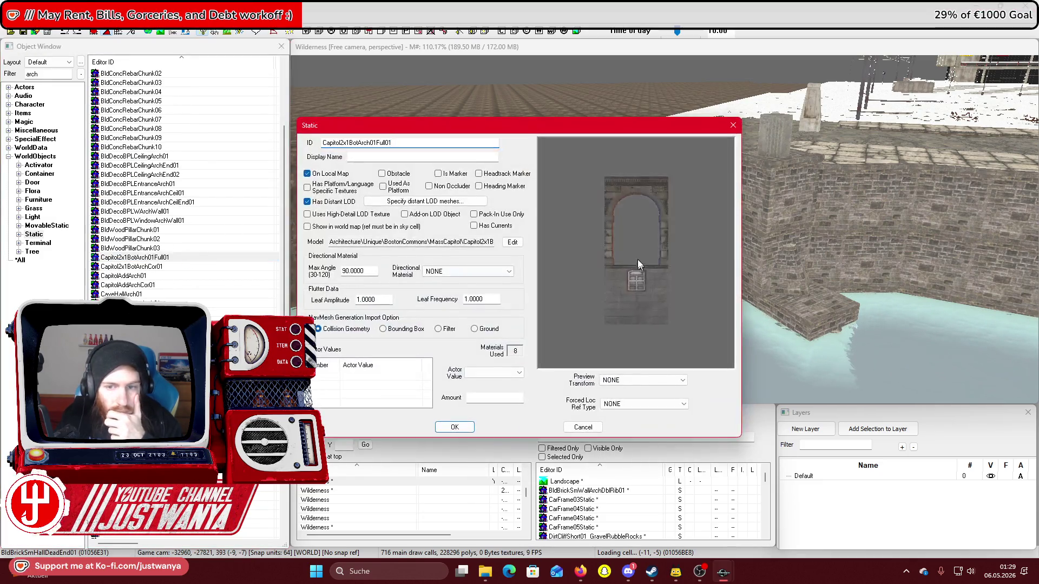
left_click_drag(691, 292, 655, 294)
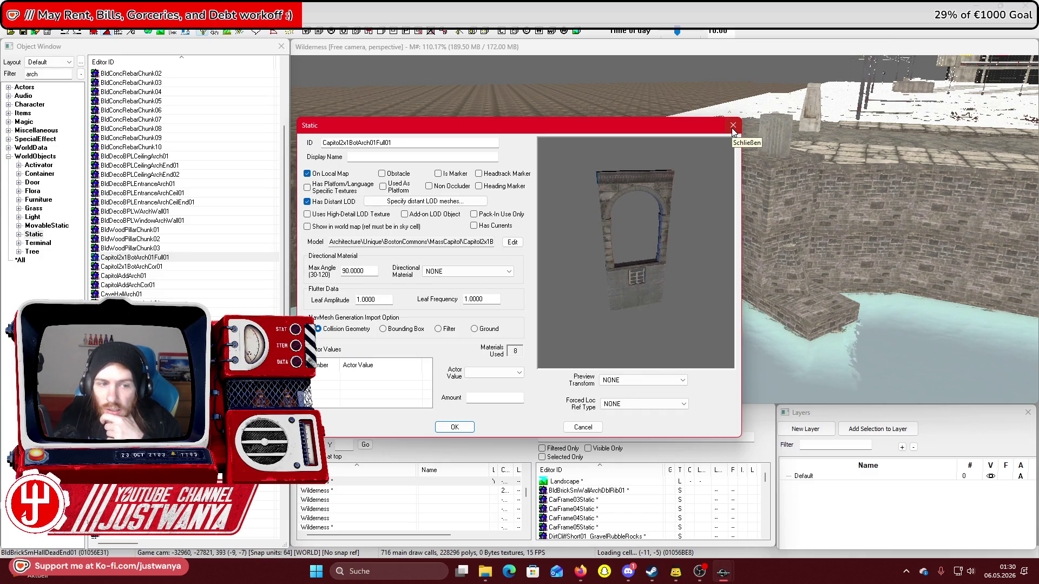
left_click(732, 126)
left_click(617, 255)
key("Delete")
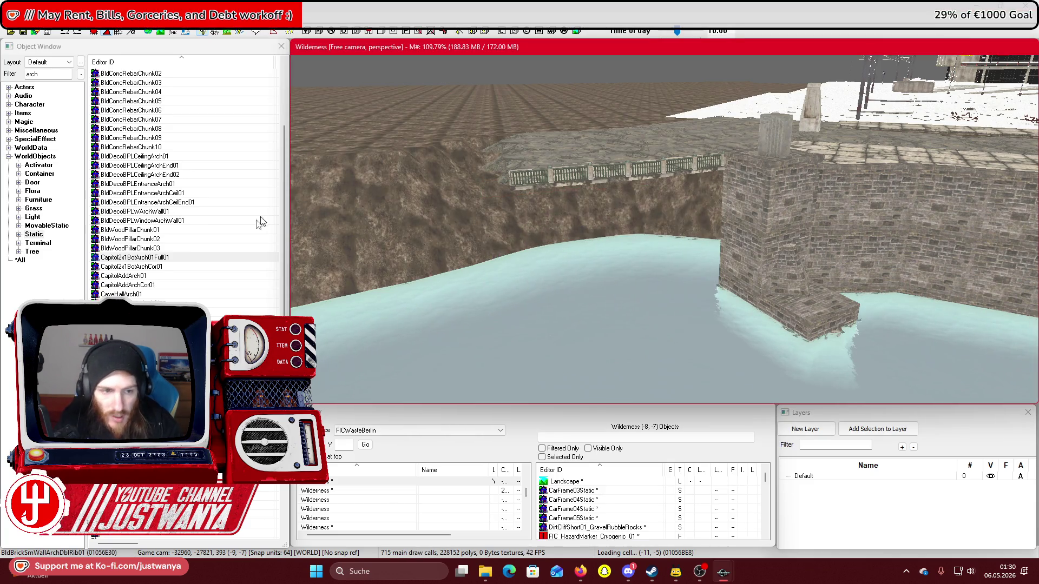
double_click(148, 267)
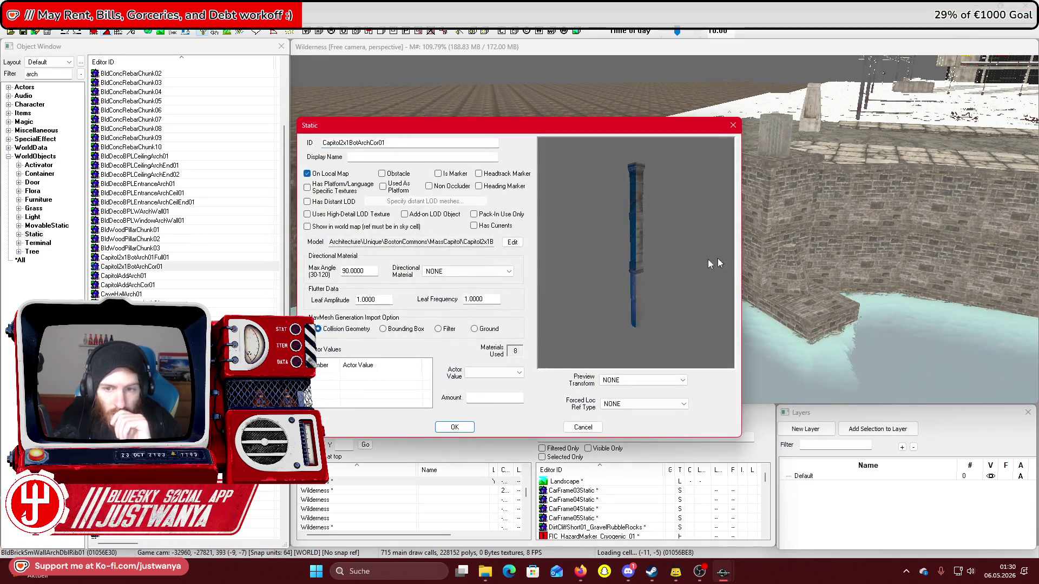
left_click(733, 125)
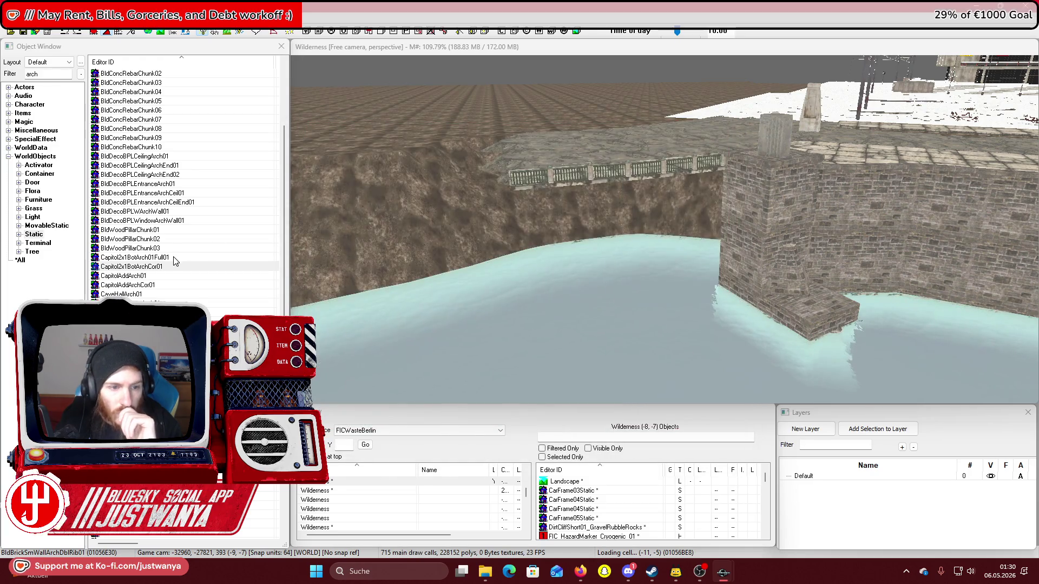
double_click(160, 276)
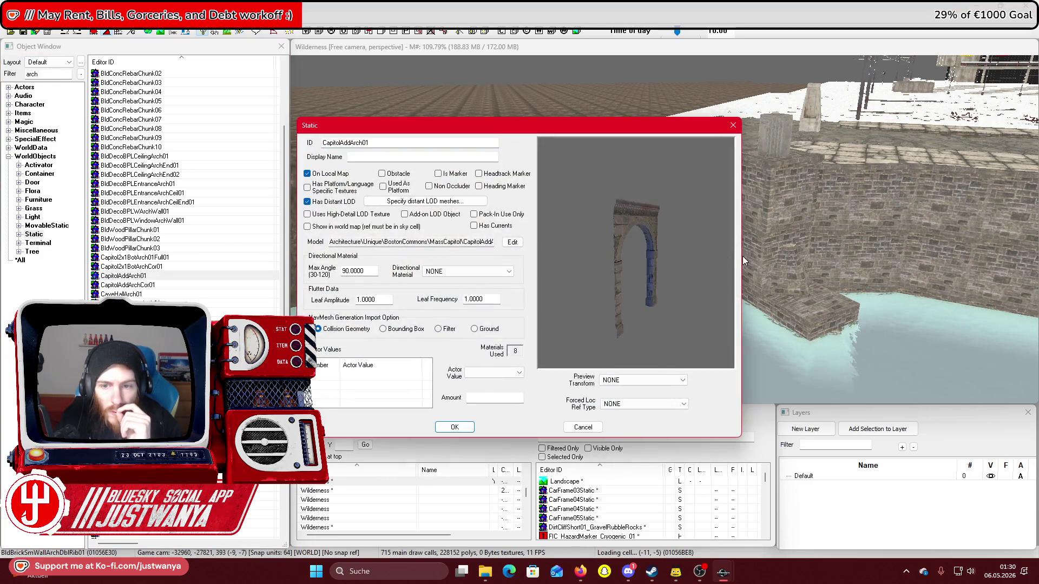
left_click(733, 127)
left_click(165, 285)
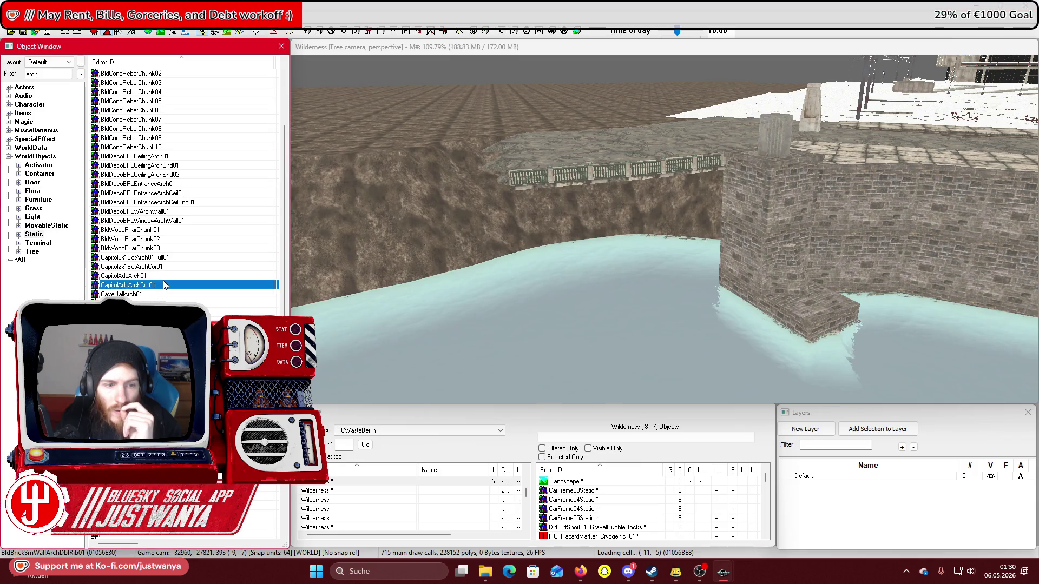
left_click(135, 277)
Place the CapitolAddArch01 arch in the river, focus on it, and select the corner pillar piece
left_click_drag(681, 344, 678, 339)
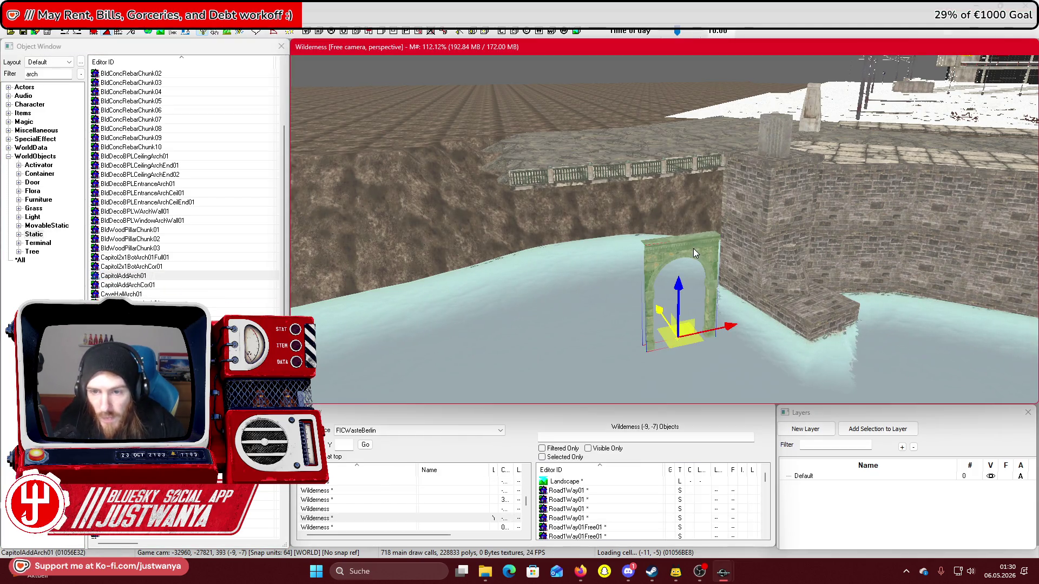
key("f")
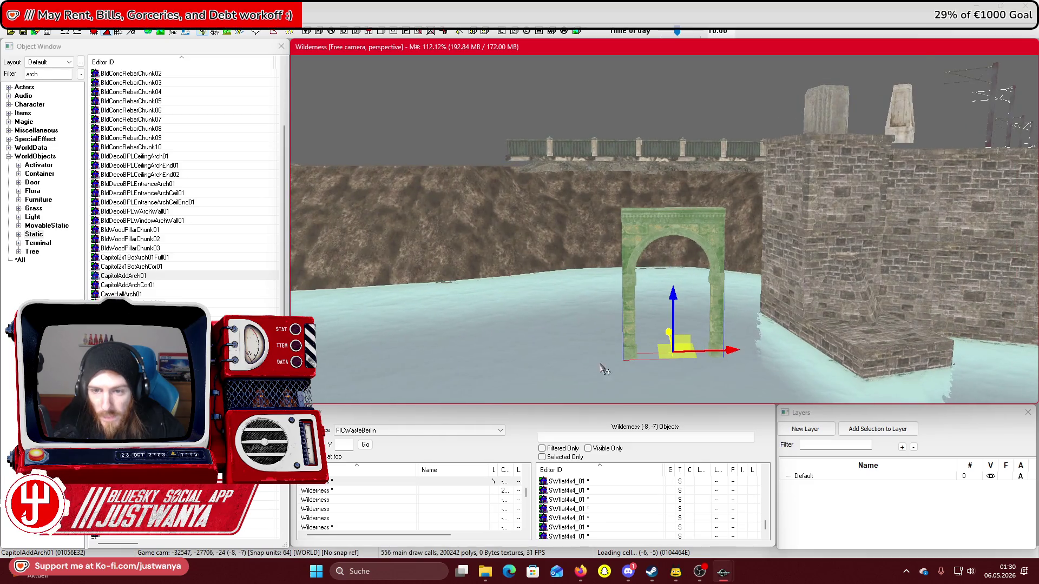
left_click(584, 333)
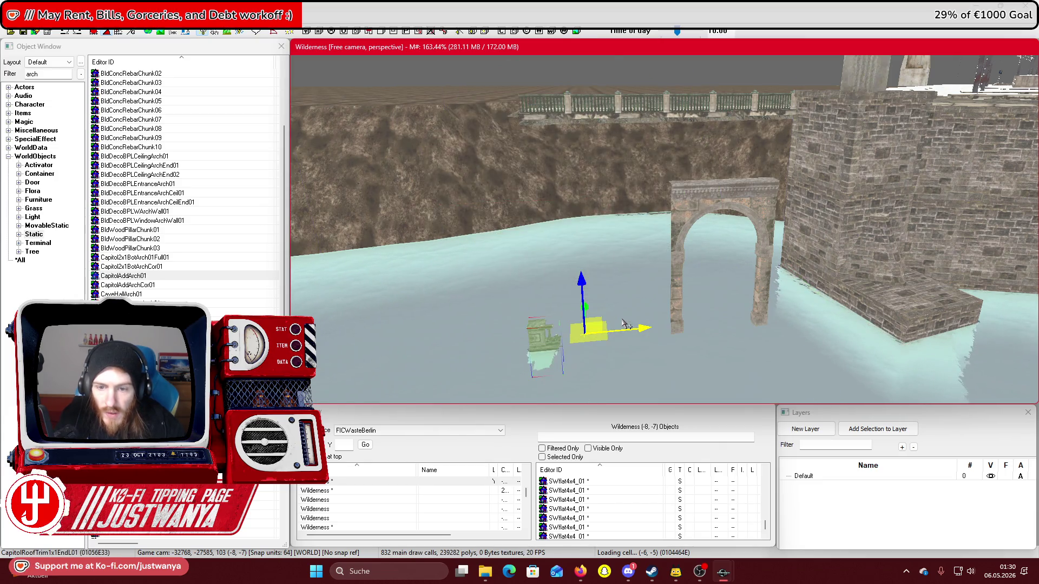
Cycle the test piece through railing, wall, pillar and arch models, then delete it
key("bracketright")
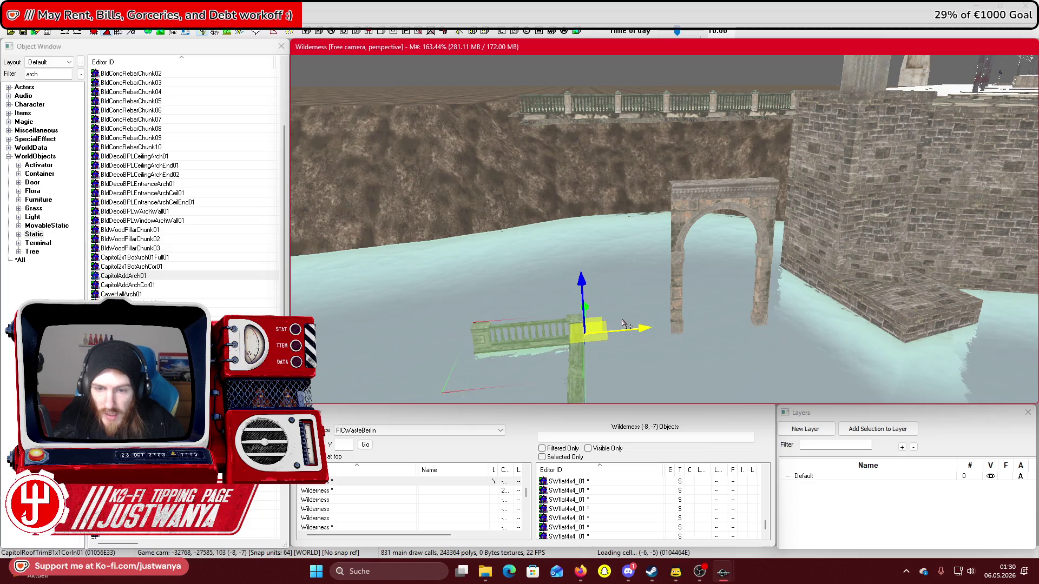
key("bracketright")
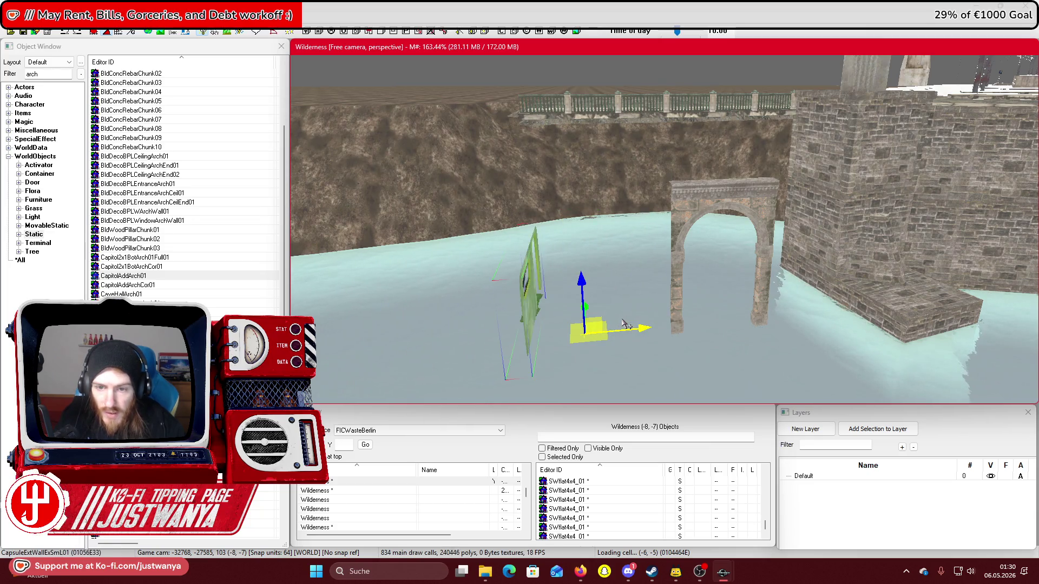
key("bracketleft")
key("bracketleft")
key("bracketleft")
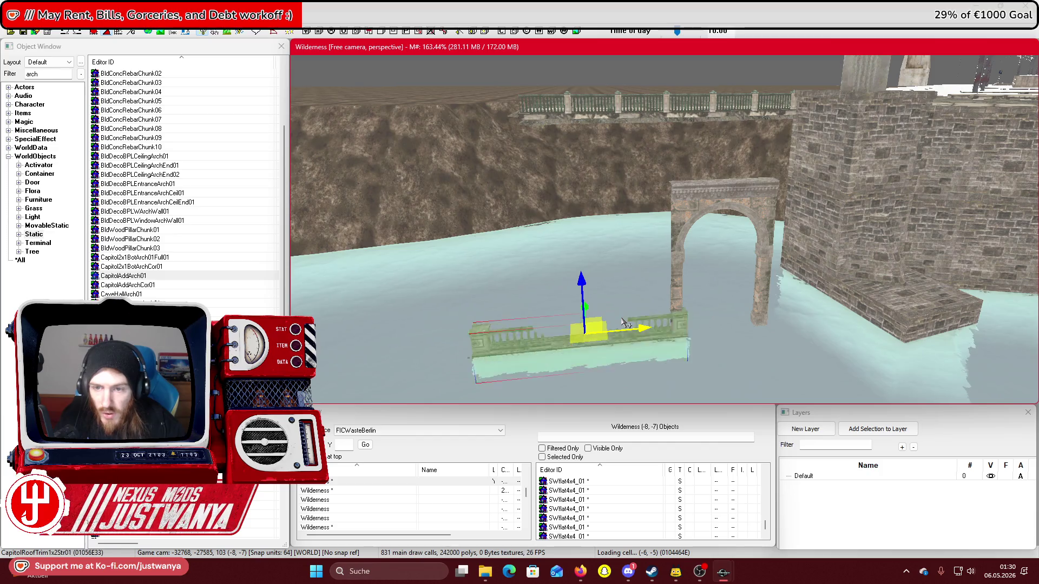
key("bracketleft")
key("bracketleft")
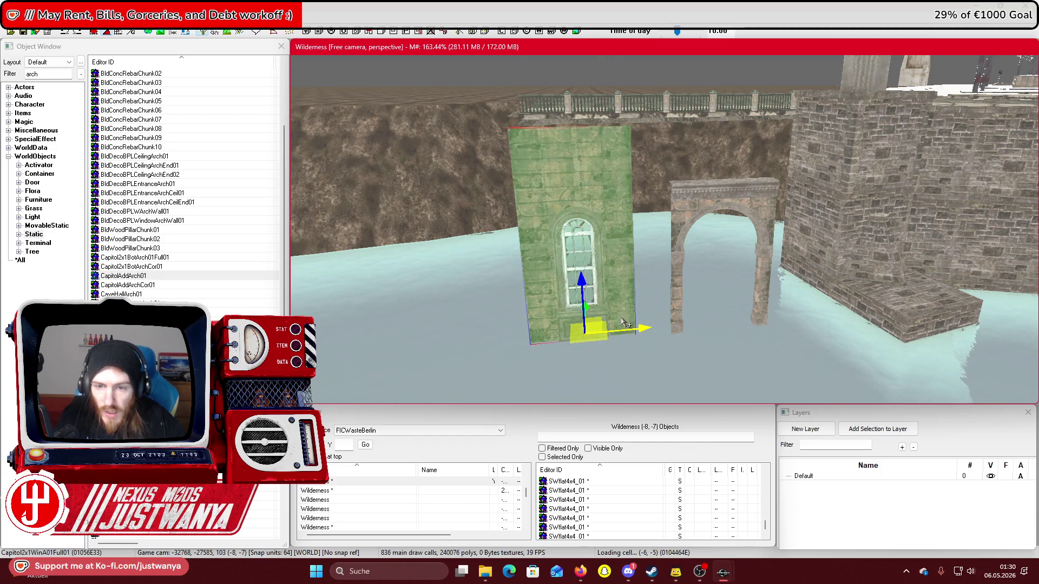
key("bracketleft")
key("bracketleft")
key("bracketleft")
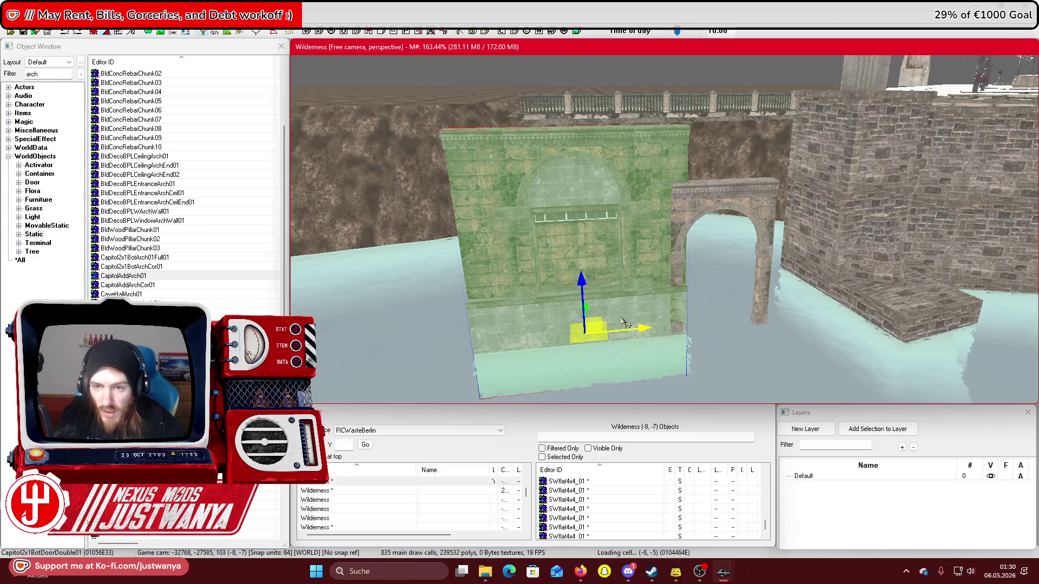
key("bracketleft")
key("bracketleft")
key("bracketleft")
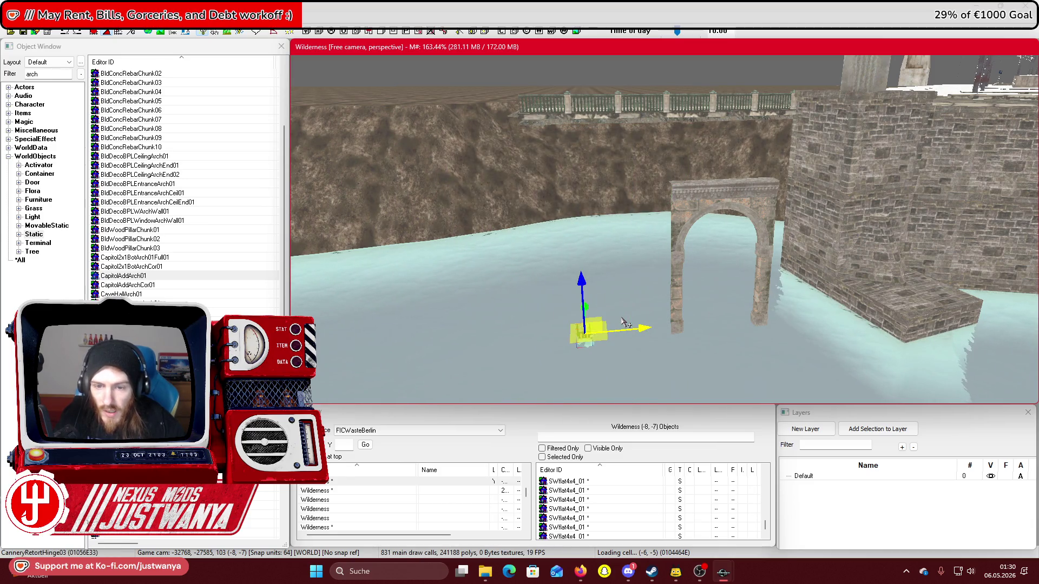
key("bracketleft")
key("bracketleft")
key("bracketleft")
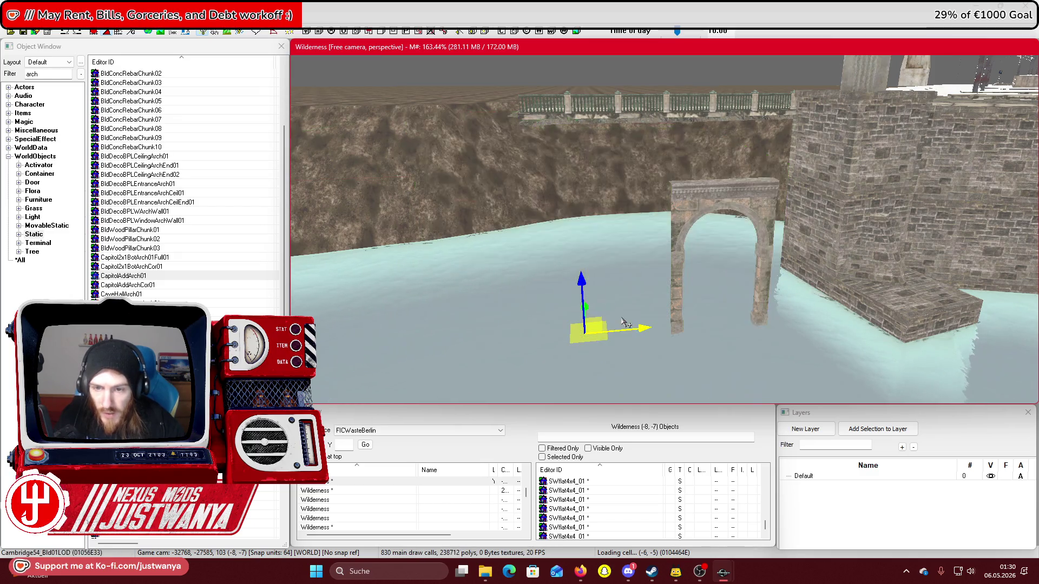
key("Delete")
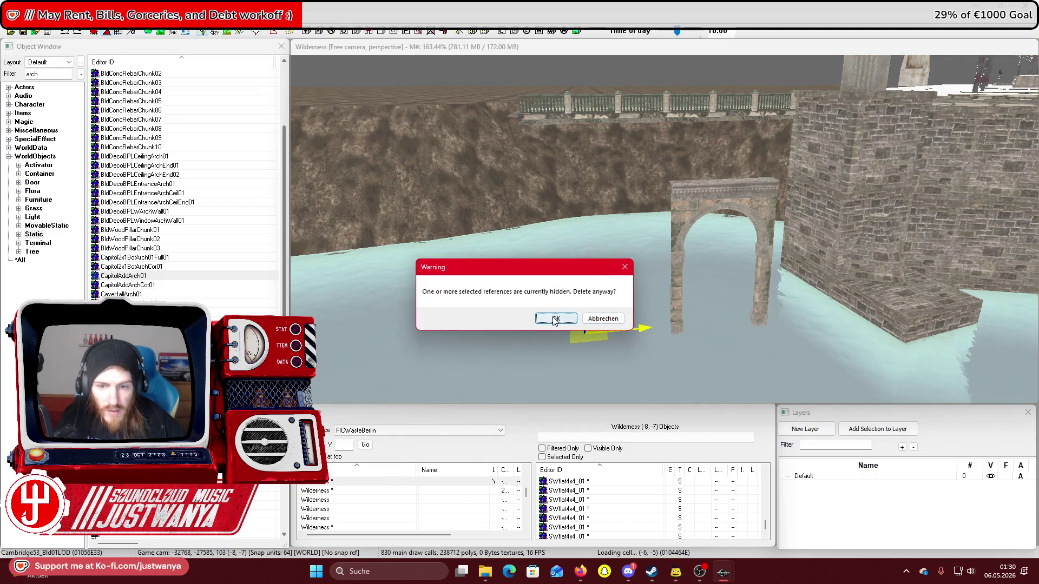
left_click(555, 319)
scroll(203, 256, "down", 1)
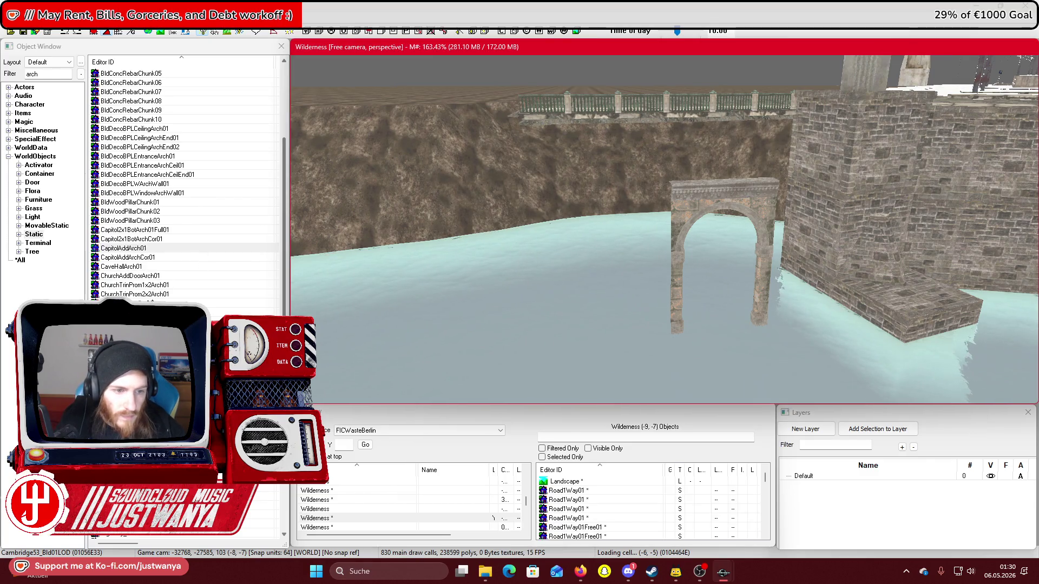
Preview the CIT2x1Arch01Cor01, CIT2x1Arch01Full01 and CIT2x1Arch01Full02 models
left_click(151, 303)
double_click(151, 303)
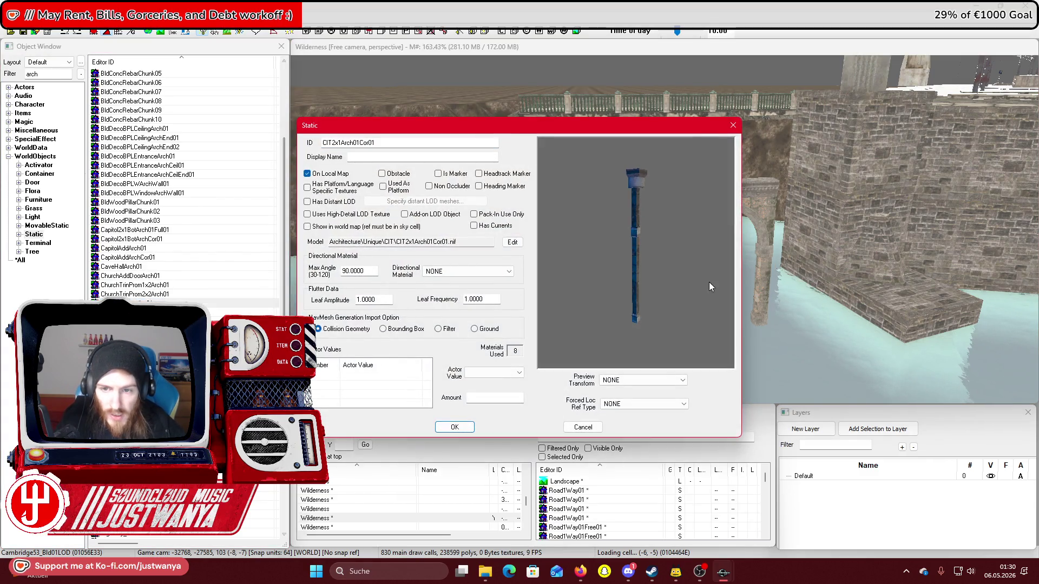
left_click(732, 124)
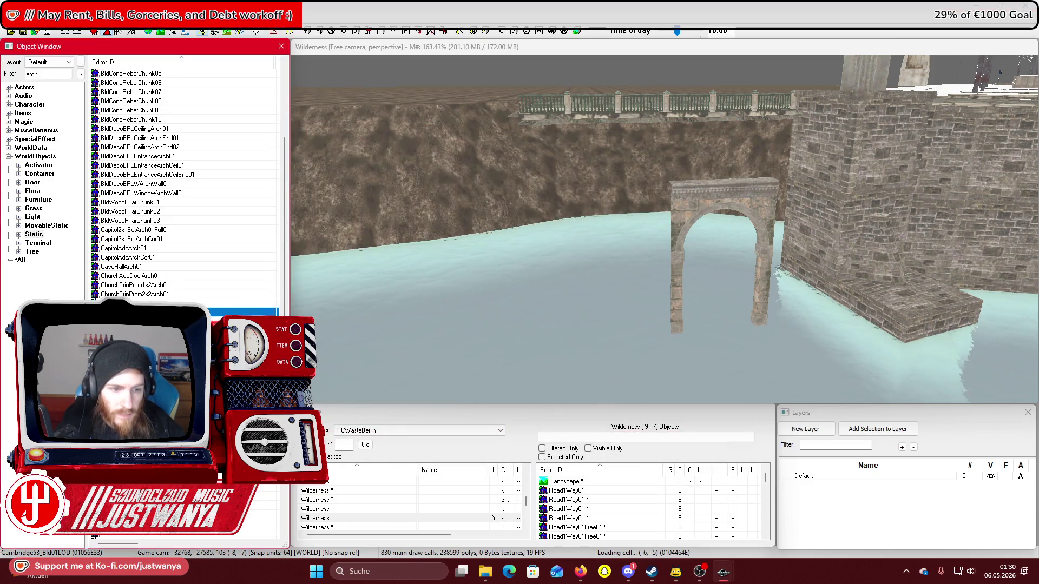
double_click(218, 312)
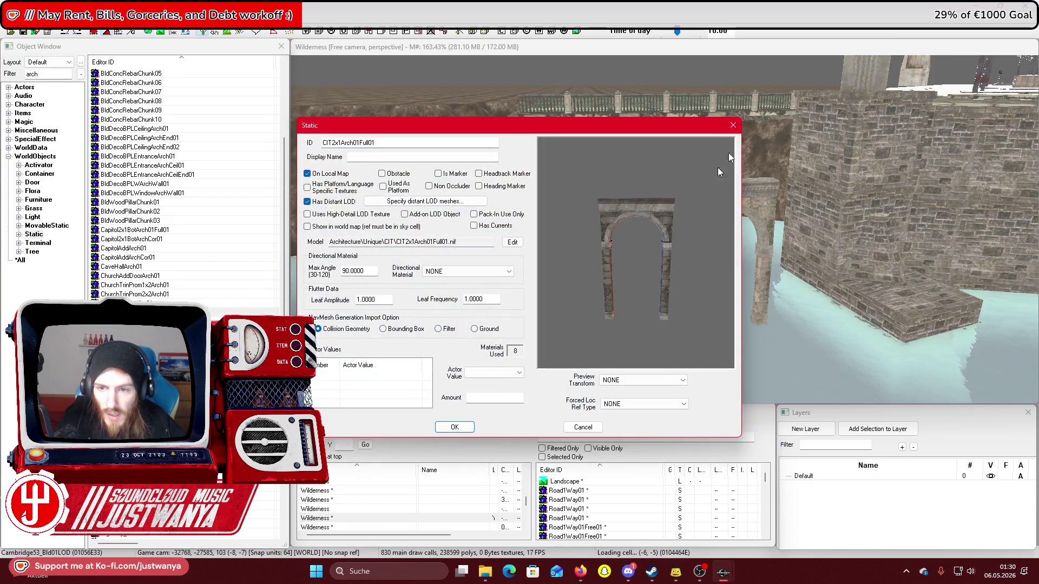
left_click(733, 125)
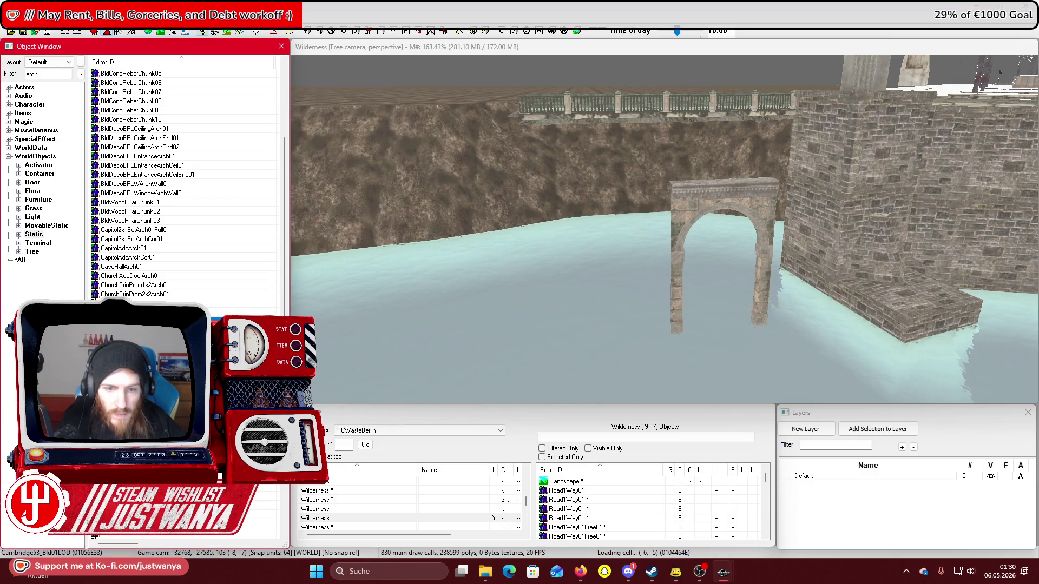
double_click(217, 322)
left_click(733, 126)
Place CIT2x1Arch01Full02 in the river scene and move it against the cliff wall
mouse_move(230, 312)
left_mouse_down()
mouse_move(688, 235)
mouse_move(671, 223)
left_mouse_up()
left_click_drag(697, 146, 694, 144)
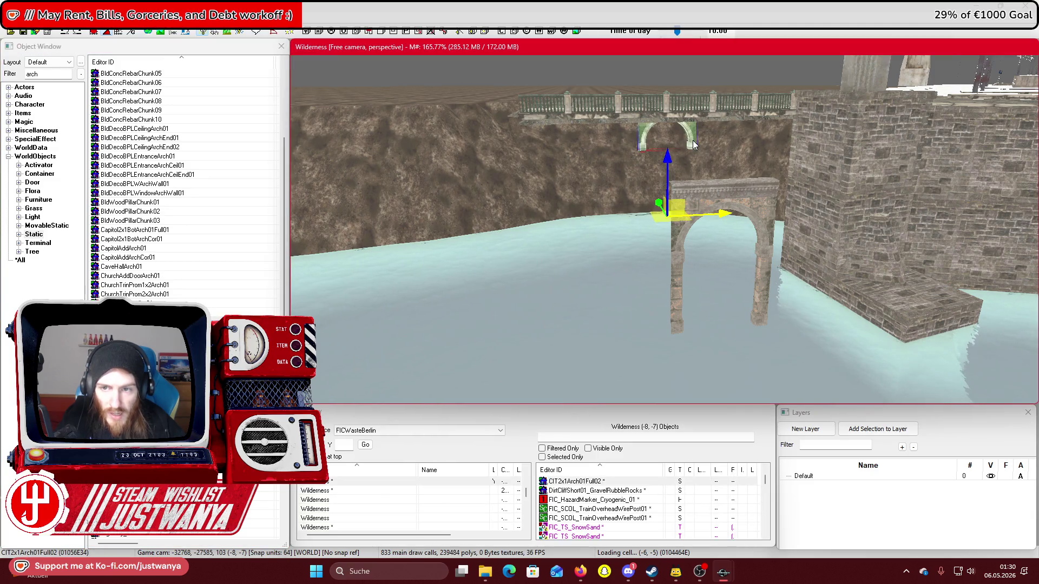
mouse_move(656, 211)
left_mouse_down()
mouse_move(716, 307)
mouse_move(635, 318)
left_mouse_up()
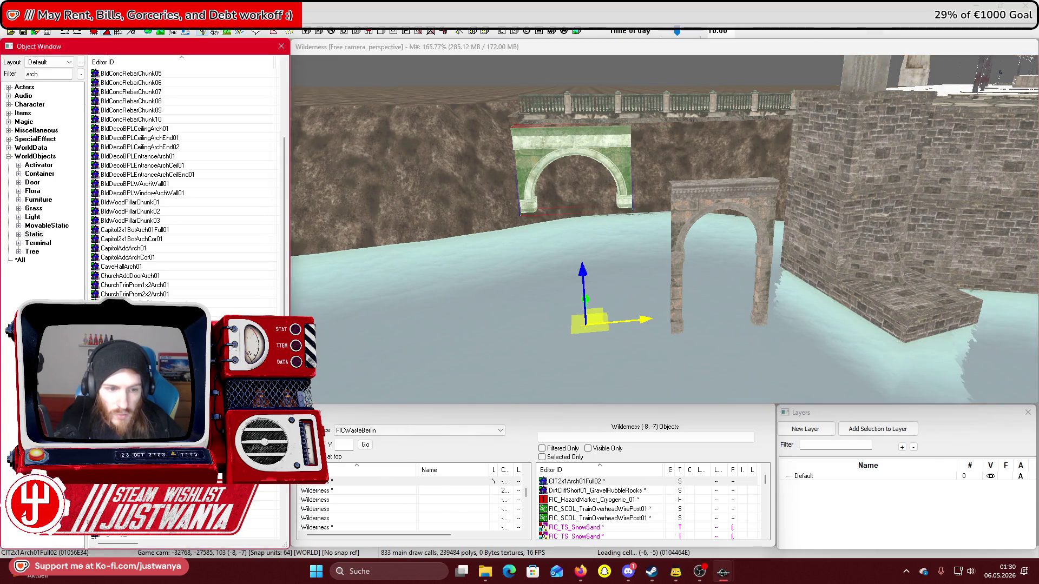
Preview the DecoMainA door arches, DecoMainA1x2AngleAArch01Full01, DeconArch01OLD, ExtSewerArchBase01 and ExtSewerArch01
double_click(677, 282)
left_click(729, 125)
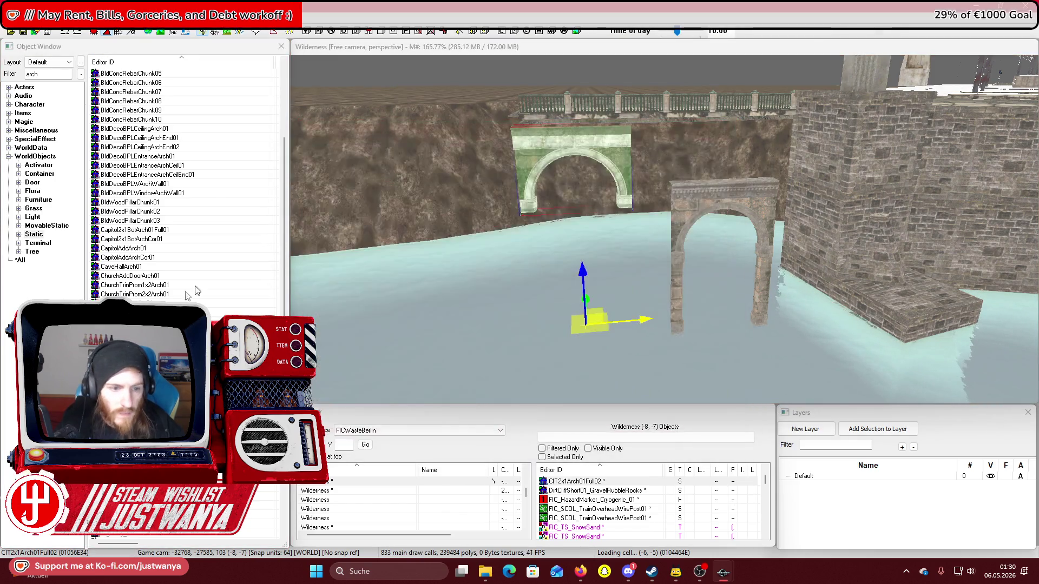
double_click(692, 241)
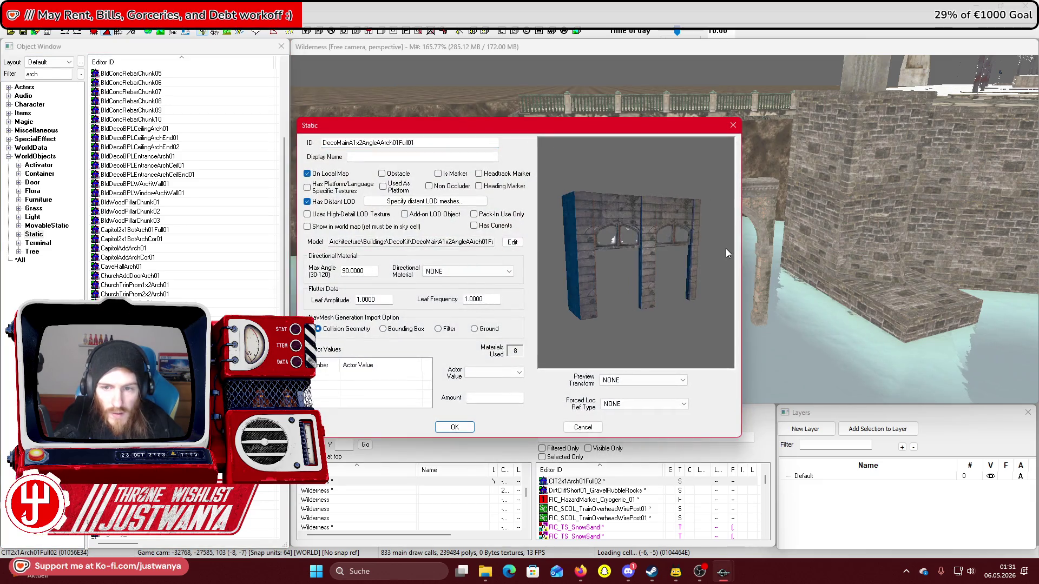
left_click(732, 126)
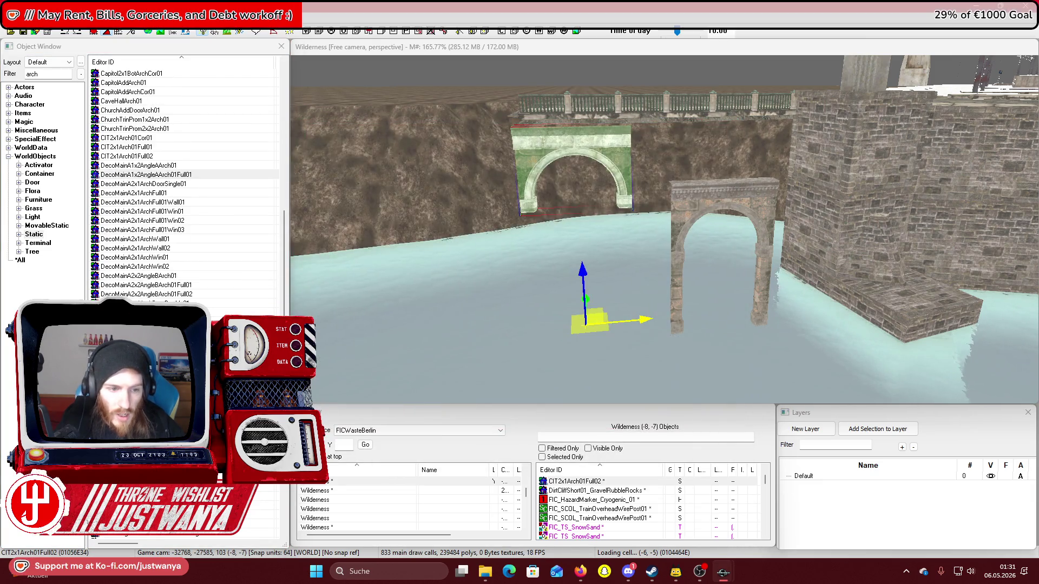
double_click(684, 303)
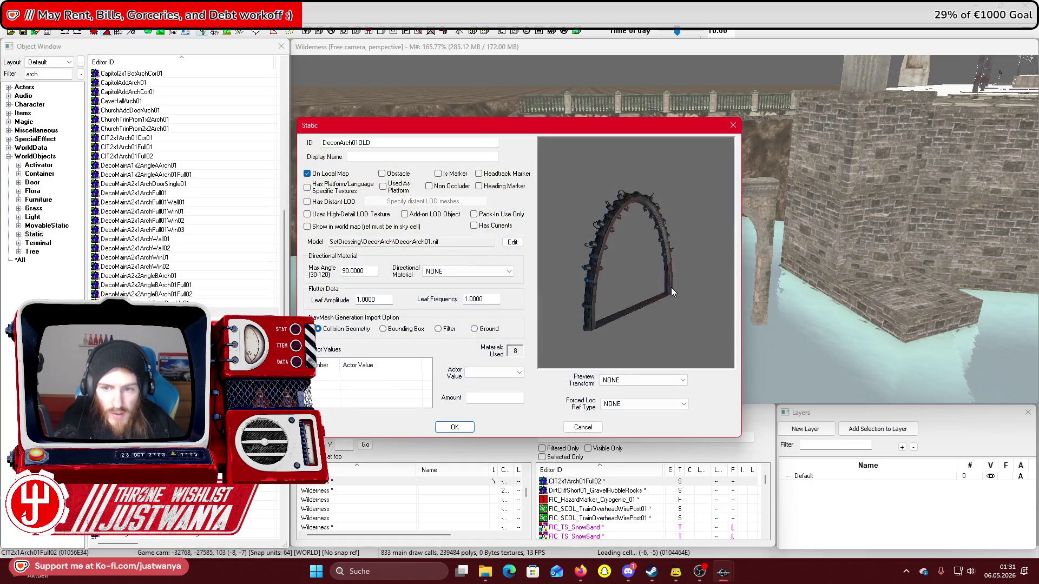
left_click(733, 128)
double_click(135, 303)
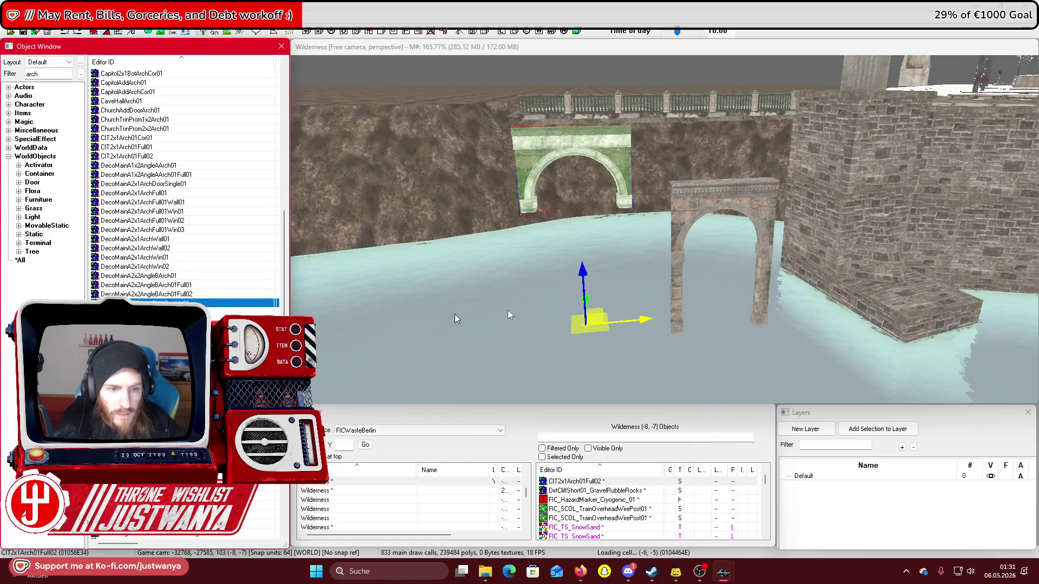
left_click(732, 126)
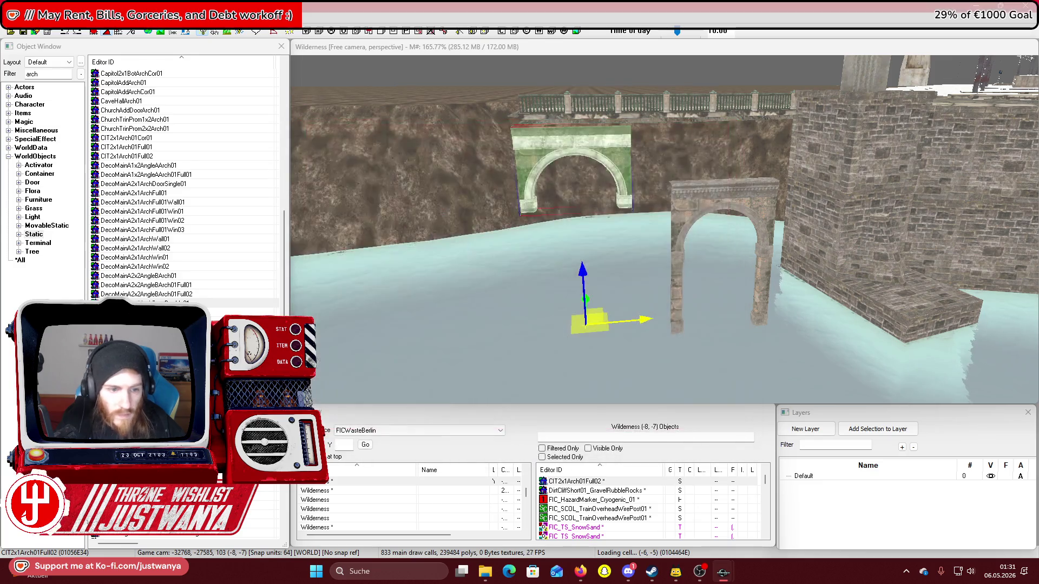
double_click(677, 289)
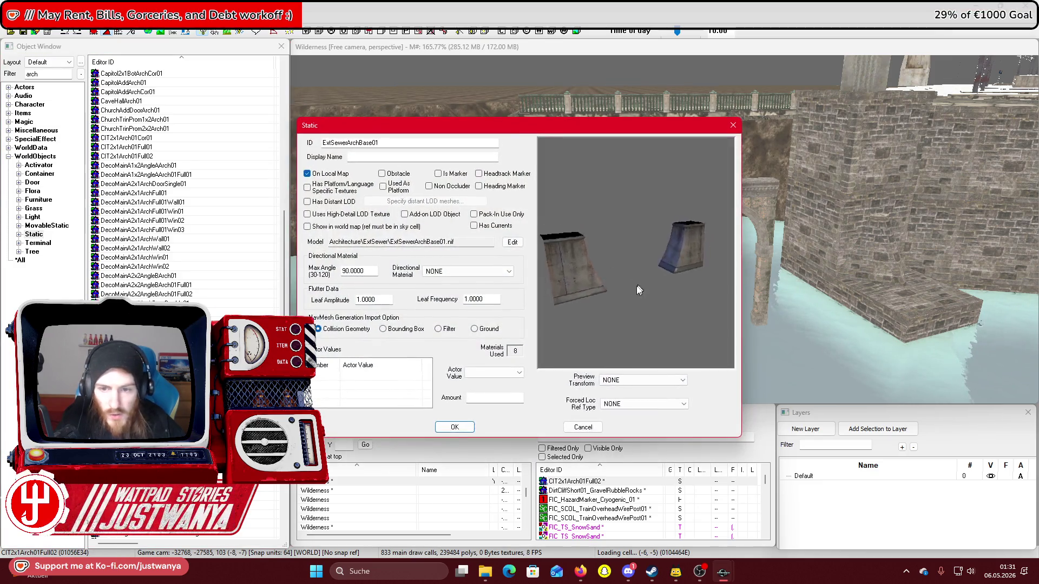
left_click(733, 126)
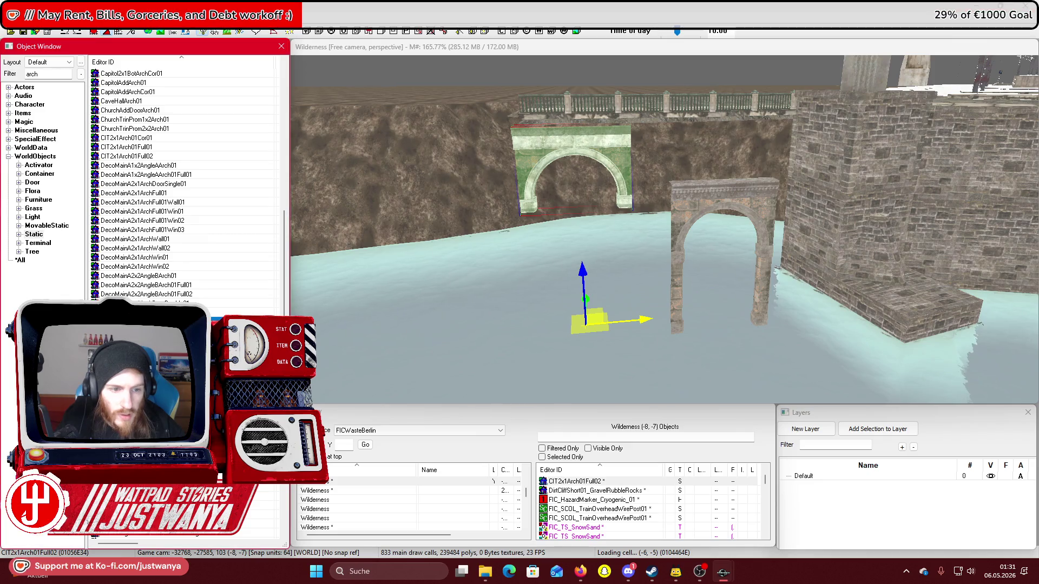
double_click(570, 178)
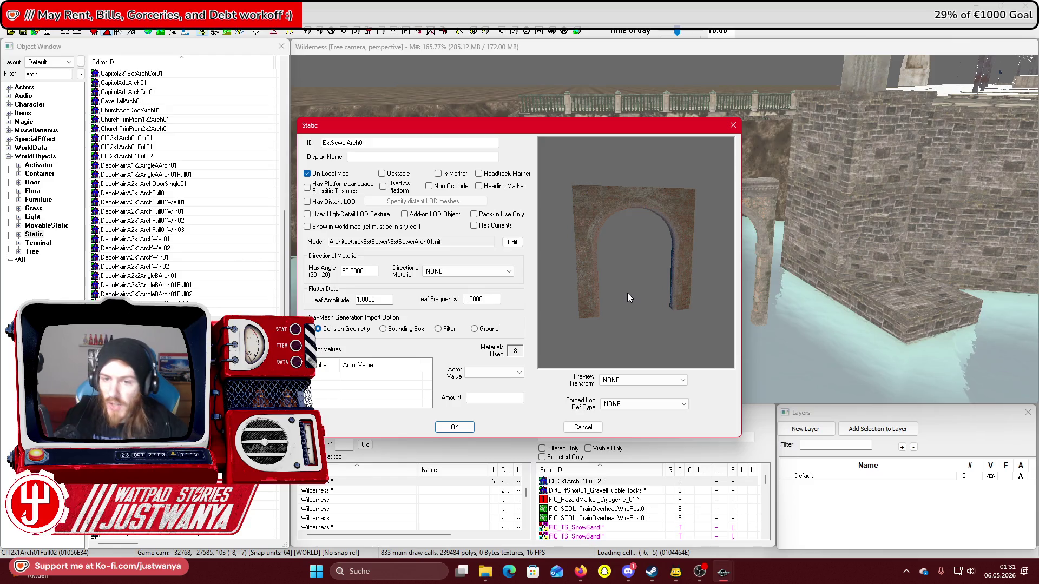
left_click(733, 127)
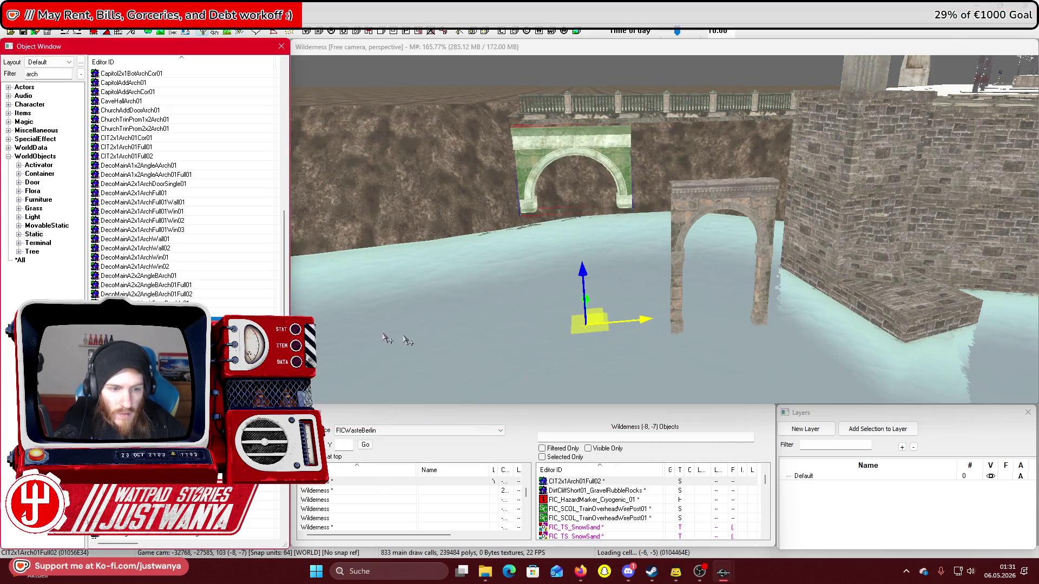
left_click_drag(382, 336, 520, 323)
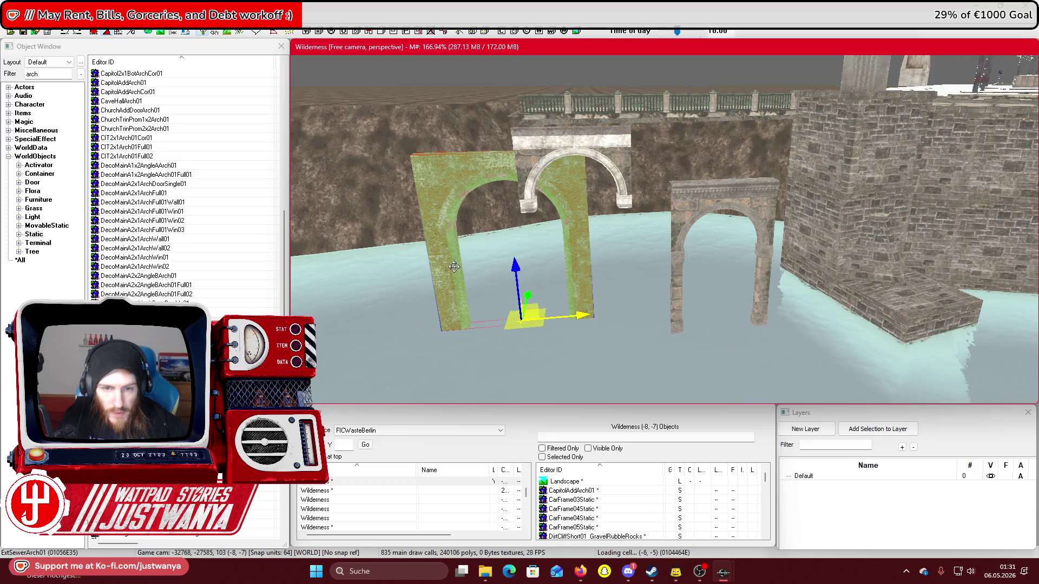
key("shift")
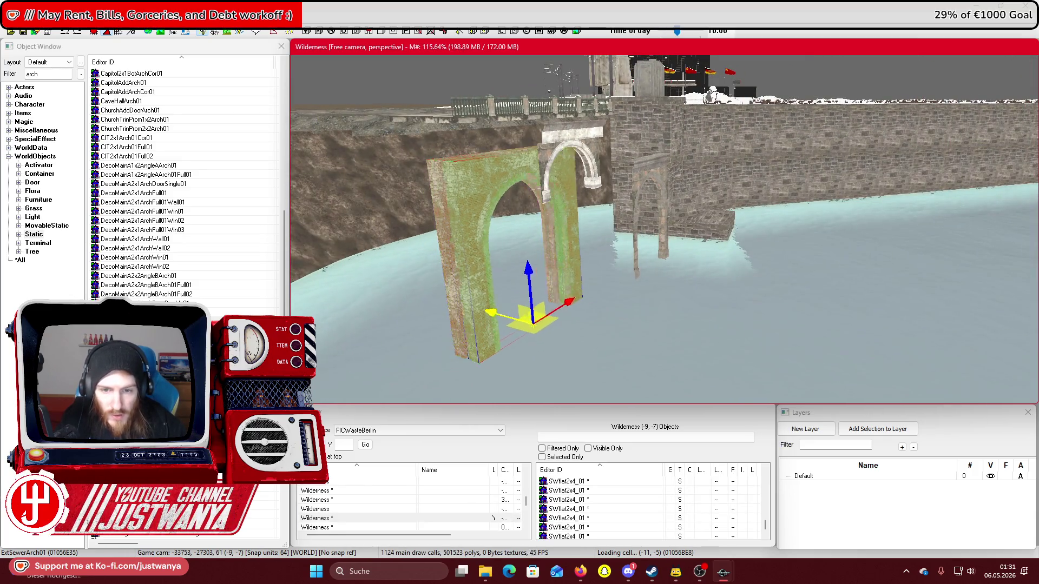
key("shift")
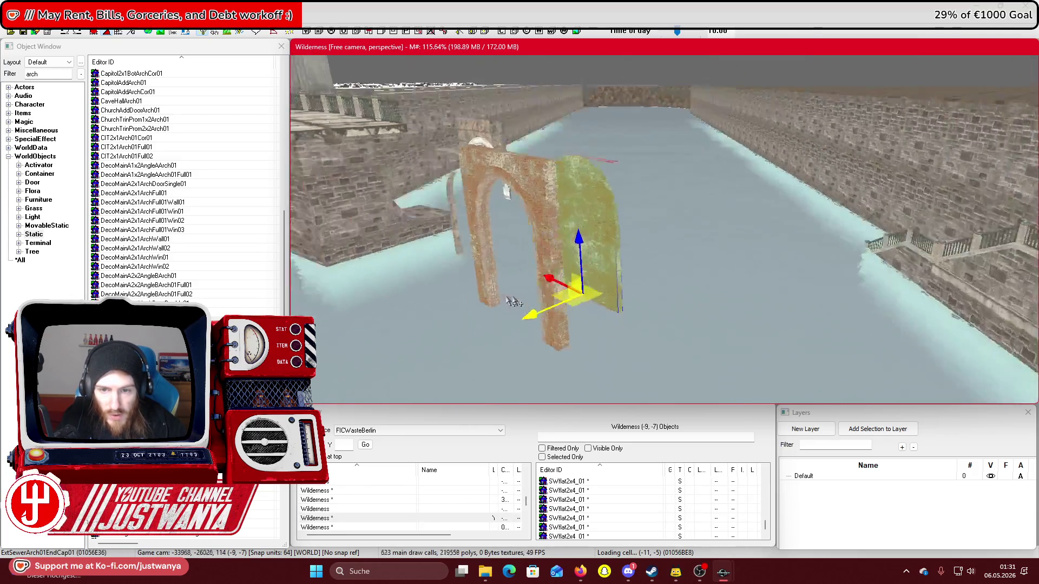
left_click(407, 301)
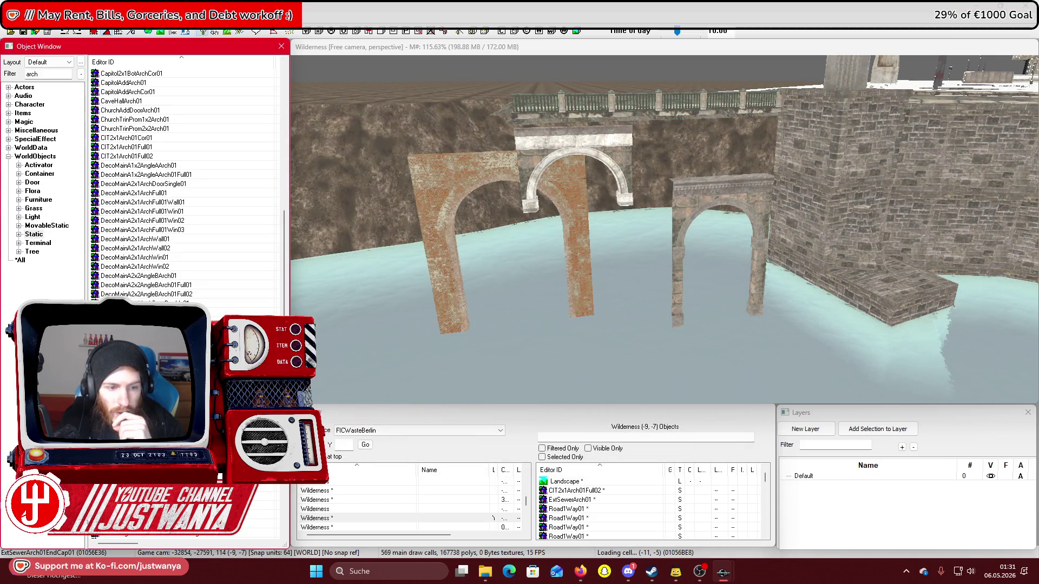
Place an NCA2x1Arch01Conector piece between the arches and slide it left behind the left arch
left_click_drag(675, 180, 726, 157)
left_click(733, 126)
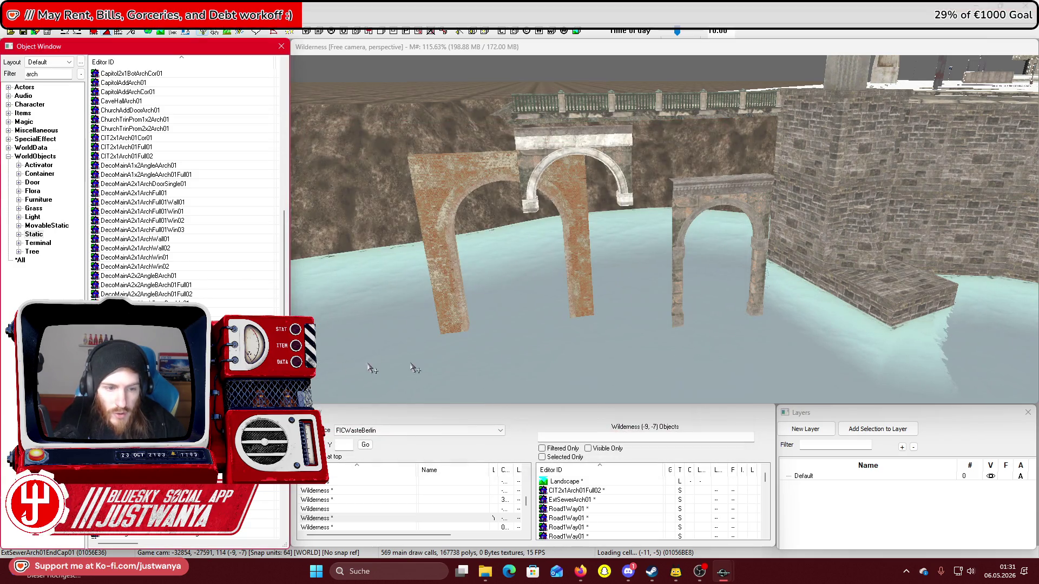
left_click_drag(640, 323, 639, 324)
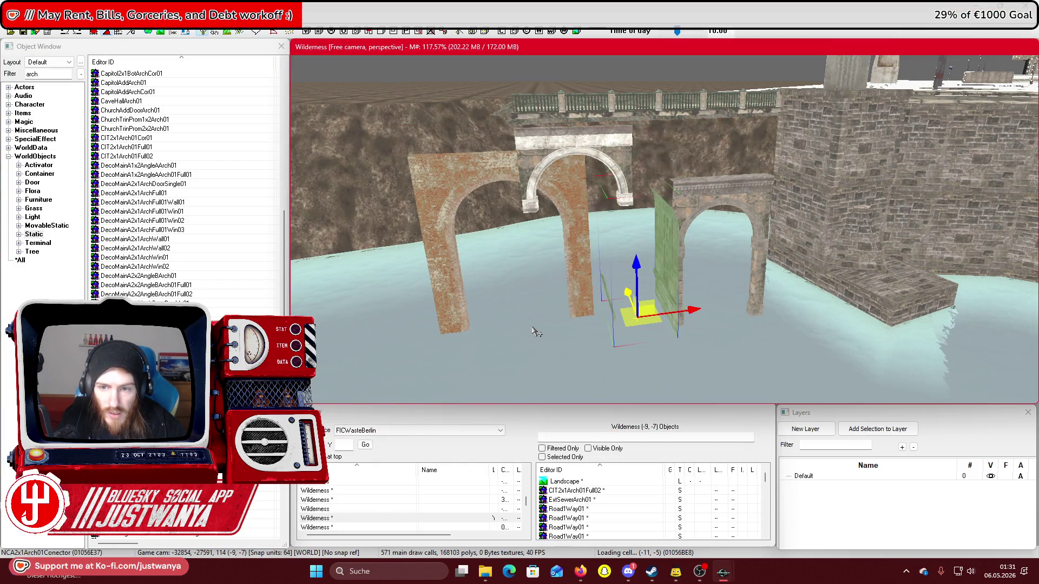
mouse_move(536, 331)
left_mouse_down()
mouse_move(644, 305)
mouse_move(540, 333)
mouse_move(514, 327)
left_mouse_up()
mouse_move(606, 254)
left_mouse_down()
mouse_move(522, 233)
mouse_move(606, 233)
mouse_move(541, 324)
left_mouse_up()
Cycle the piece through door, wall and storefront variants, then delete the vine-covered wall
key("ctrl+v")
key("ctrl+v")
key("ctrl+v")
key("ctrl+v")
key("c")
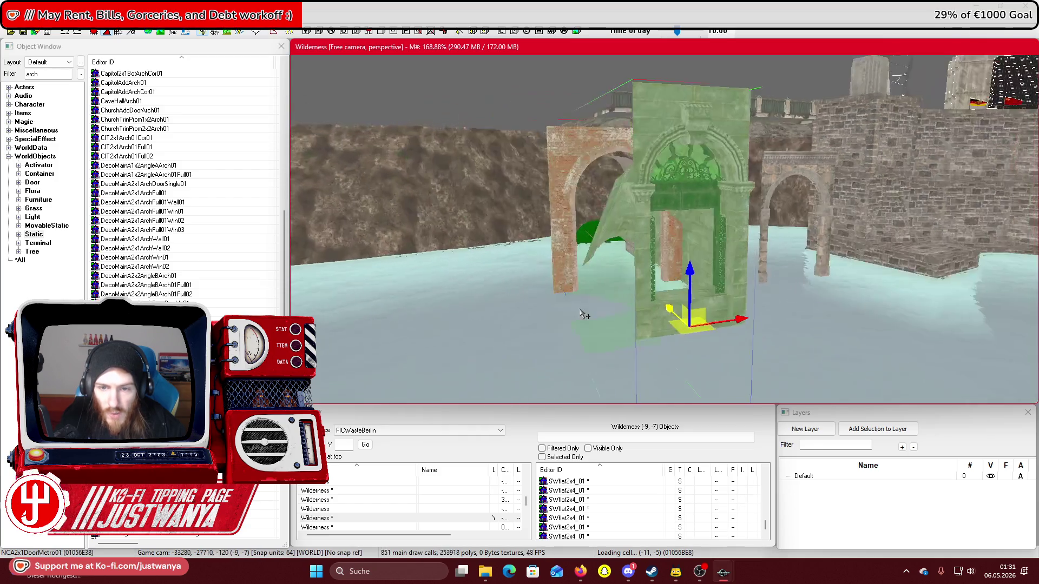
key("ctrl+v")
key("ctrl+v")
key("ctrl+v")
key("ctrl+v")
key("ctrl+v")
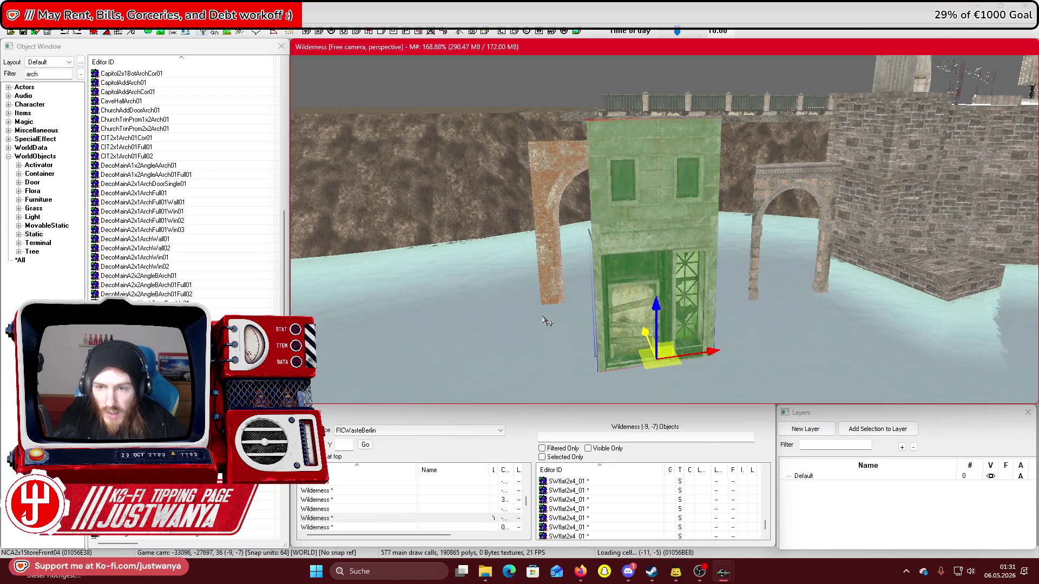
key("ctrl+v")
key("ctrl+v")
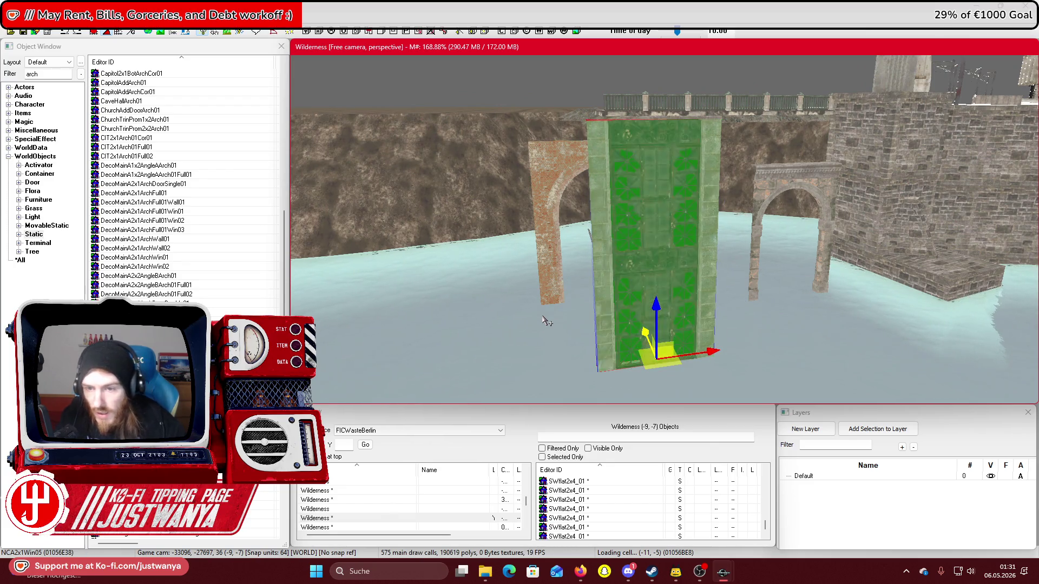
key("Delete")
scroll(184, 184, "down", 3)
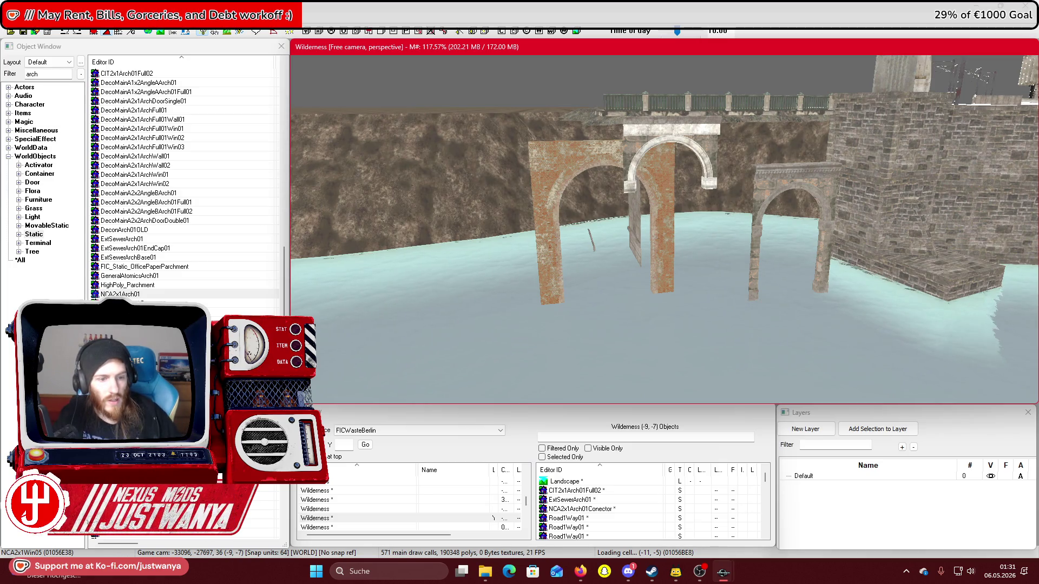
Preview the ParkArchesA01, SignStreetArchSt01 and SteamTBgRoomBrickFreeDoorArch01 arch models
double_click(124, 367)
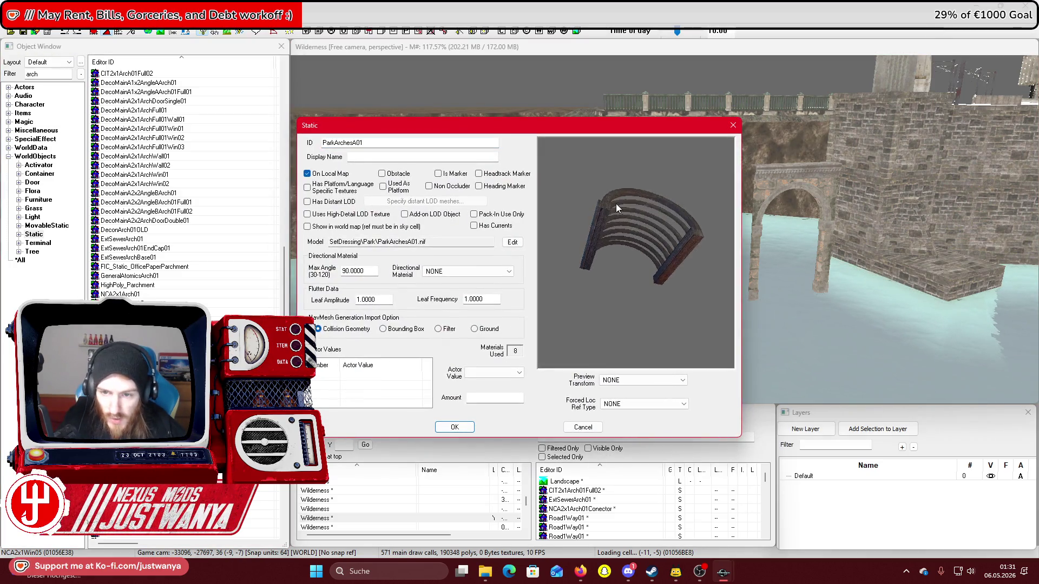
left_click(733, 125)
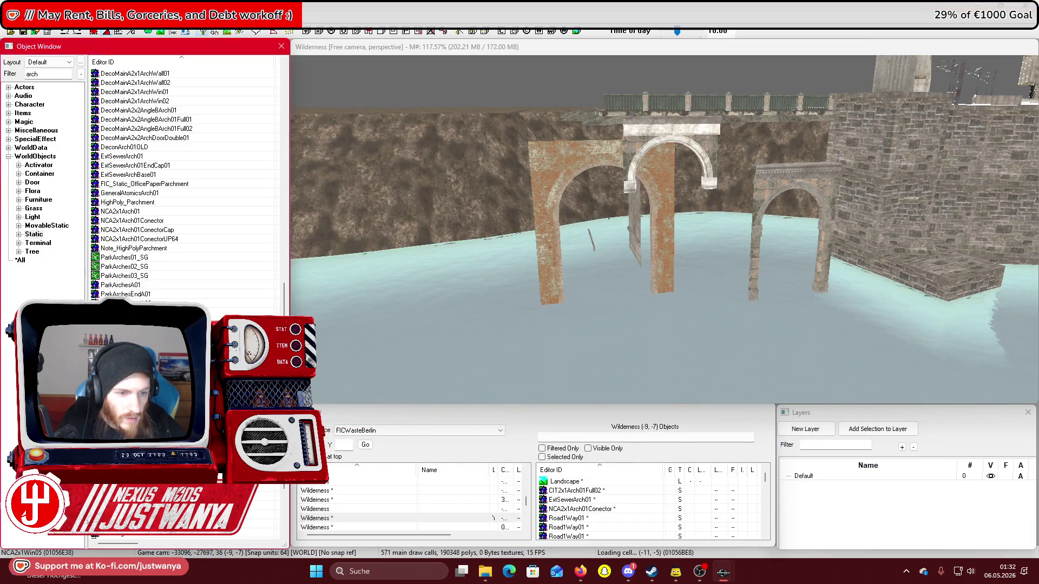
double_click(591, 241)
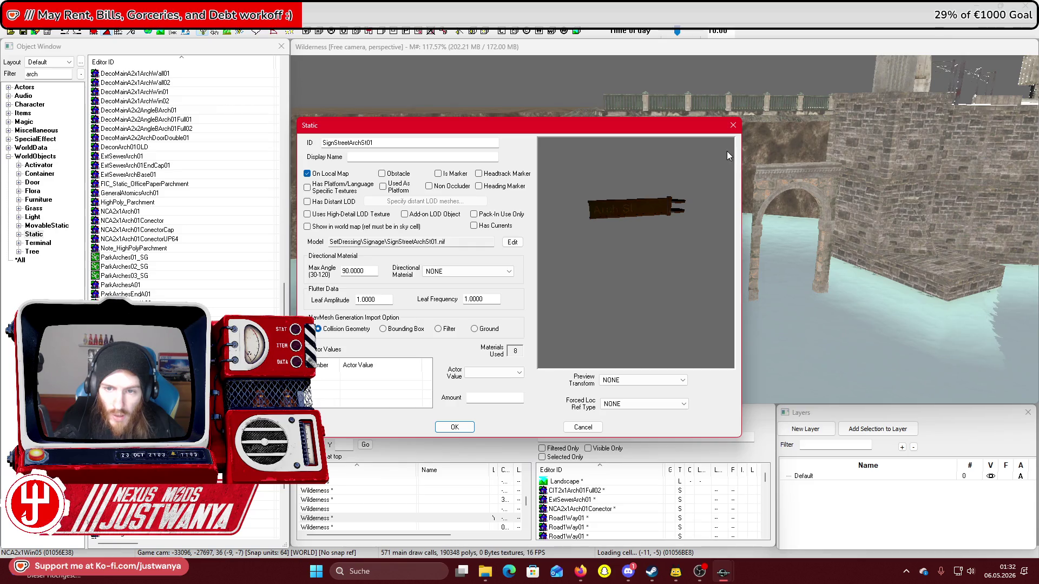
left_click(732, 126)
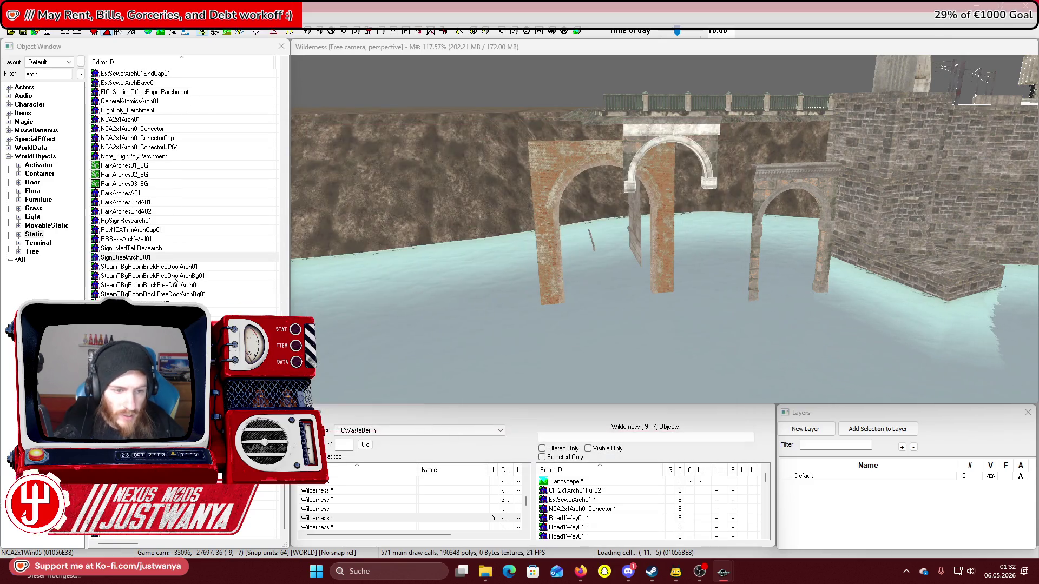
double_click(218, 268)
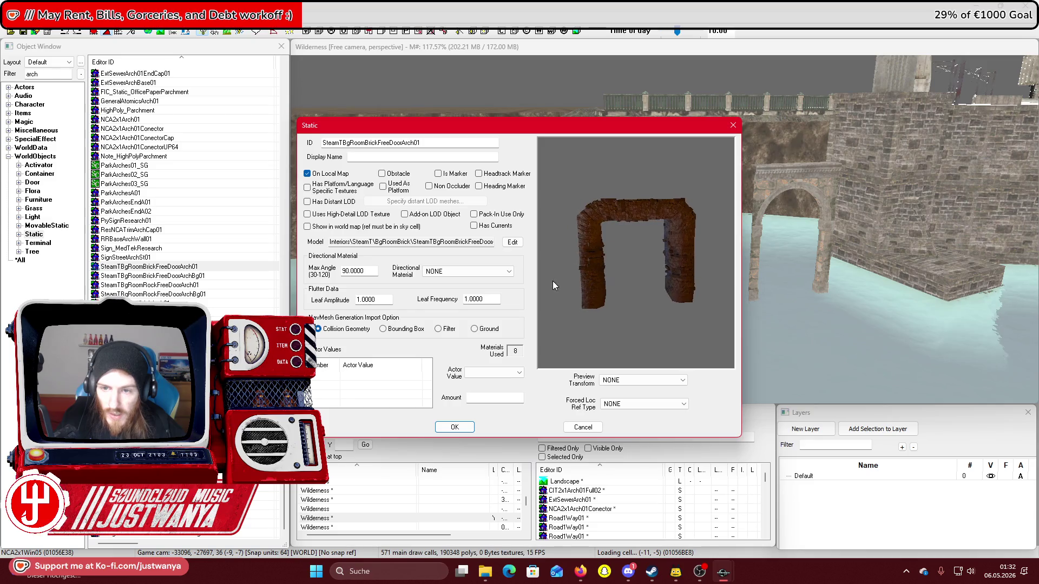
left_click(733, 125)
Preview the SteamTBgRoomRockFreeDoorArch01, SteamTSmHallBrickArch01 and VltCeilingArch01 arch models
left_click(212, 286)
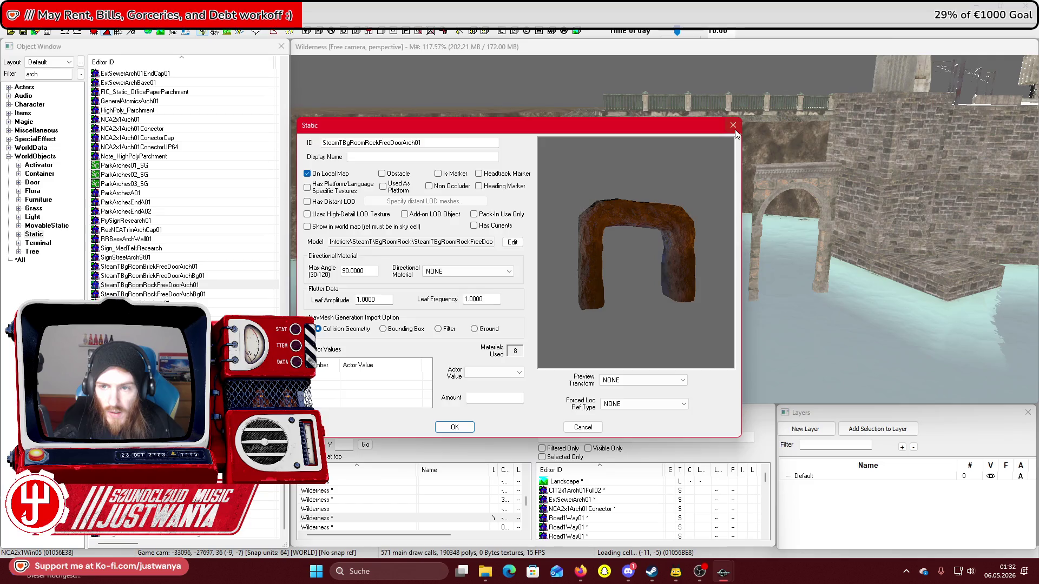
left_click(733, 126)
double_click(226, 302)
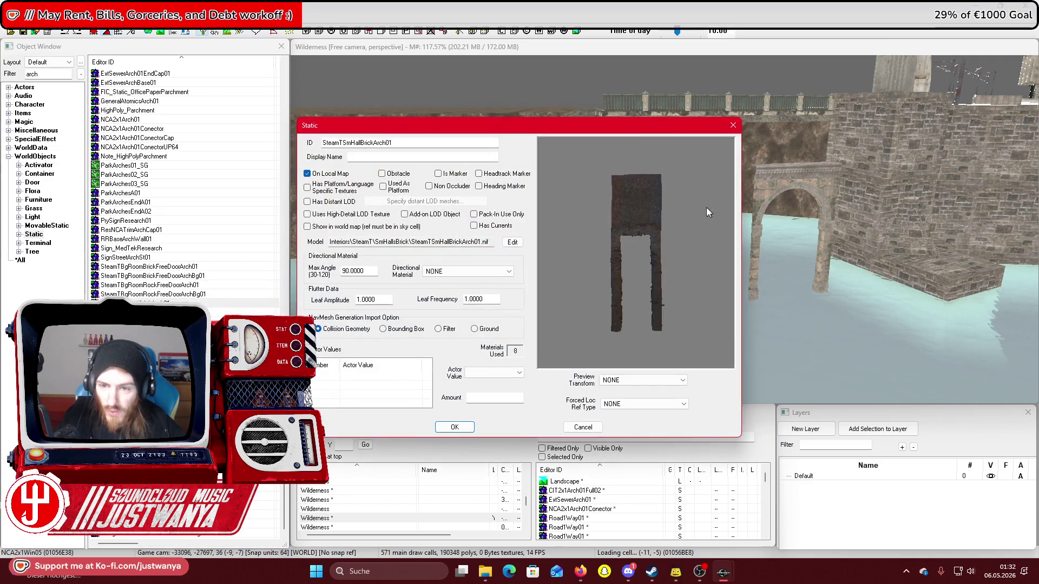
left_click(733, 125)
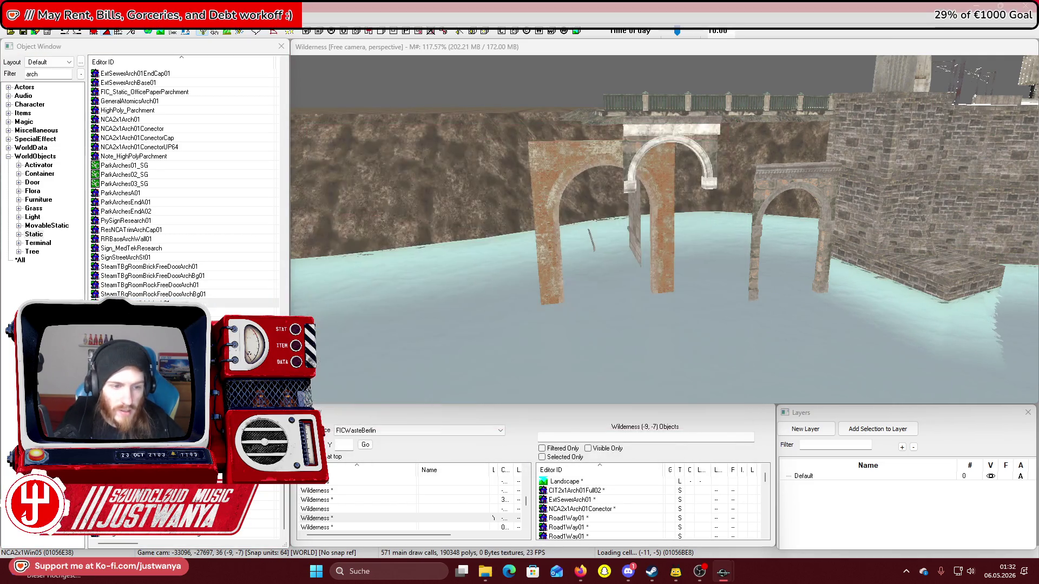
double_click(552, 330)
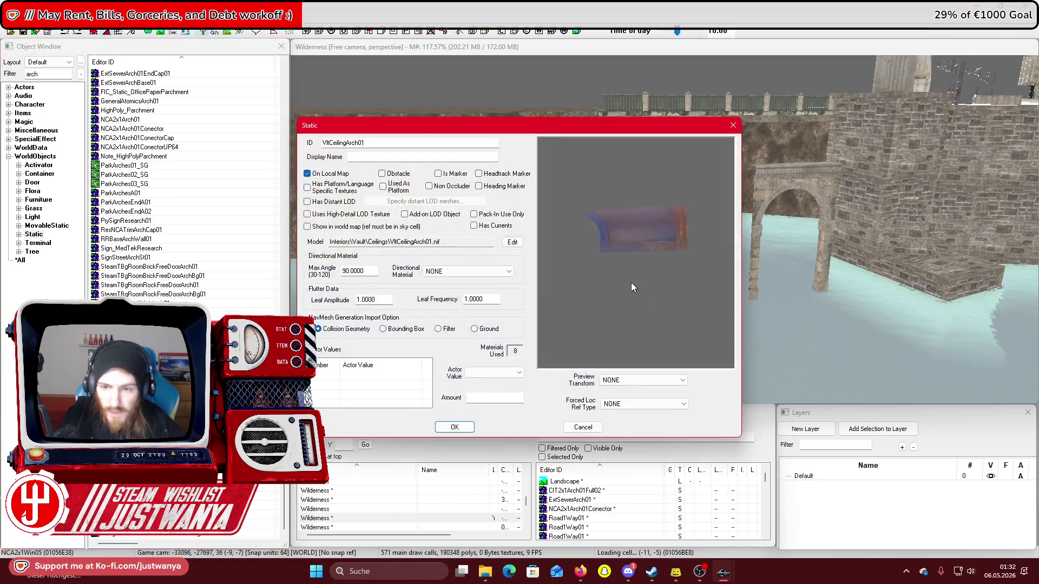
left_click(733, 126)
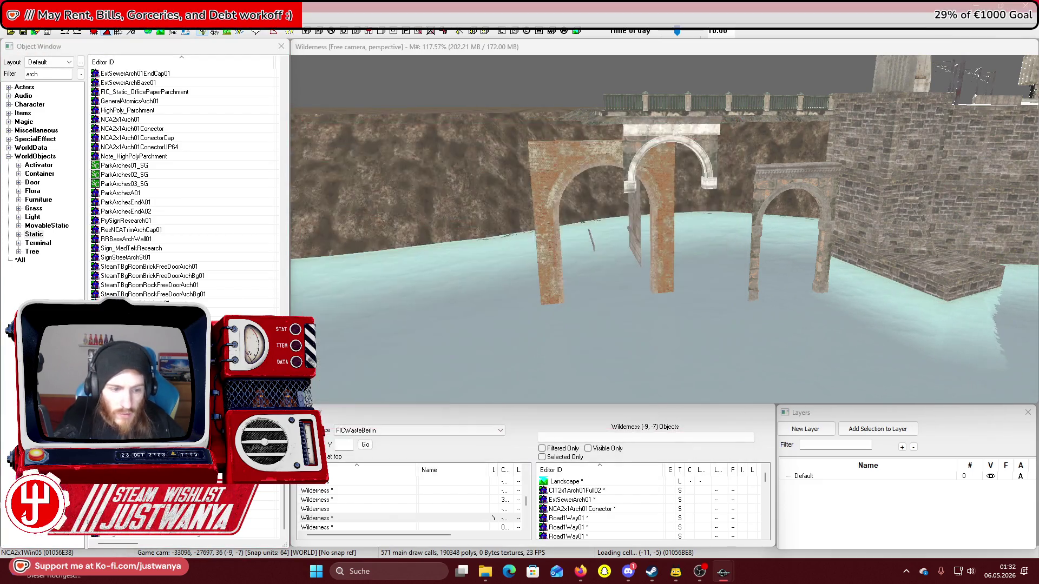
Move the ExtSewerArch01 sewer arch onto the far stone arch and show its material swap options
left_click(548, 194)
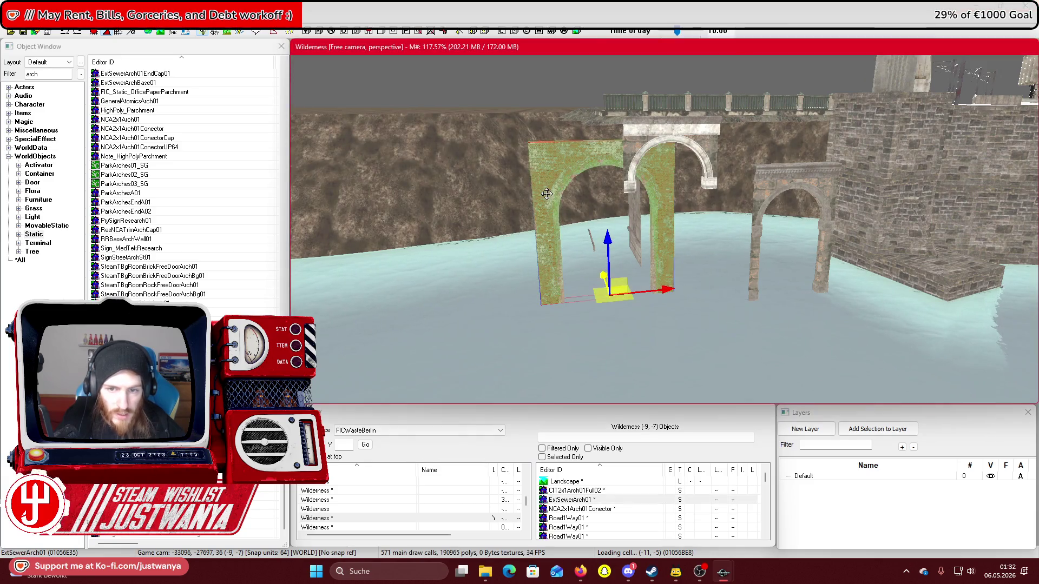
mouse_move(680, 285)
left_mouse_down()
mouse_move(768, 270)
mouse_move(785, 286)
left_mouse_up()
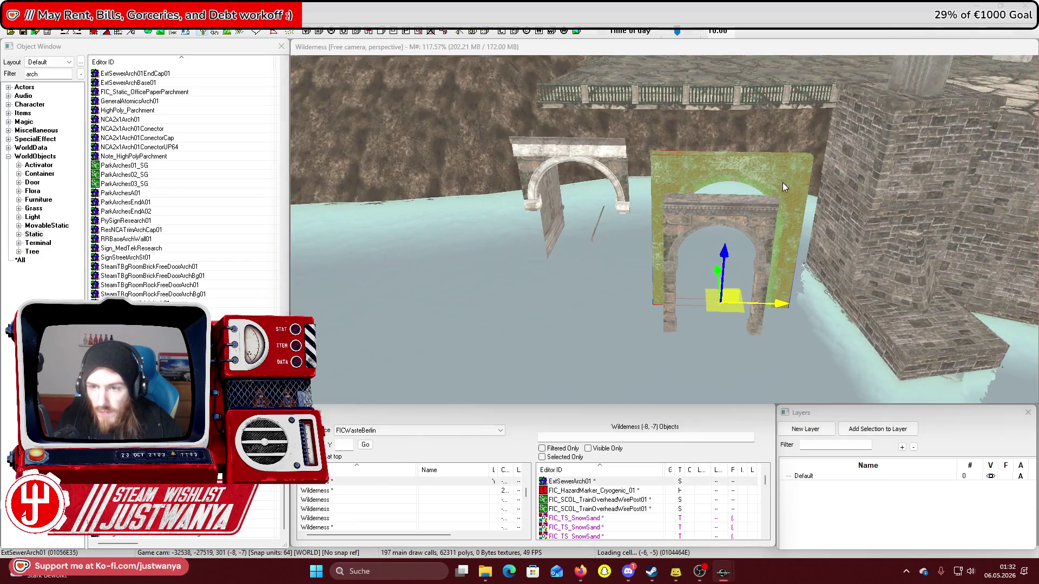
double_click(782, 183)
left_click(521, 303)
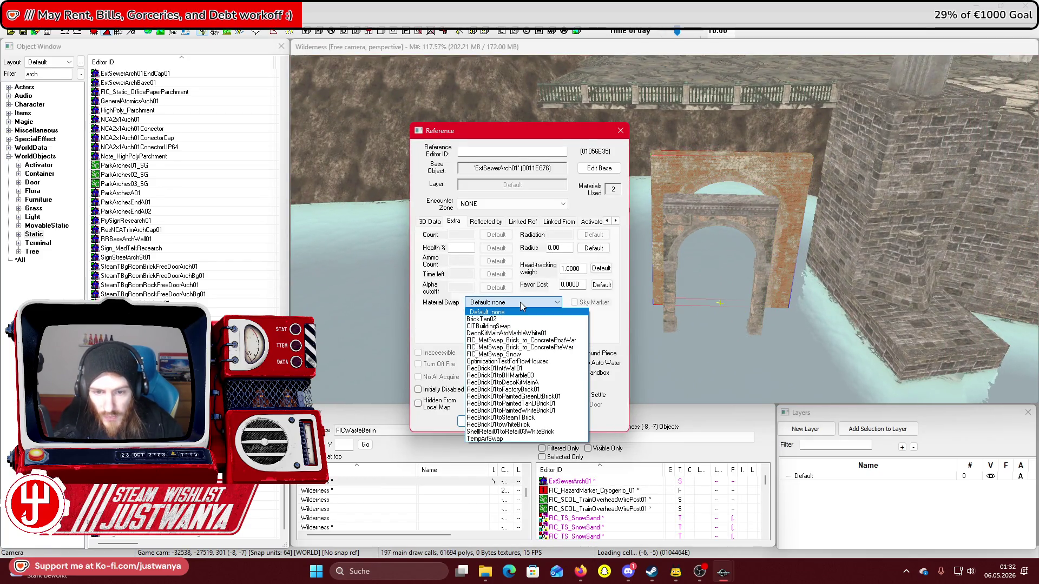
Apply the CITBuildingSwap material swap to the sewer arch in place of BrickTan02
left_click(520, 340)
left_click(479, 423)
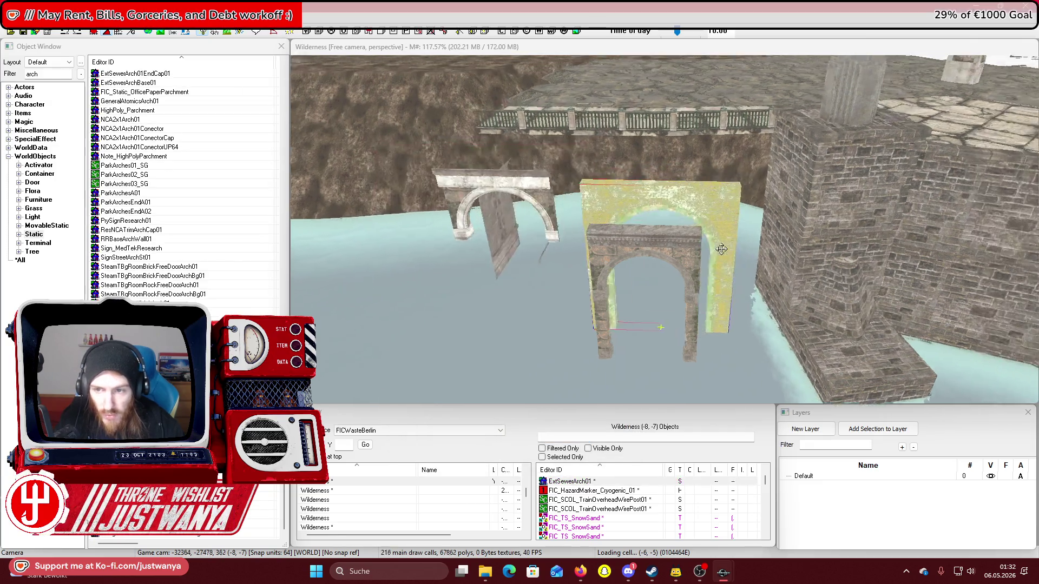
scroll(722, 248, "down", 4)
double_click(637, 219)
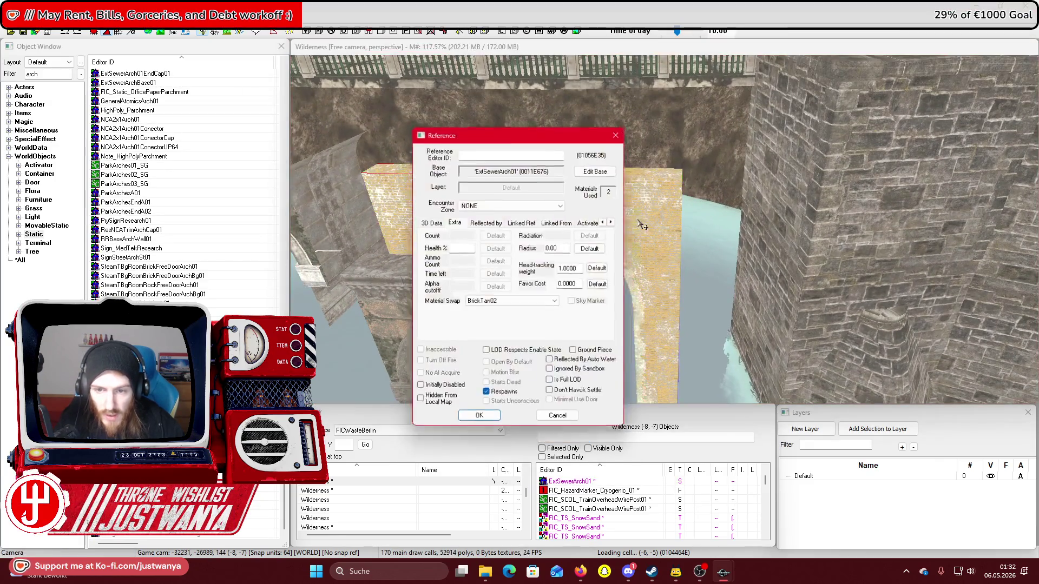
left_click(513, 302)
left_click(521, 340)
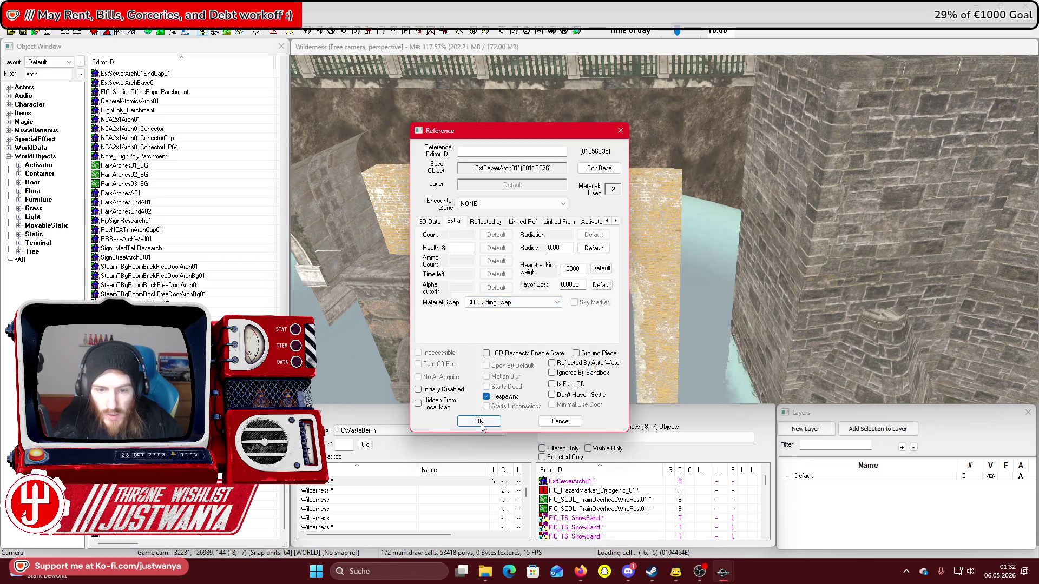
left_click(479, 422)
Recheck the arch's properties and keep CITBuildingSwap as its material swap
double_click(615, 216)
left_click(529, 303)
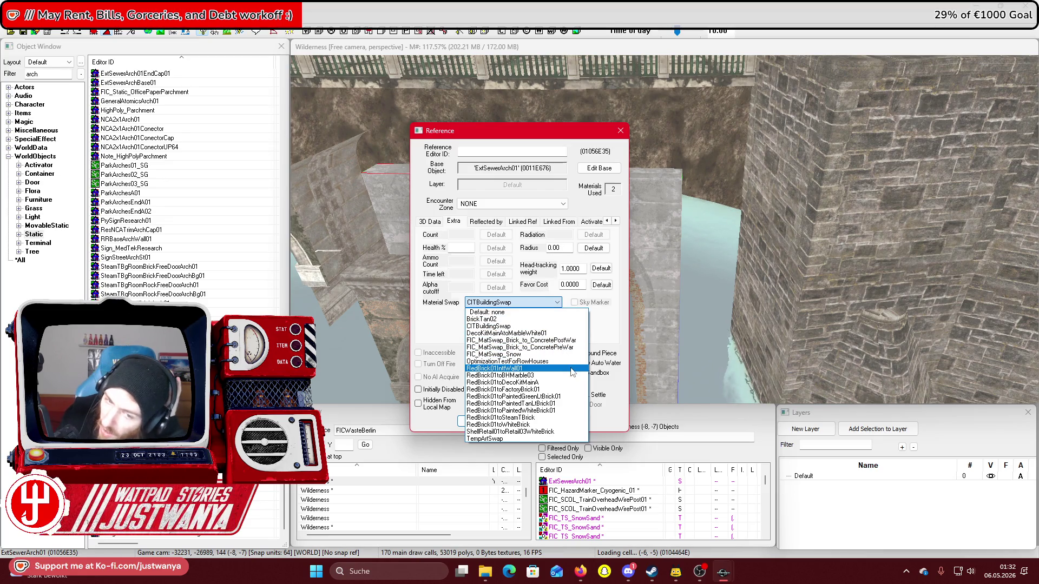
left_click(485, 312)
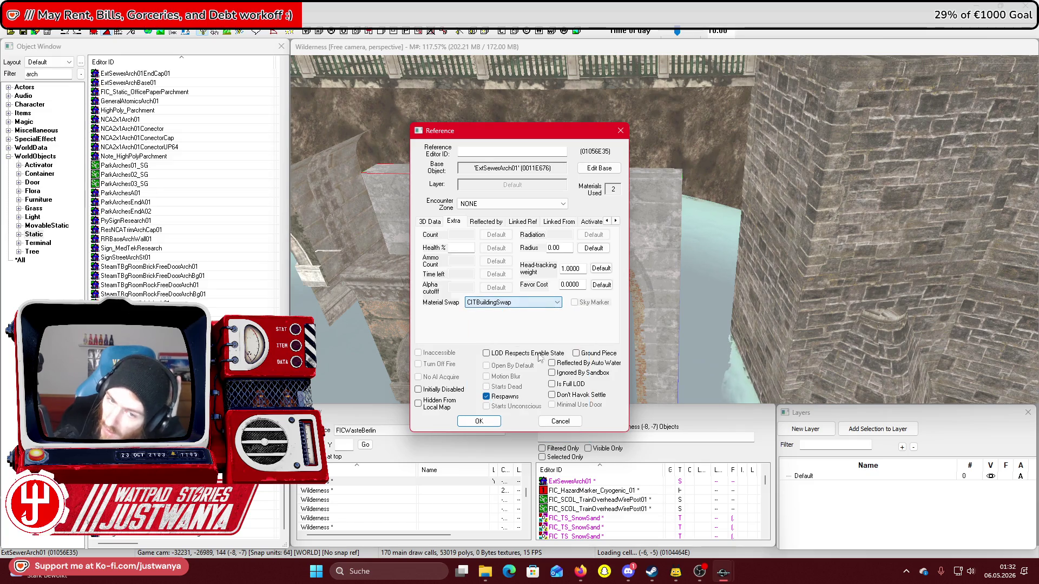
left_click(469, 421)
scroll(651, 221, "down", 5)
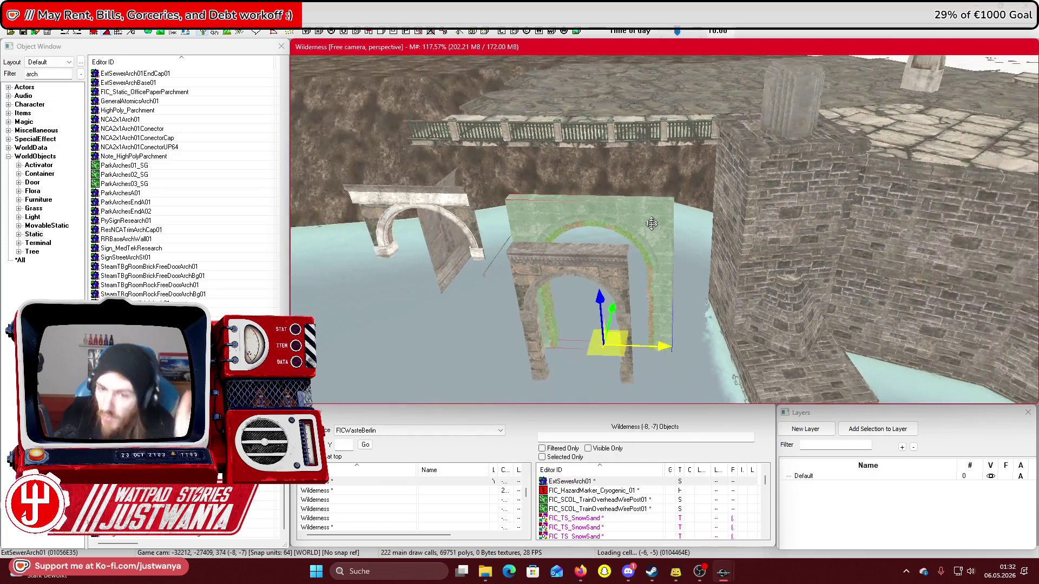
Reposition the green arch in the canal, lifting it slightly while orbiting around it
key("2")
key("1")
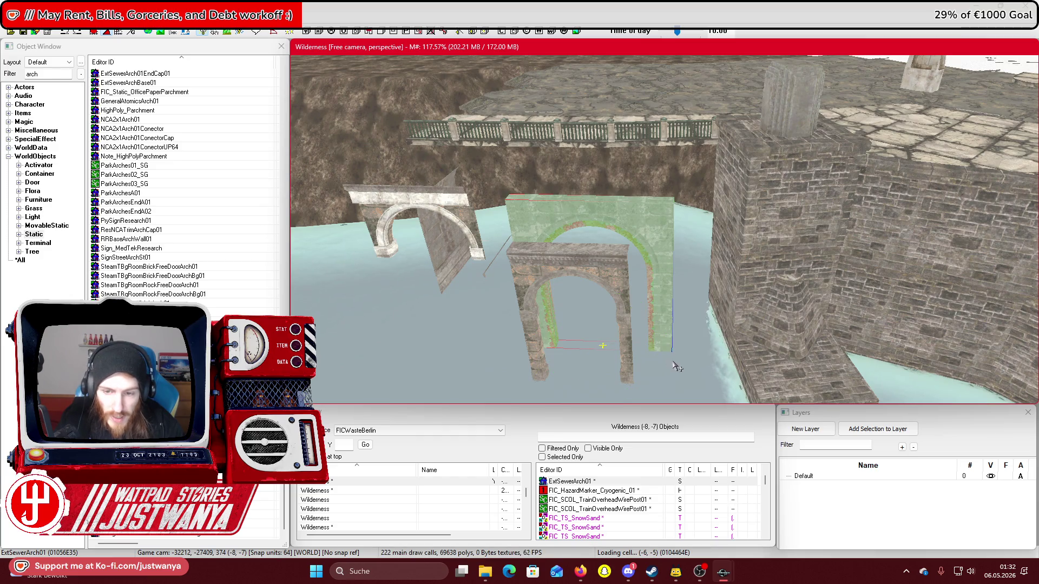
mouse_move(611, 338)
left_mouse_down()
mouse_move(668, 322)
mouse_move(576, 341)
left_mouse_up()
key("shift")
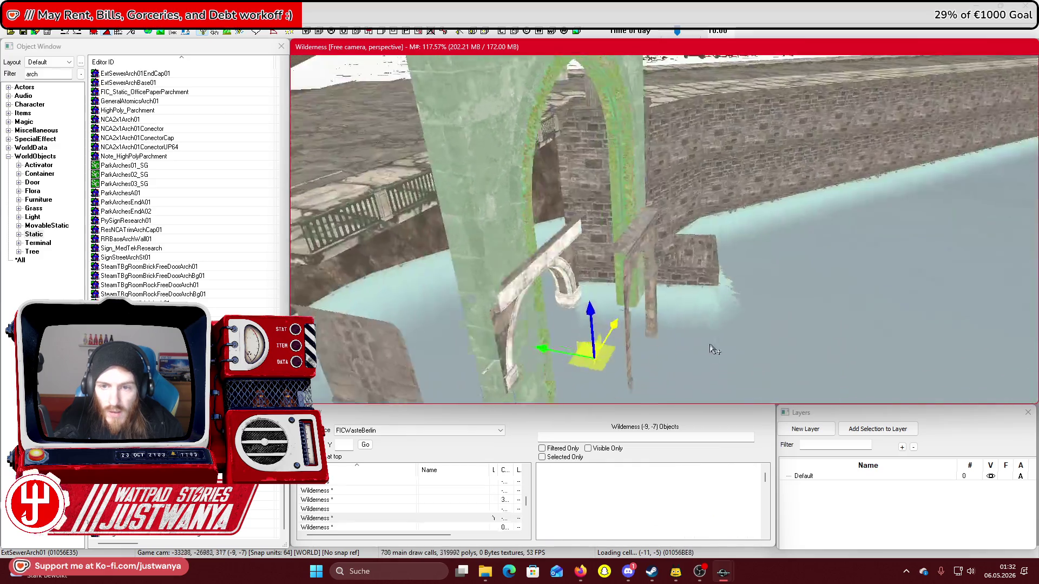
key("shift")
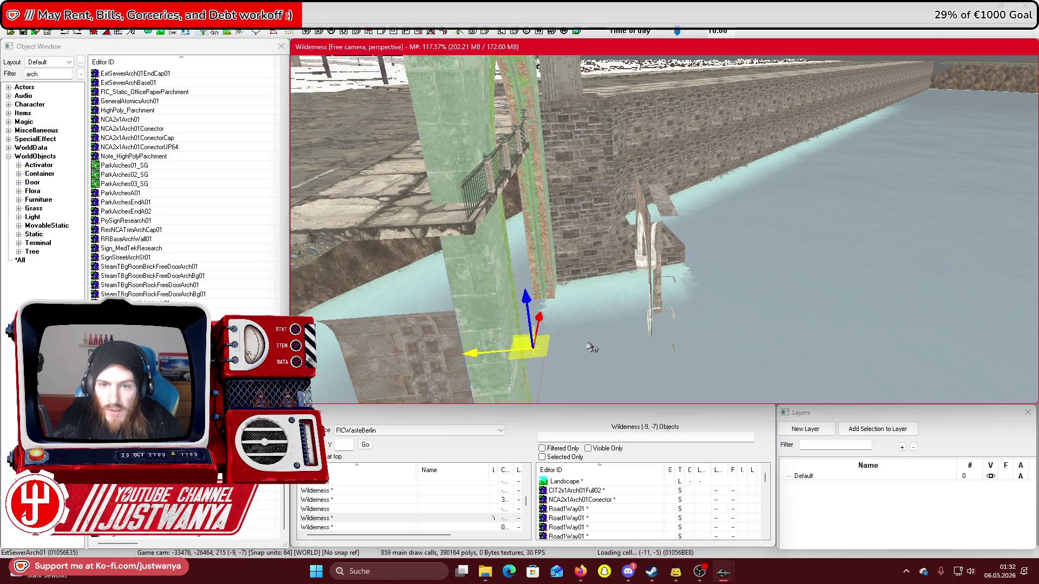
key("shift")
key("shift")
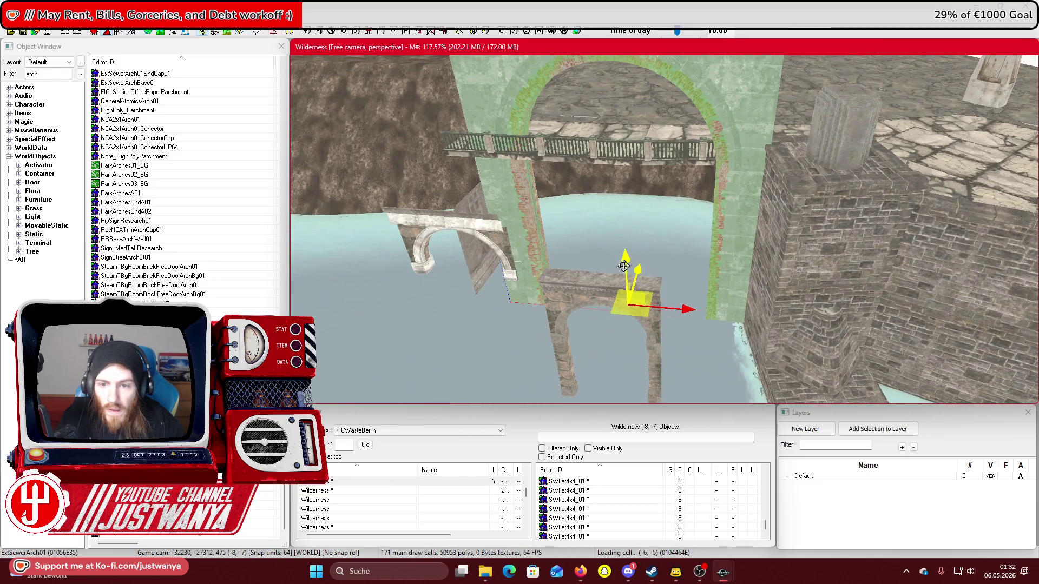
left_click_drag(638, 381, 637, 374)
key("shift")
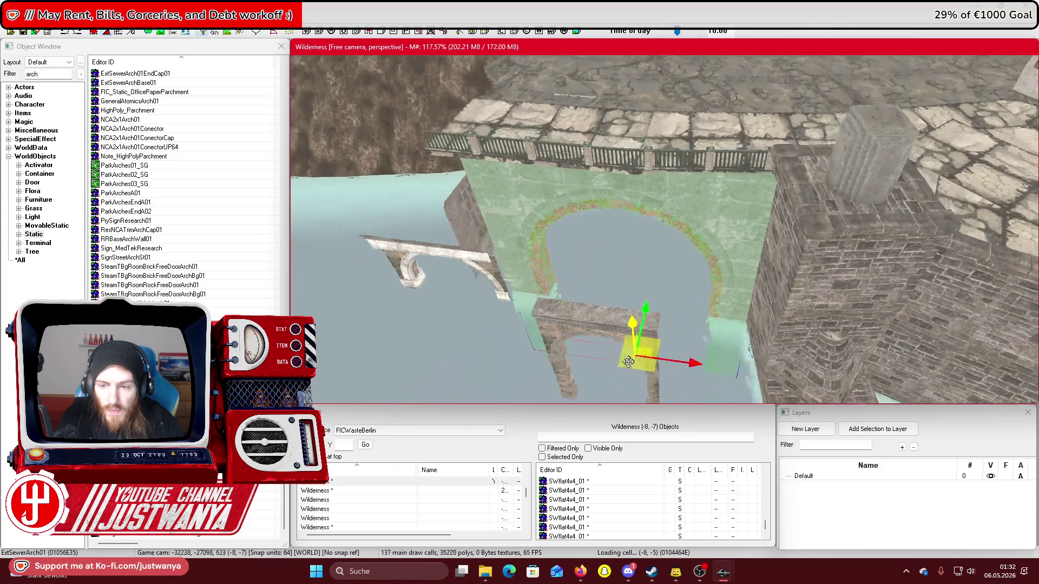
key("shift")
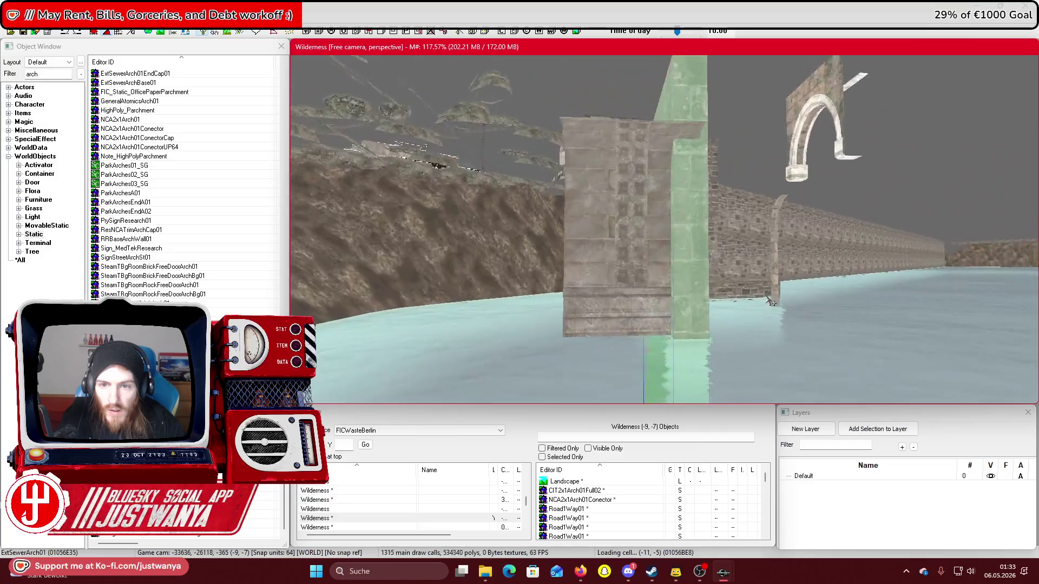
key("shift")
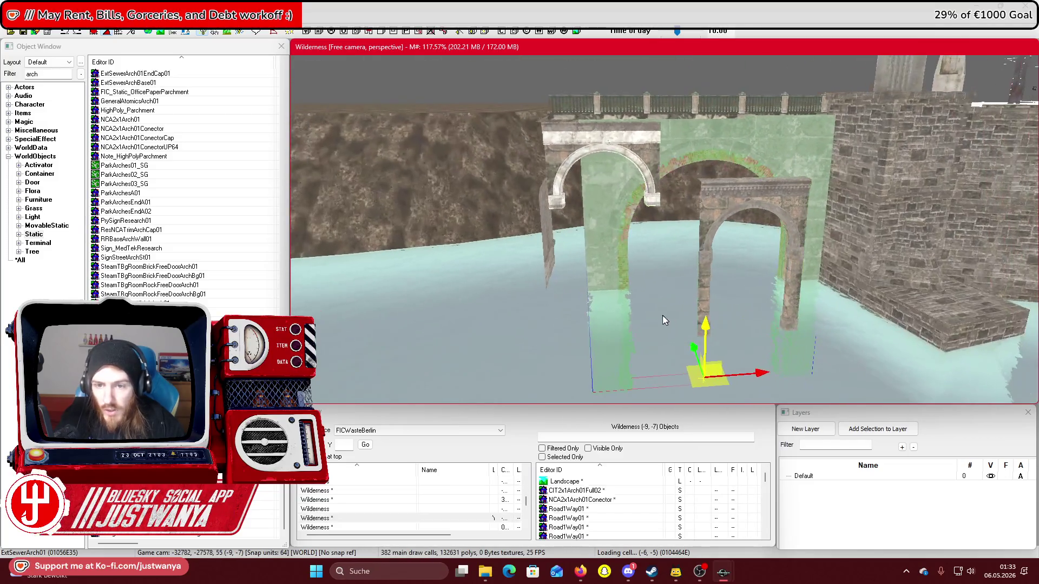
Select the small and middle green arches and delete both
left_click(642, 162)
left_click(725, 200, "ctrl")
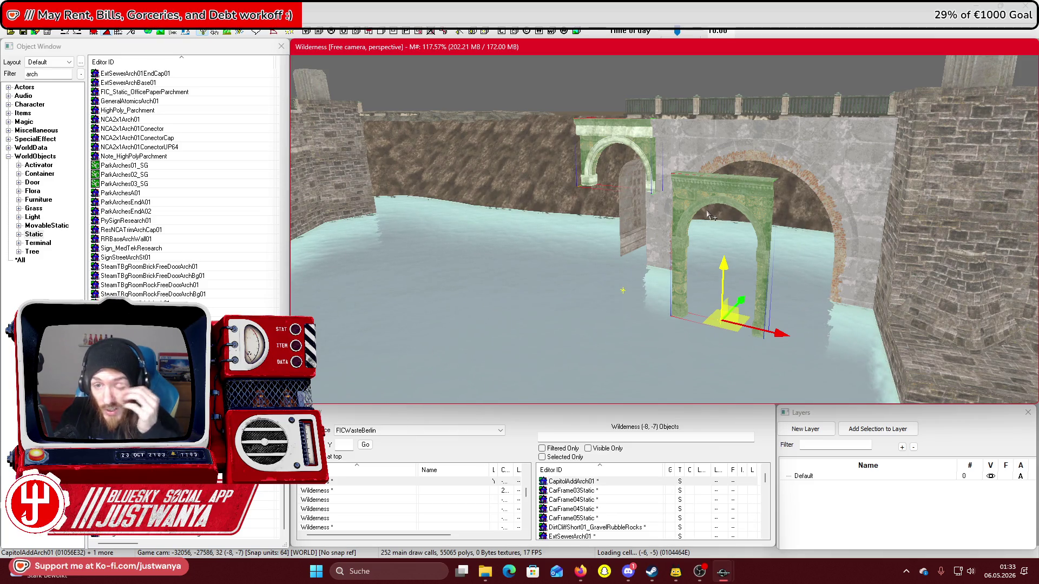
key("Delete")
Shift the small green arch connector piece to the left
left_click(631, 205)
left_click_drag(632, 205, 655, 255)
scroll(674, 252, "up", 3)
scroll(670, 224, "up", 3)
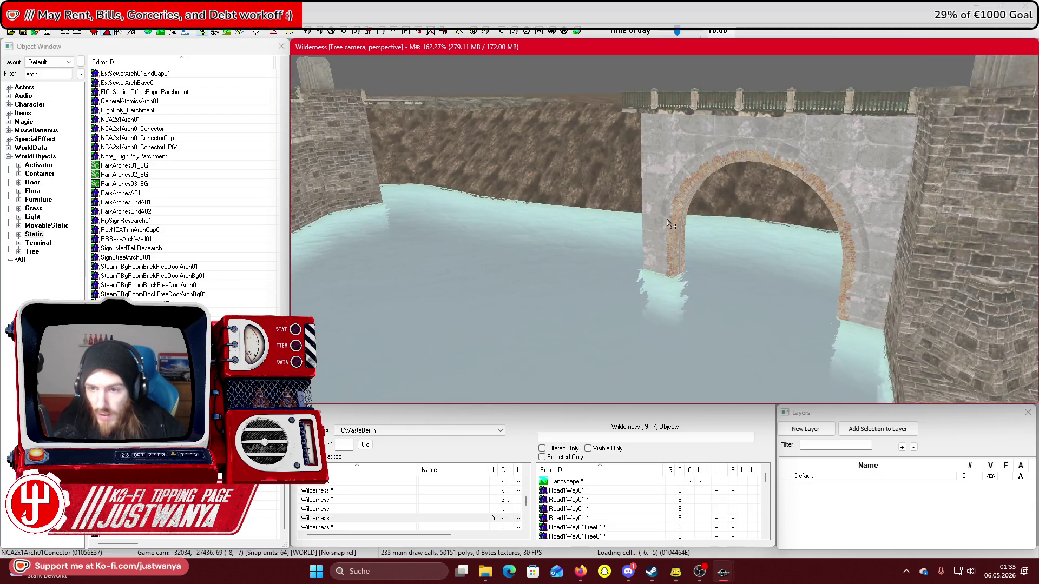
scroll(671, 224, "up", 3)
Rotate the ExtSewerArch01 stone arch square across the canal, then select the adjacent stone wall
left_click(815, 376)
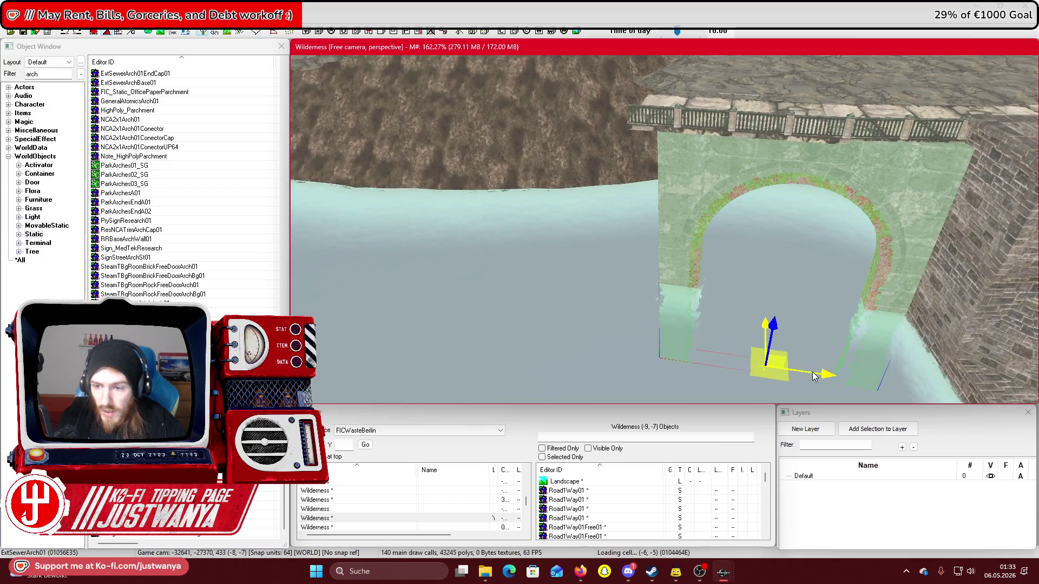
scroll(814, 376, "up", 2)
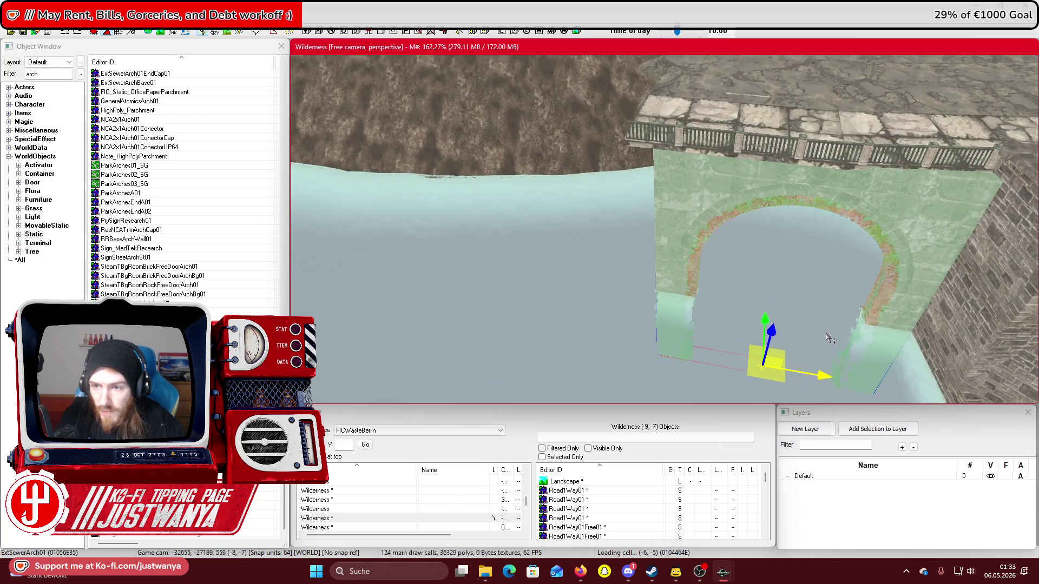
key("e")
scroll(661, 354, "up", 2)
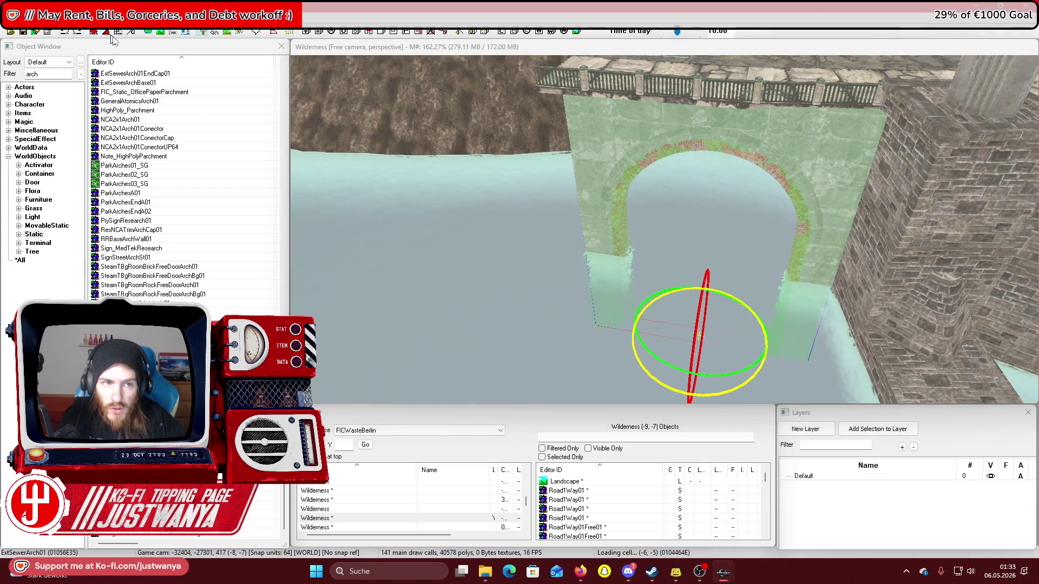
left_click_drag(649, 379, 679, 388)
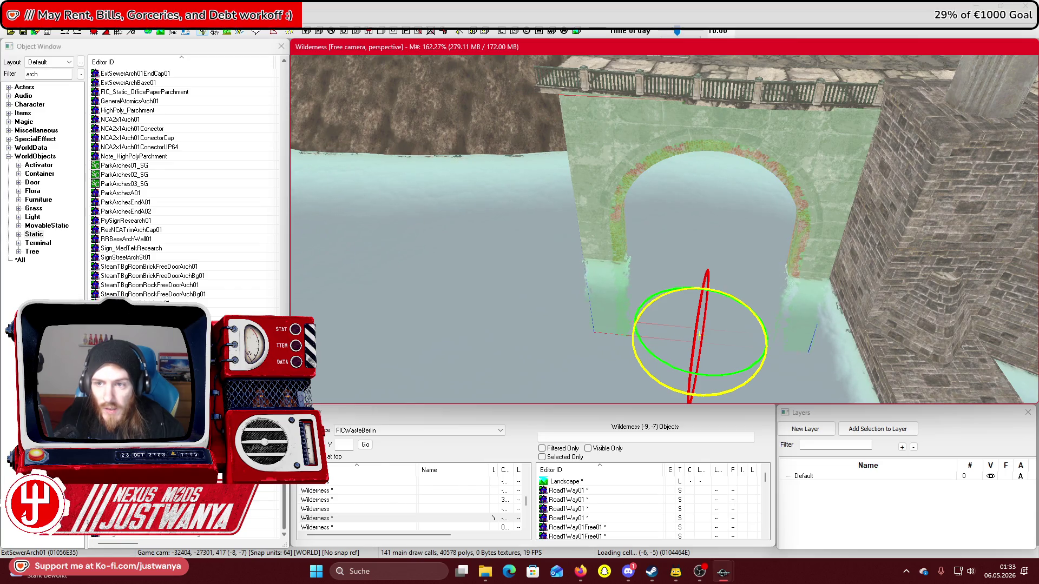
key("w")
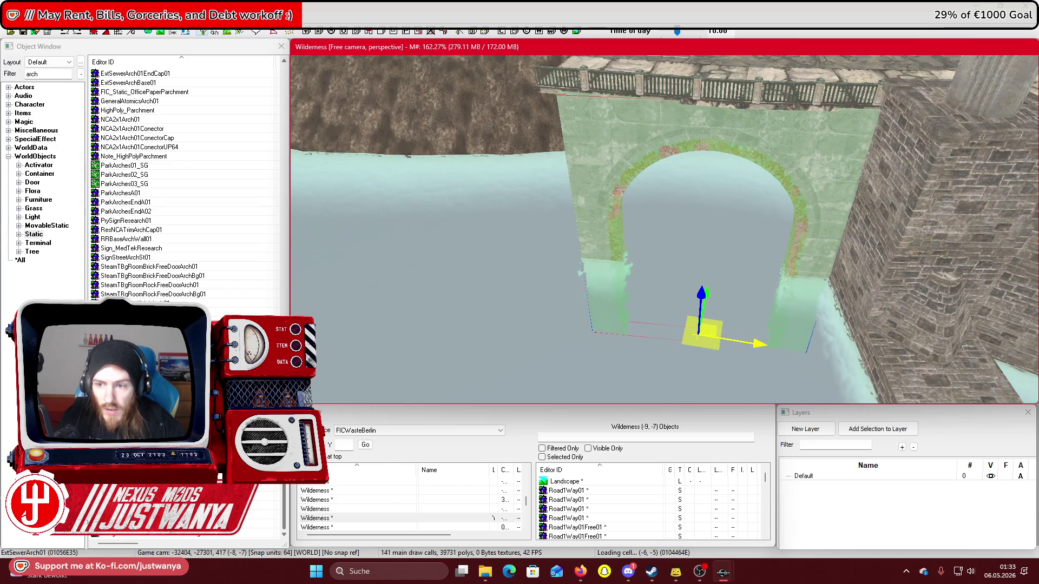
key("shift")
key("shift")
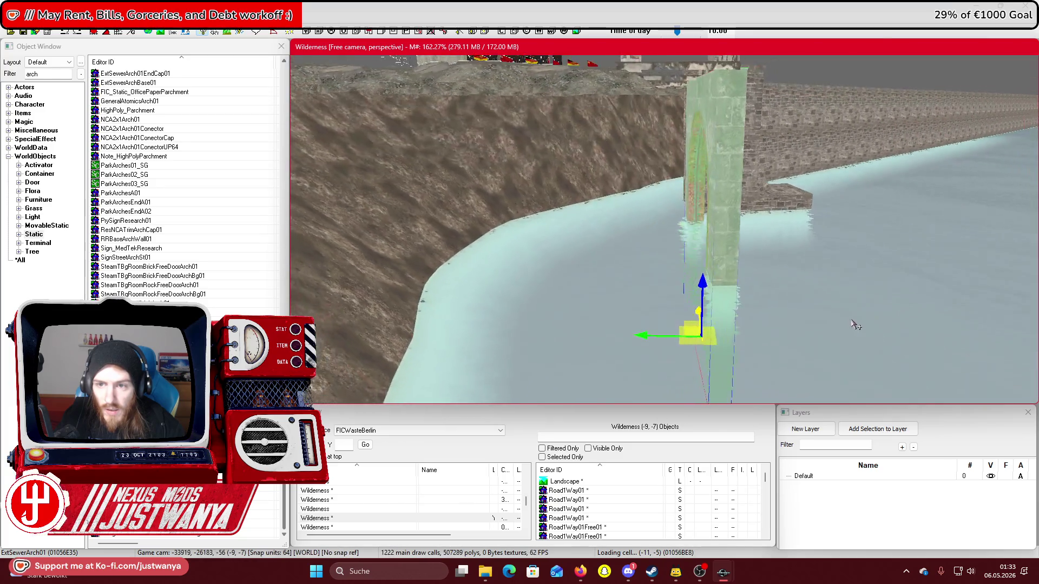
scroll(868, 320, "up", 5)
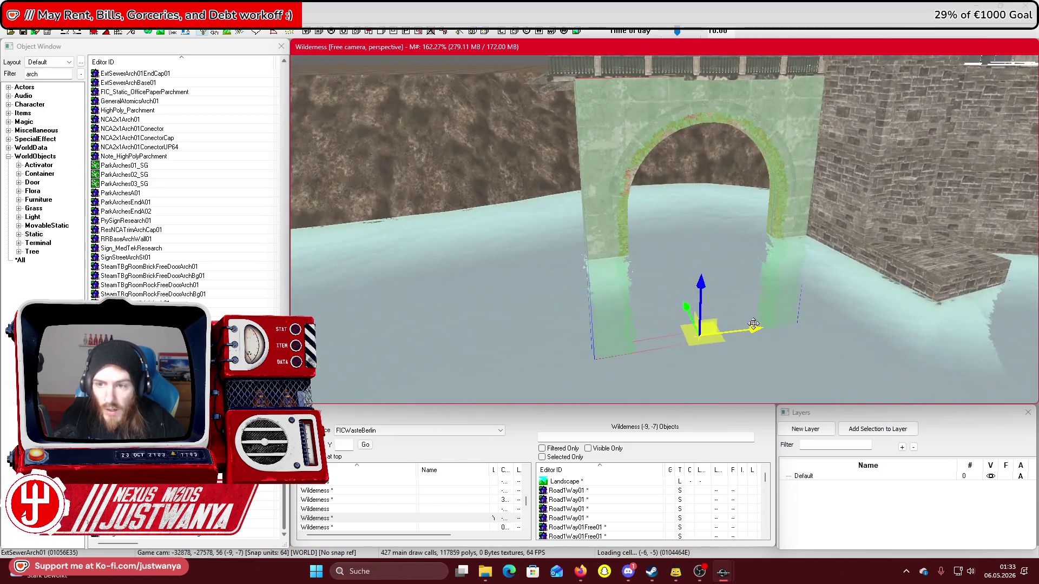
key("shift")
key("shift")
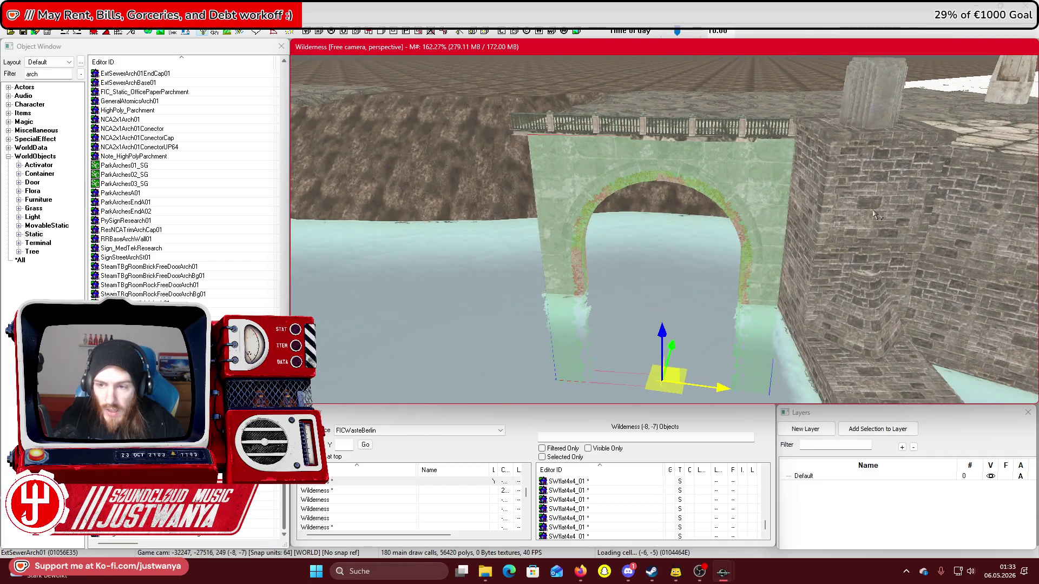
left_click(873, 211)
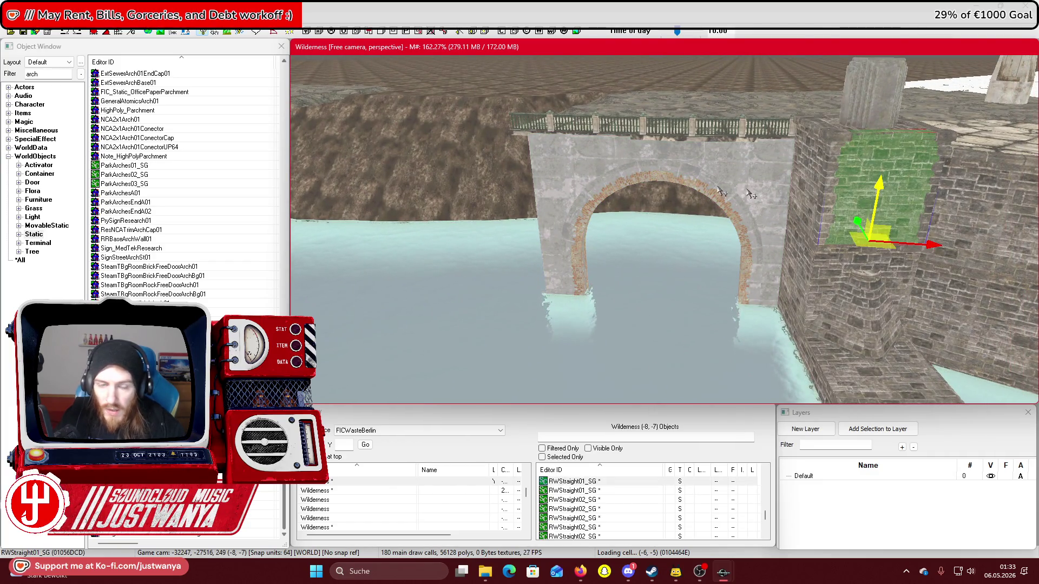
Filter Miscellaneous objects for stone01 and inspect RetainingWallToStone01 (bridgebrick01 to ChurchStoneWall02)
left_click(8, 130)
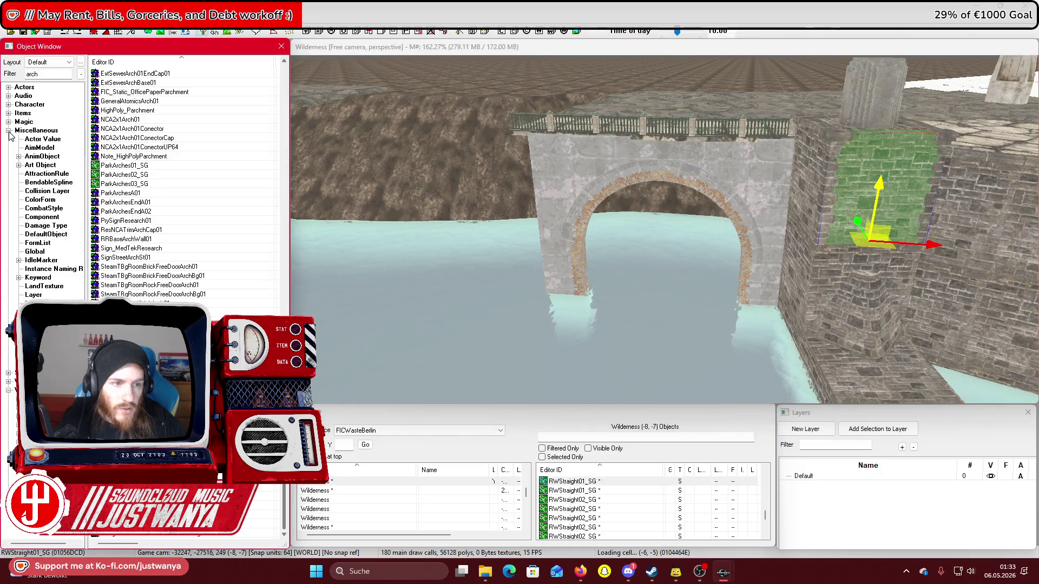
left_click(53, 104)
type("stone01")
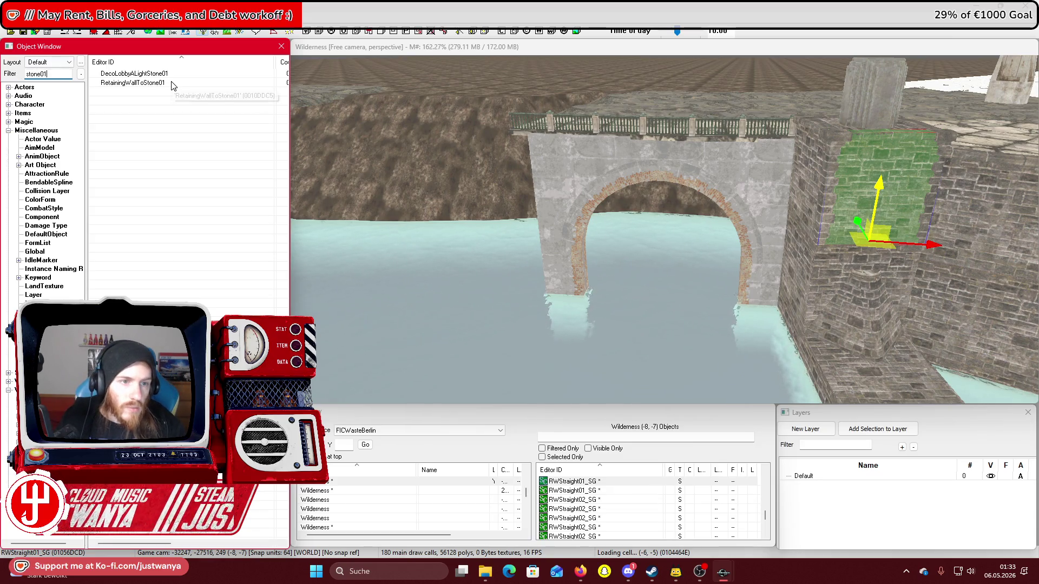
double_click(171, 81)
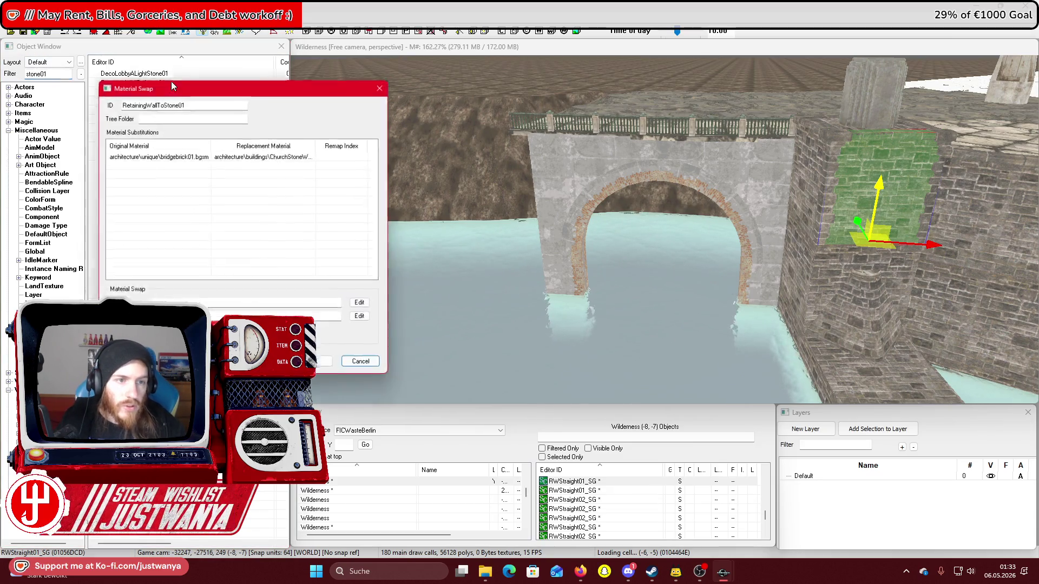
left_click_drag(181, 84, 264, 80)
left_click_drag(402, 139, 450, 139)
key("alt+Tab")
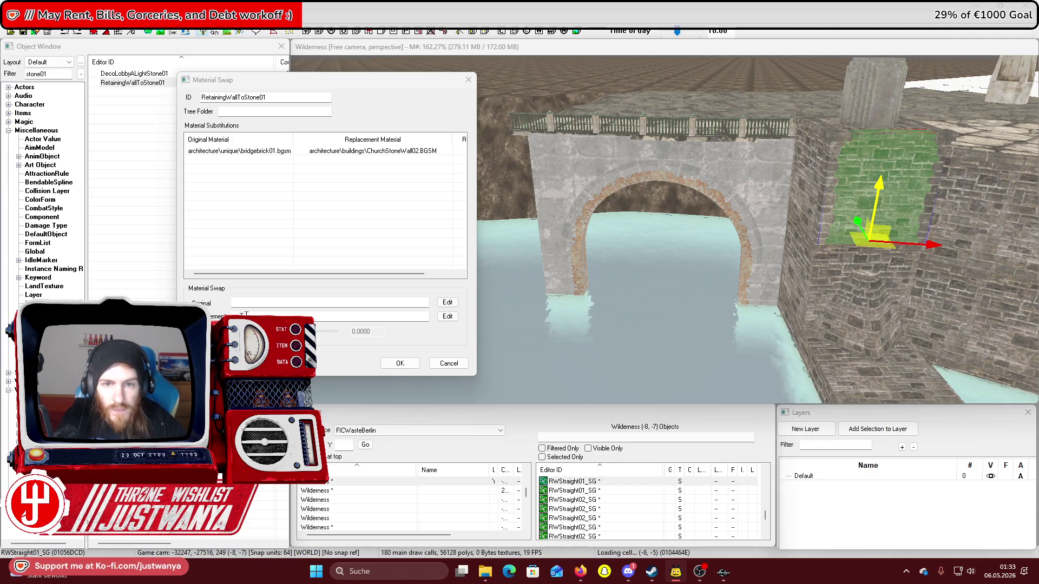
left_click(464, 80)
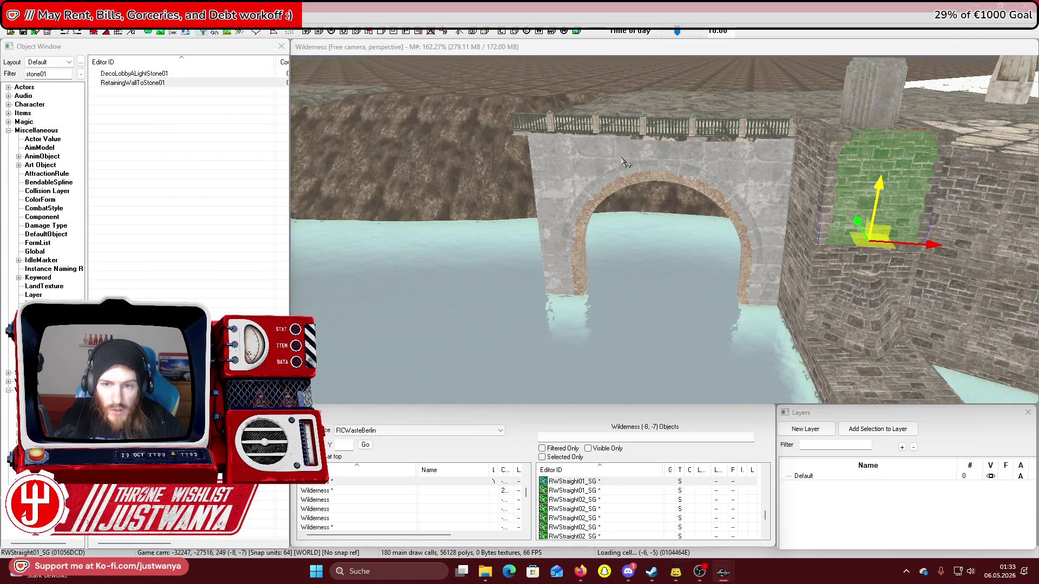
Check the sewer arch model's bickred01.bgsm materials via its base object, then create a new material swap
double_click(623, 159)
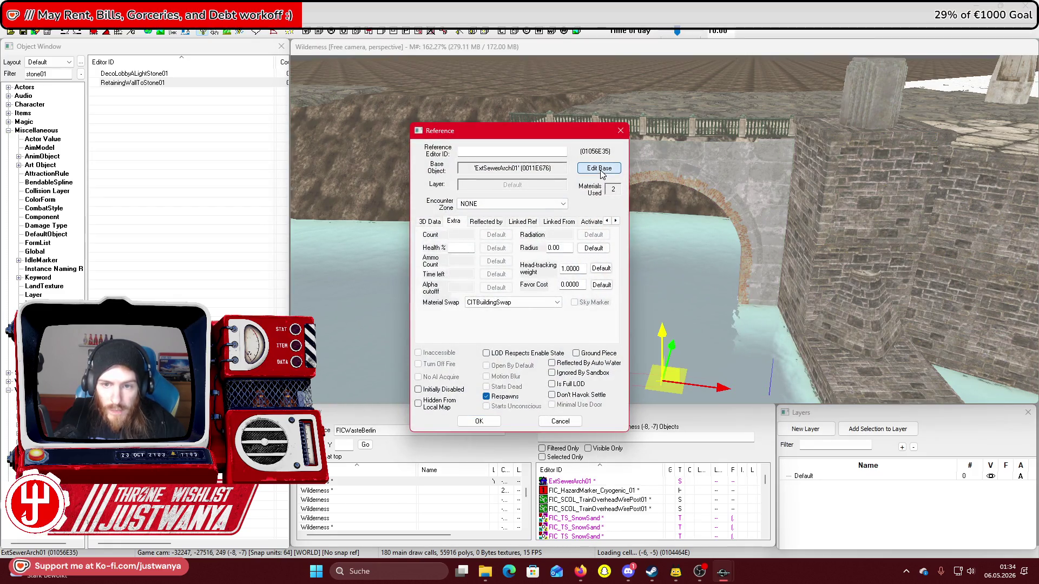
left_click(599, 169)
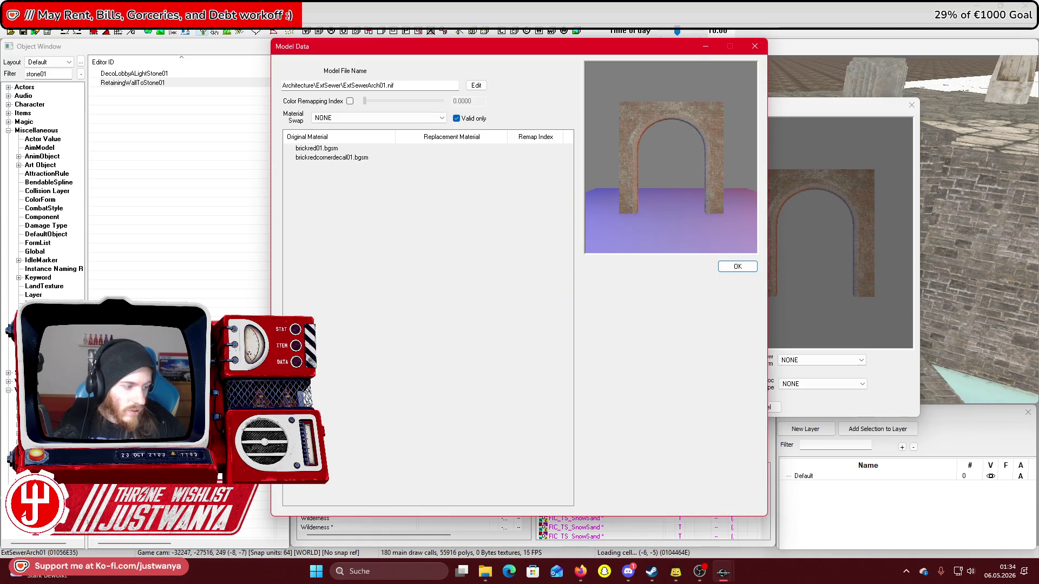
key("alt+Tab")
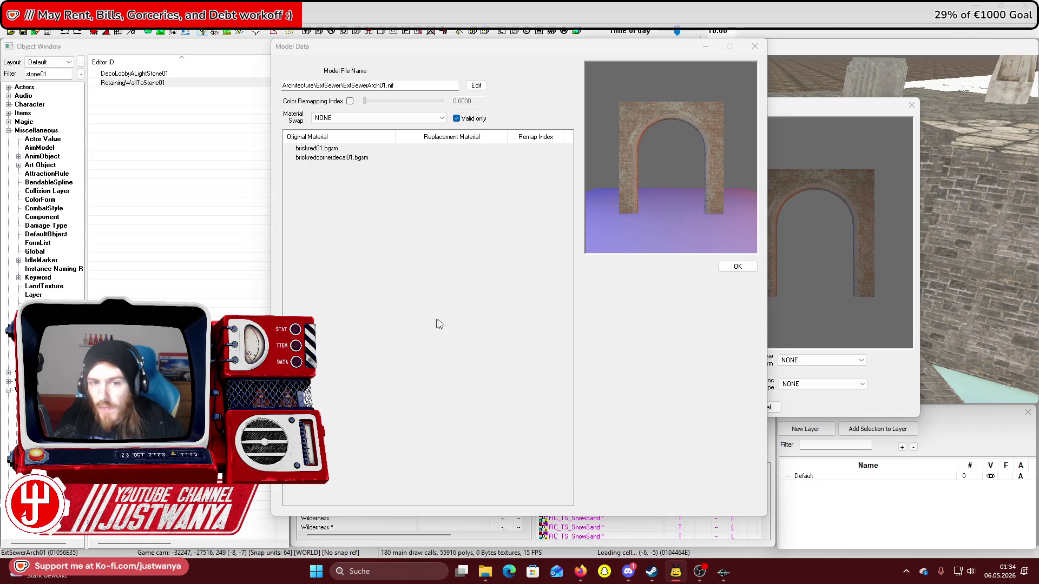
left_click(755, 48)
left_click(912, 105)
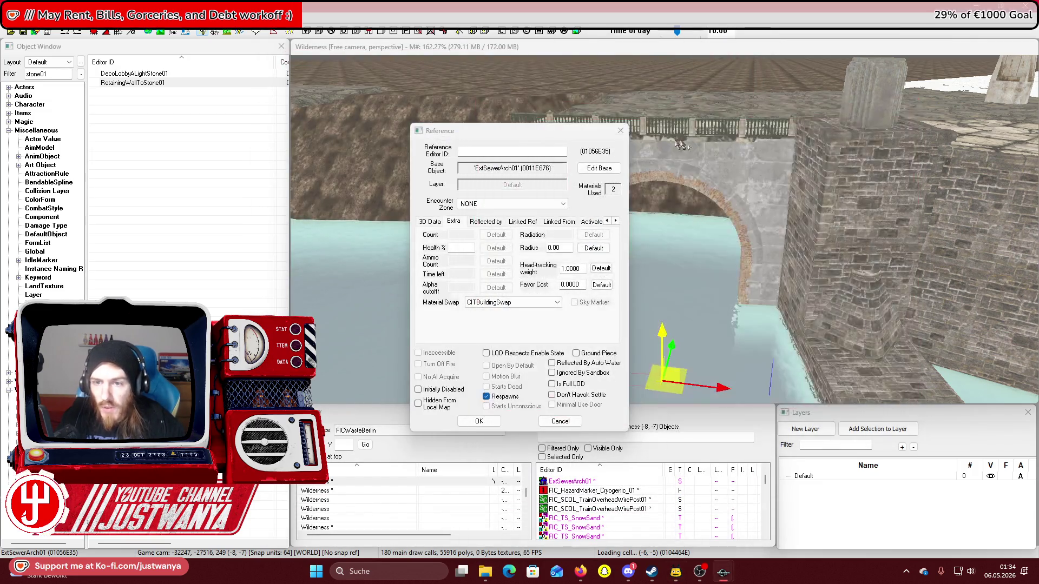
left_click(620, 130)
right_click(198, 115)
left_click(219, 120)
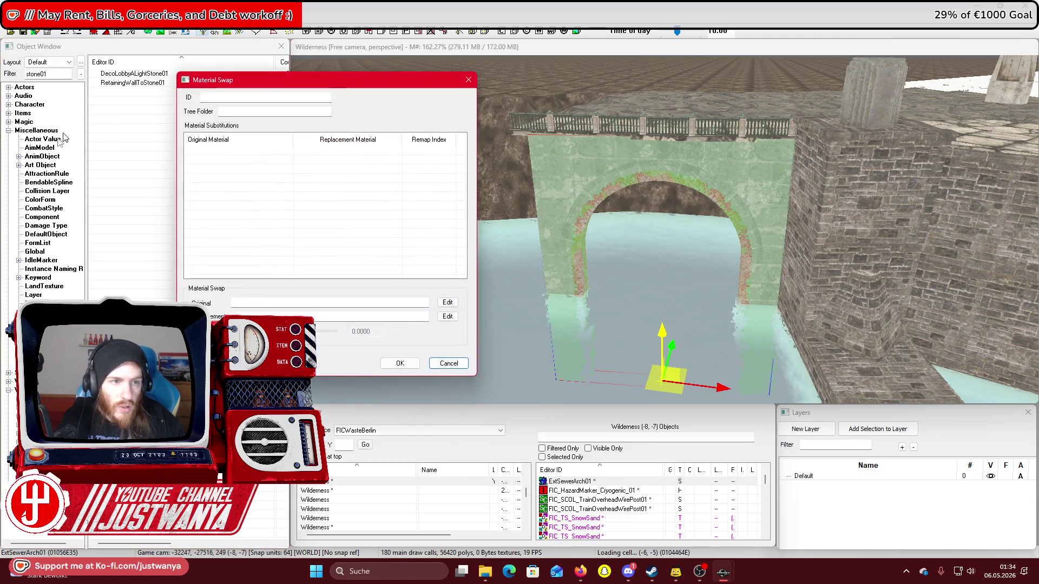
Name the material swap FIC_MatSwap_Bricks_to_Stone and filter the base material browser for brickred
left_click_drag(281, 81, 674, 90)
type("FIC_Mat")
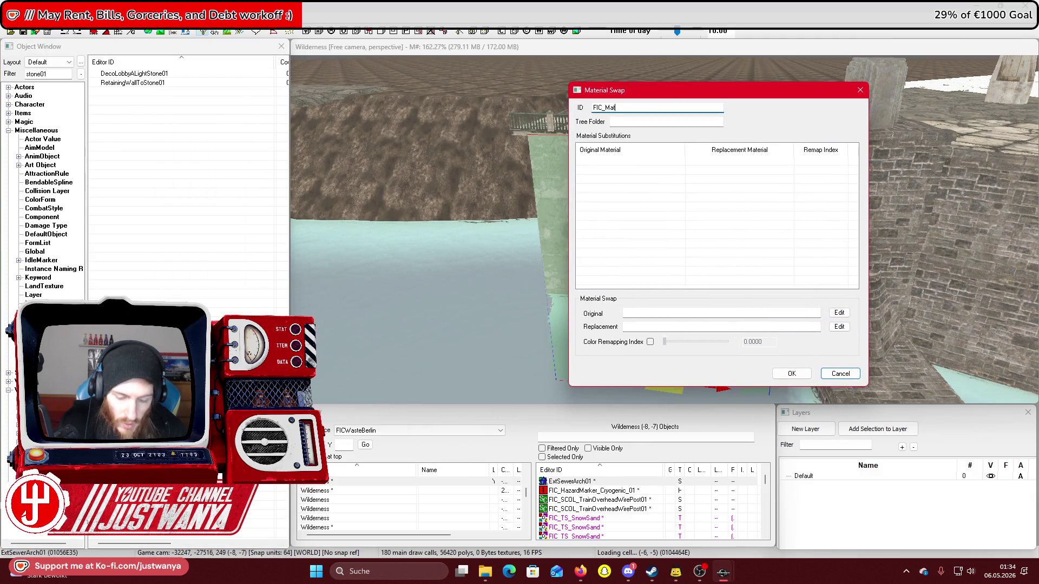
type("Swap")
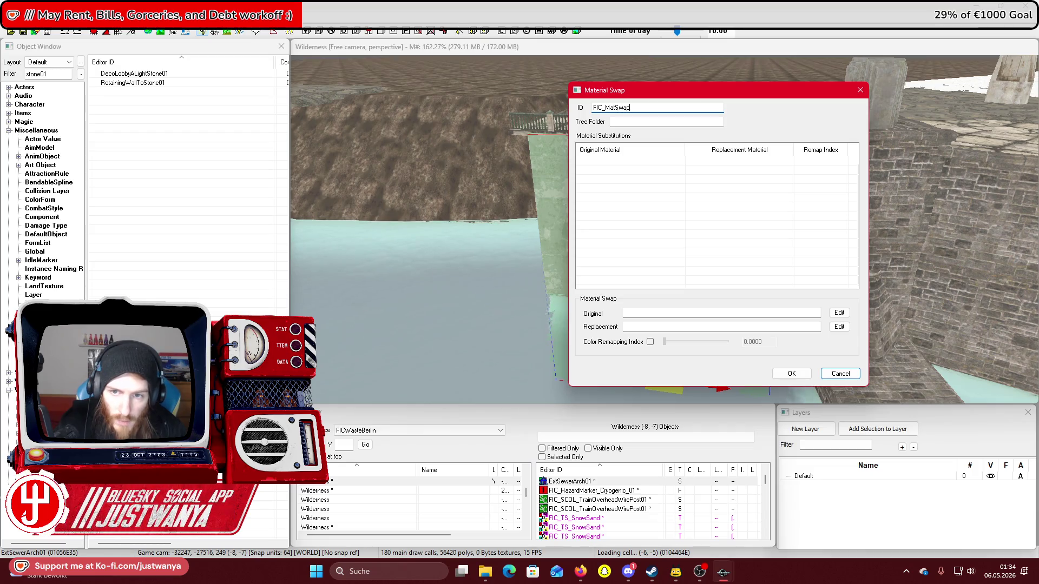
type("to_Stone")
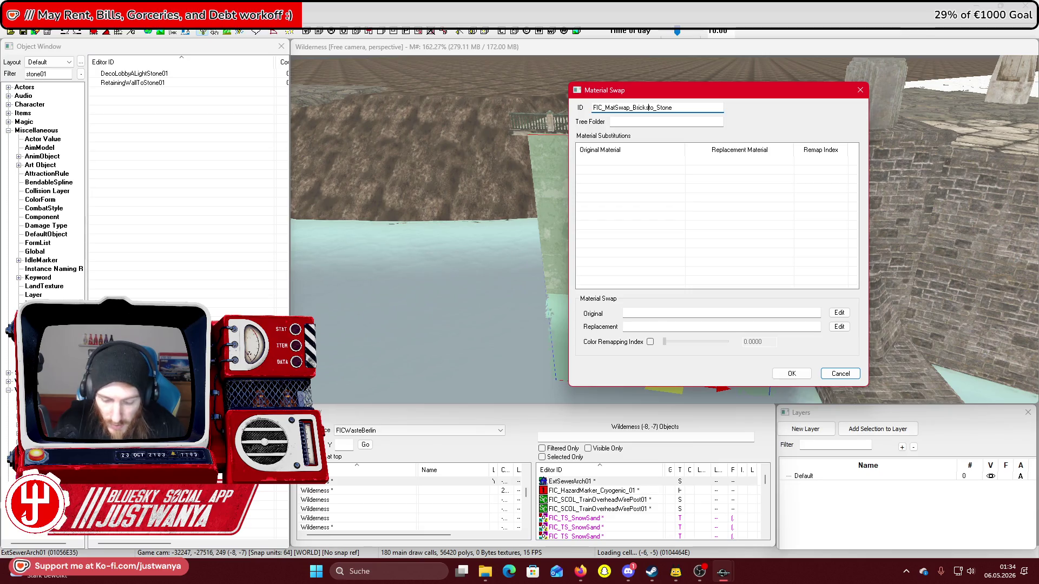
double_click(638, 166)
left_click(446, 384)
type("red")
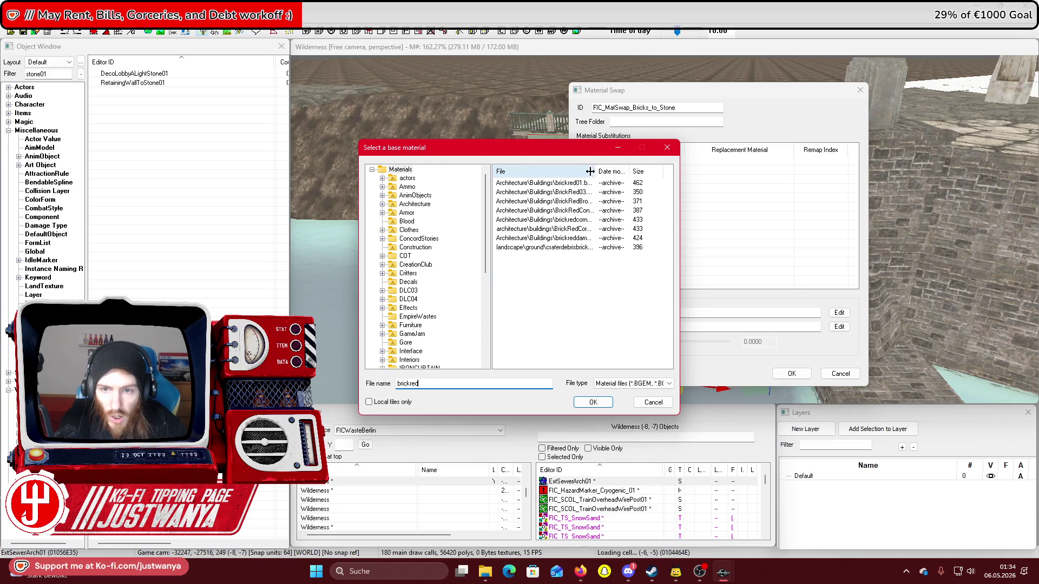
Add a substitution replacing brickred01 with ChurchStoneWall02
left_click(569, 183)
left_click(580, 407)
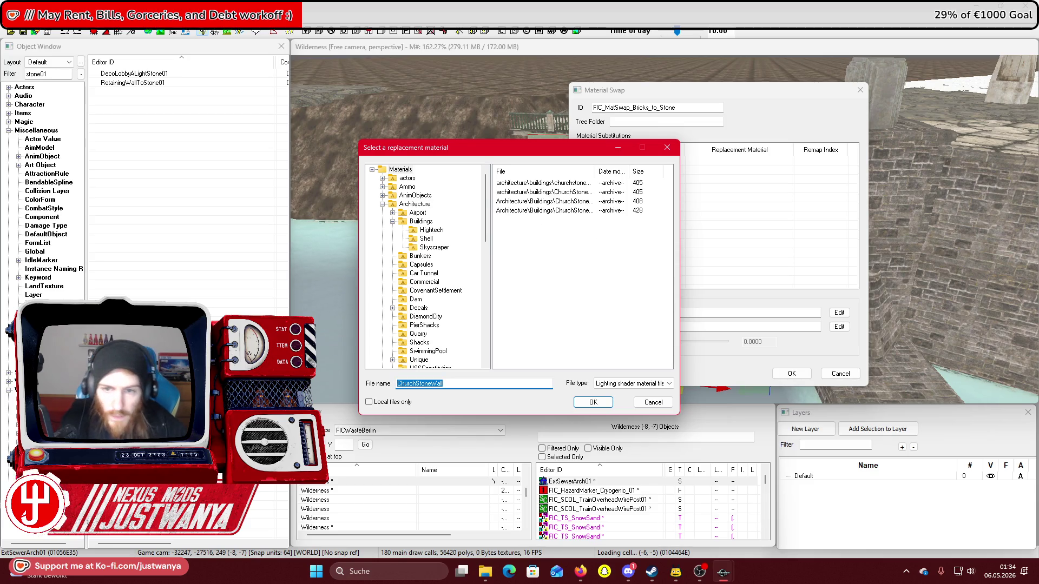
left_click_drag(604, 172, 669, 172)
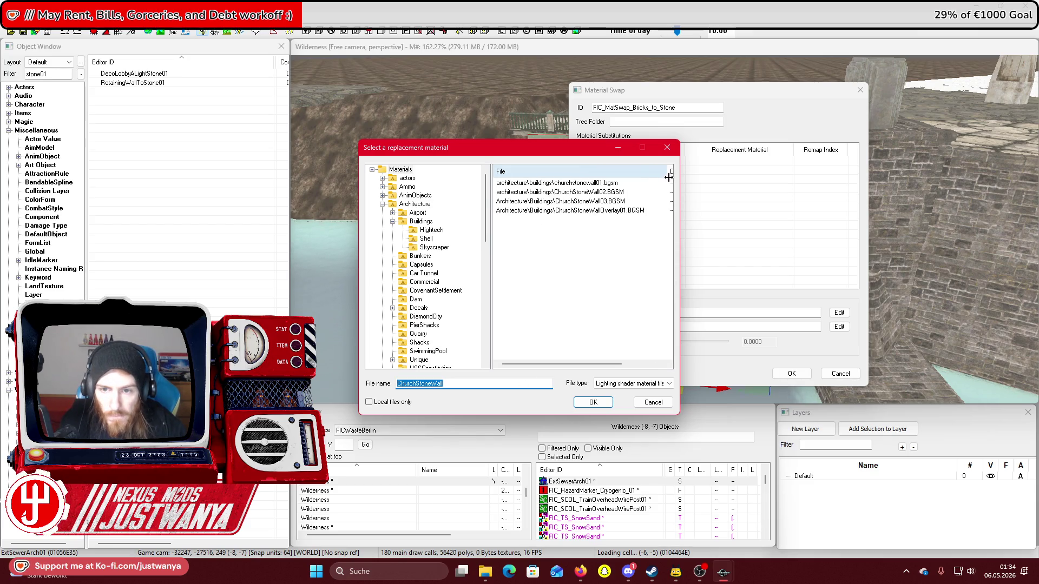
left_click(611, 183)
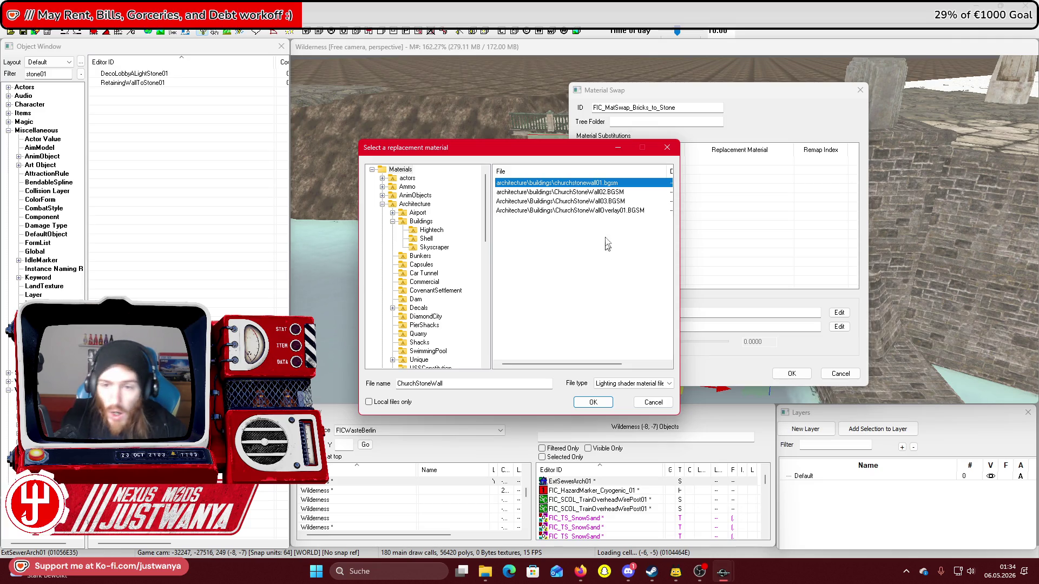
left_click(631, 192)
left_click(593, 407)
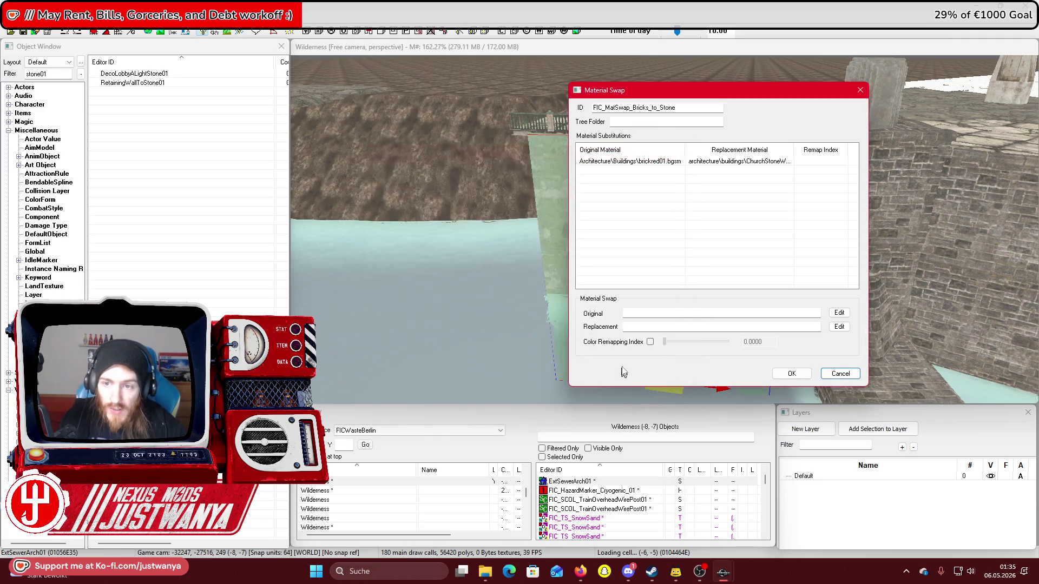
Add a second substitution replacing brickredcornerdecal with ChurchStoneWall02 and save the swap
double_click(572, 174)
type("brickred")
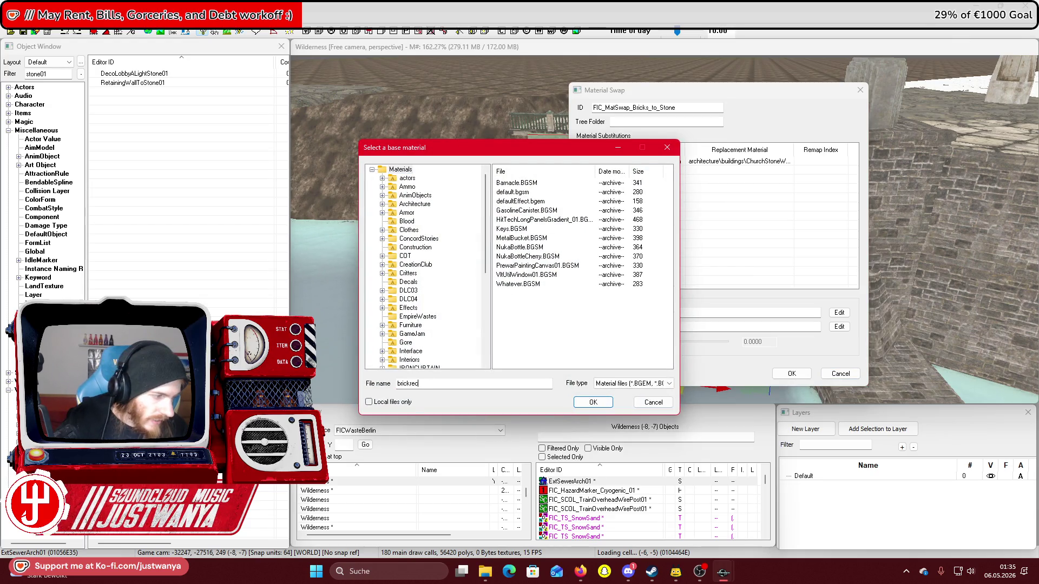
key("BackSpace")
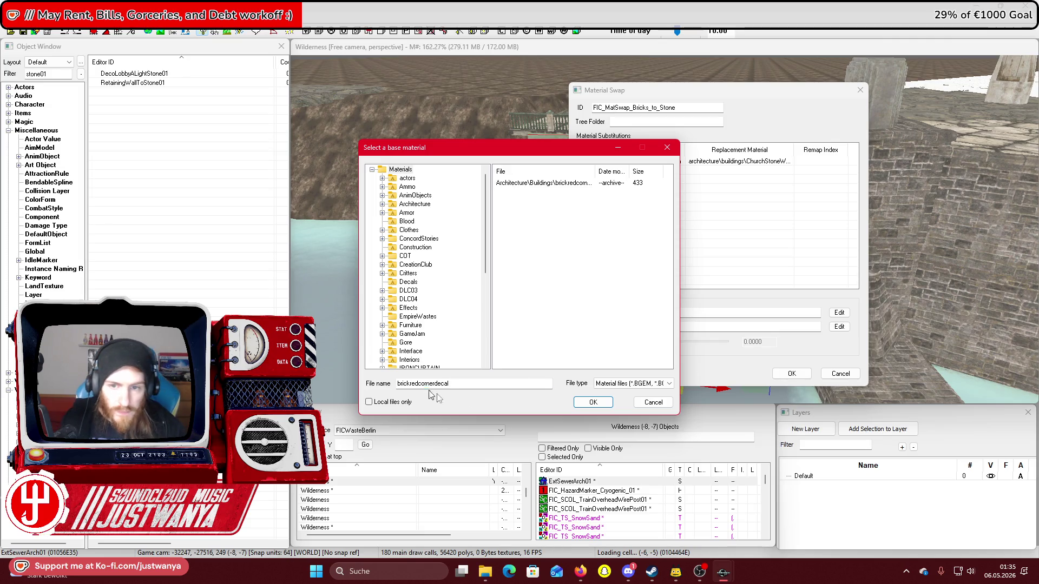
left_click(582, 184)
left_click(592, 401)
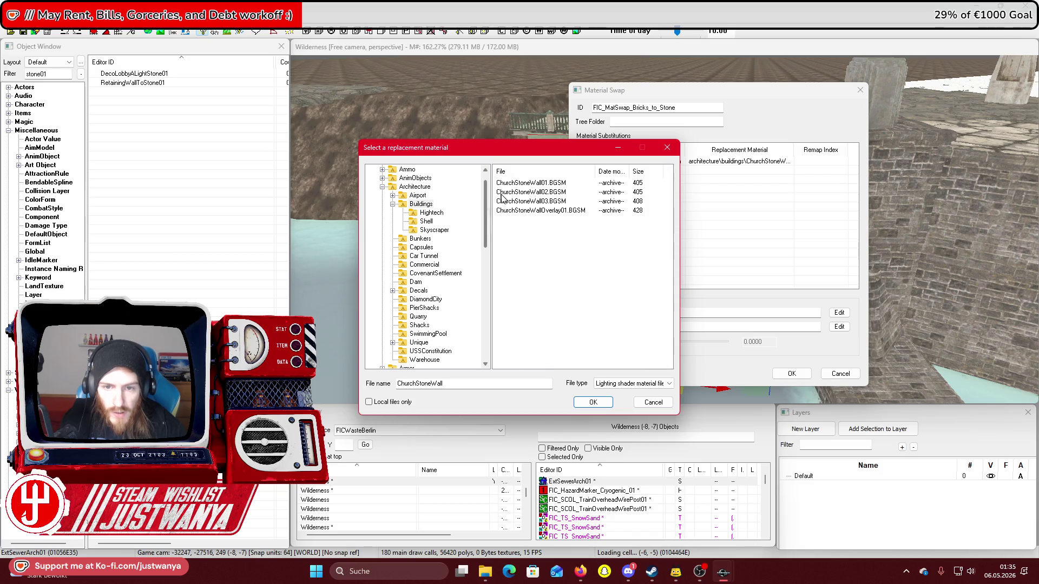
left_click(534, 193)
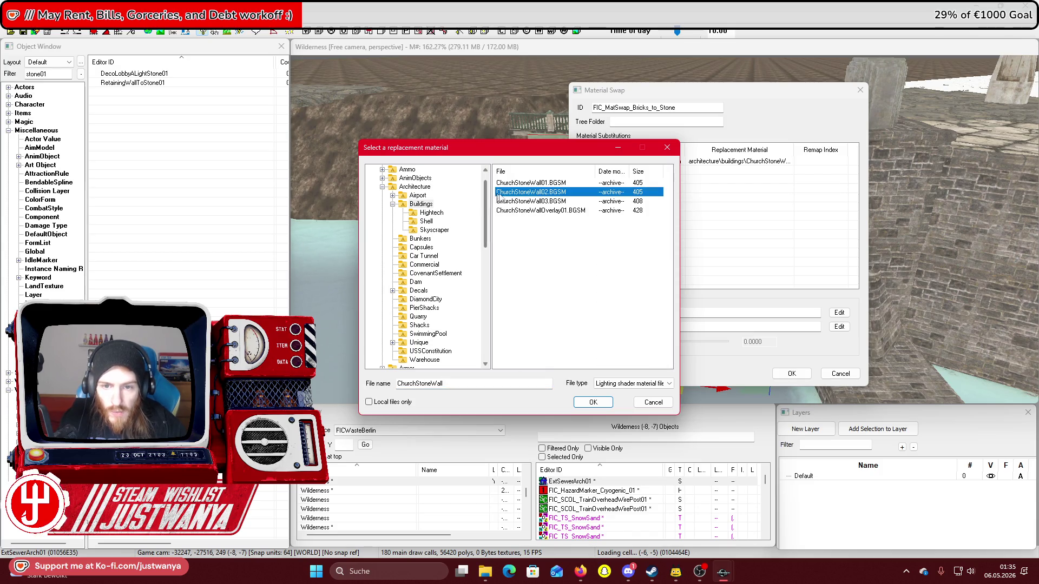
left_click(591, 403)
left_click(792, 374)
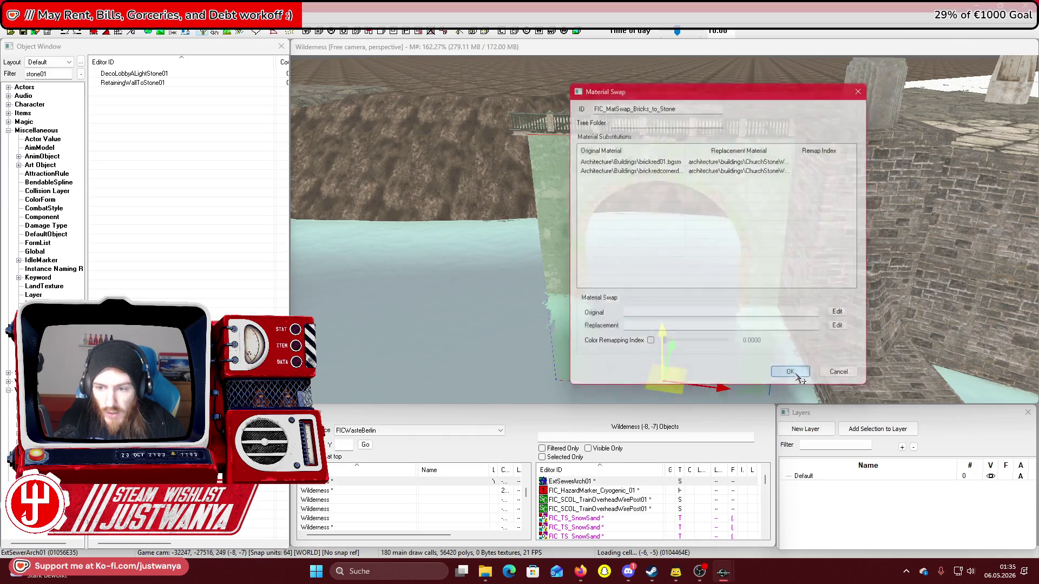
Assign the FIC_MatSwap_Bricks_to_Stone material swap to the sewer arch
double_click(582, 176)
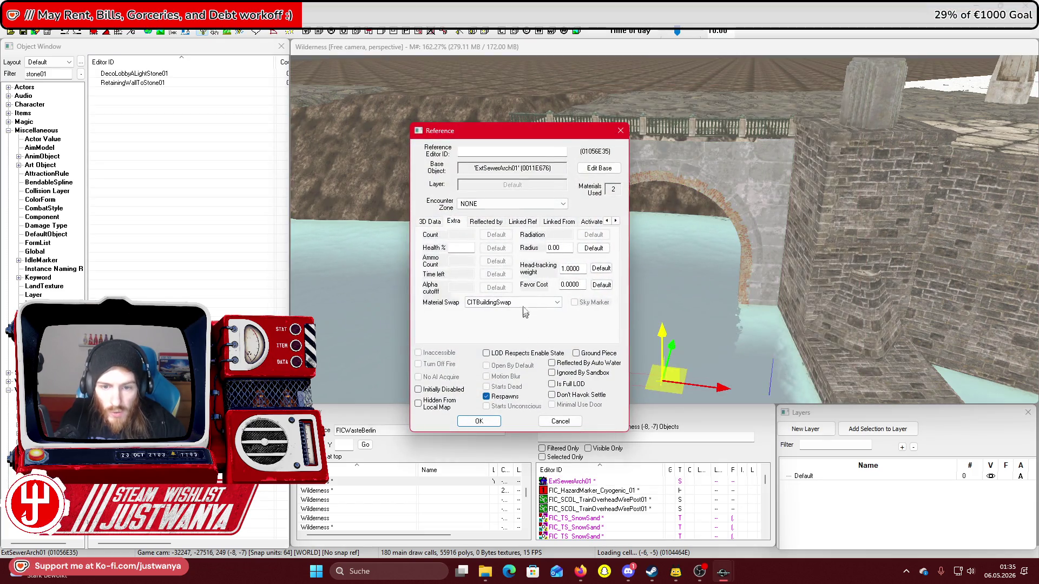
left_click(523, 303)
left_click(519, 354)
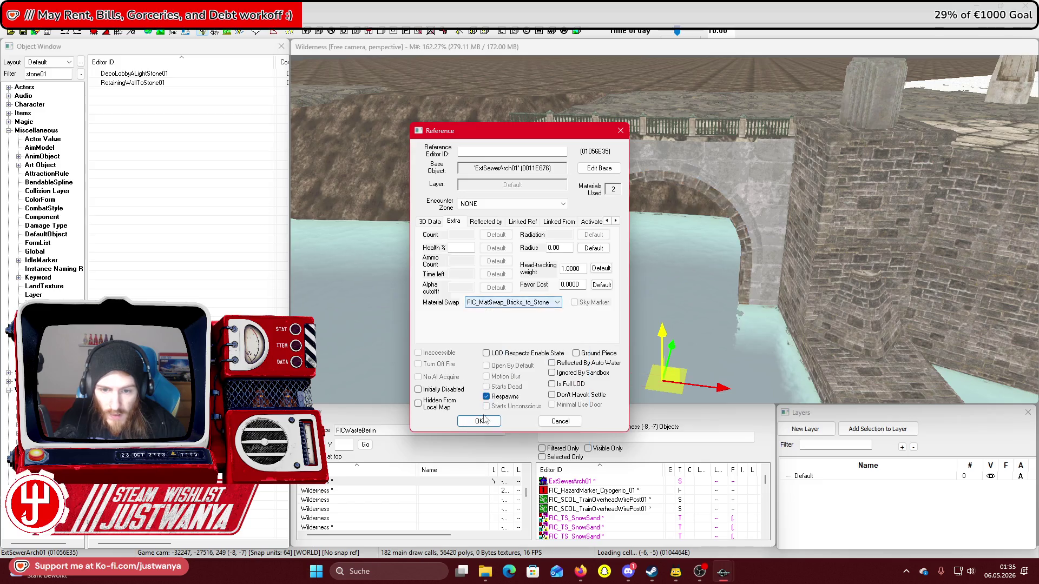
left_click(476, 420)
left_click(832, 192)
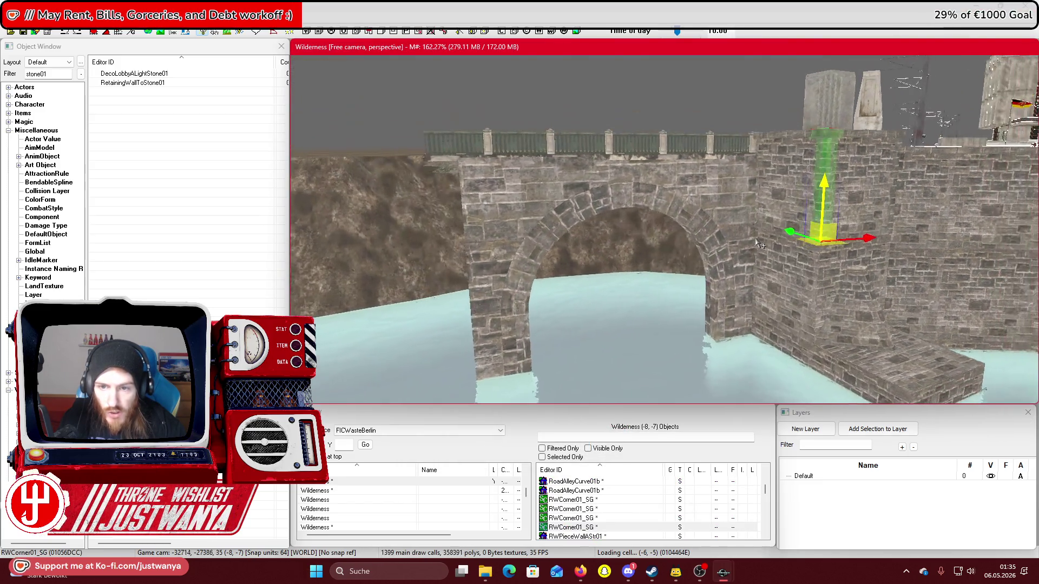
Save the plugin with the grey-stone ExtSewerArch01 arch
left_click(706, 158)
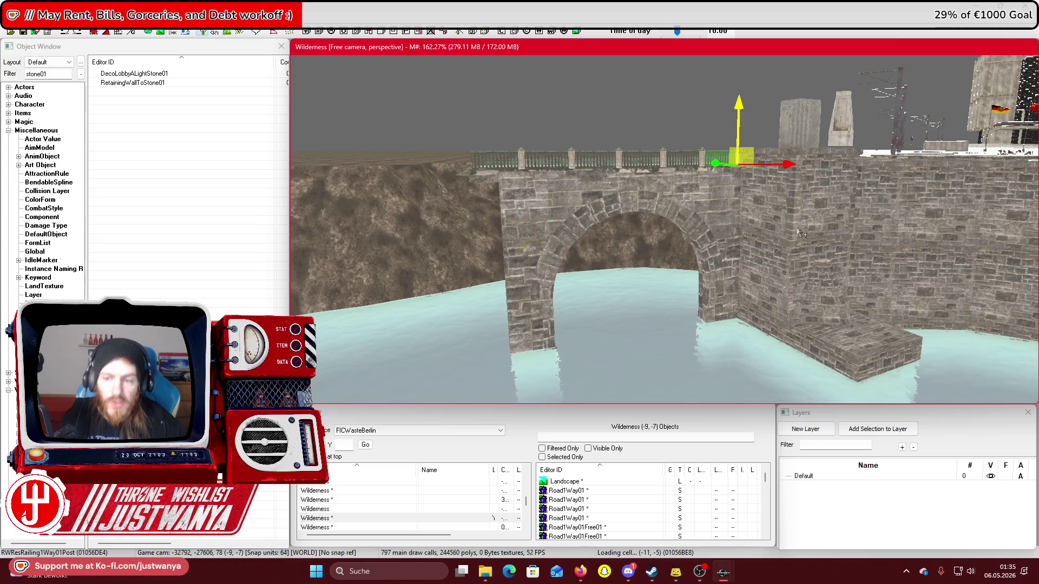
left_click(24, 31)
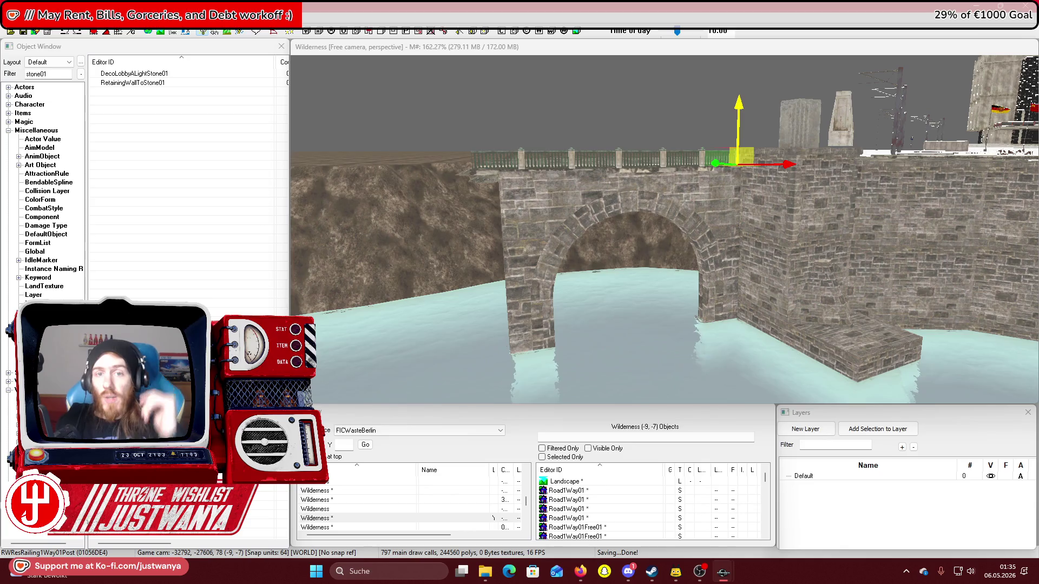
left_click(689, 283)
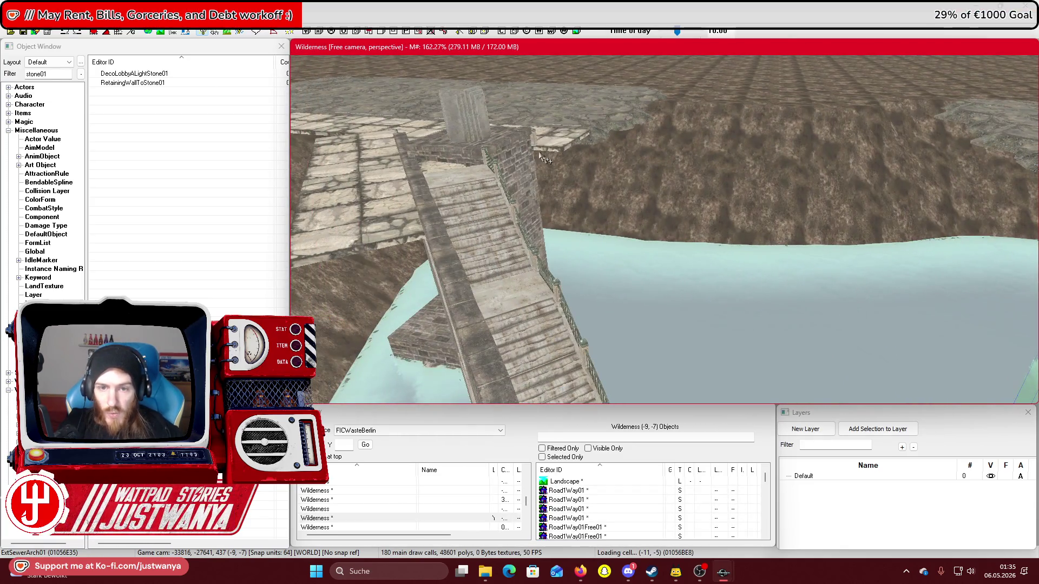
Focus on the stone stairs piece and add the upper wall pieces to the selection
left_click(503, 150)
scroll(581, 199, "down", 3)
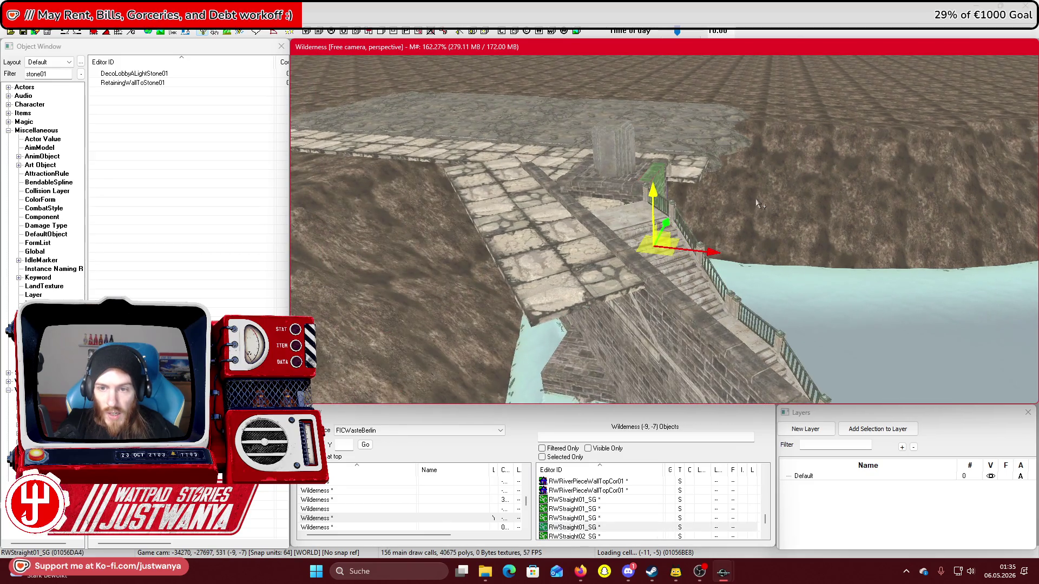
scroll(757, 203, "up", 5)
key("f")
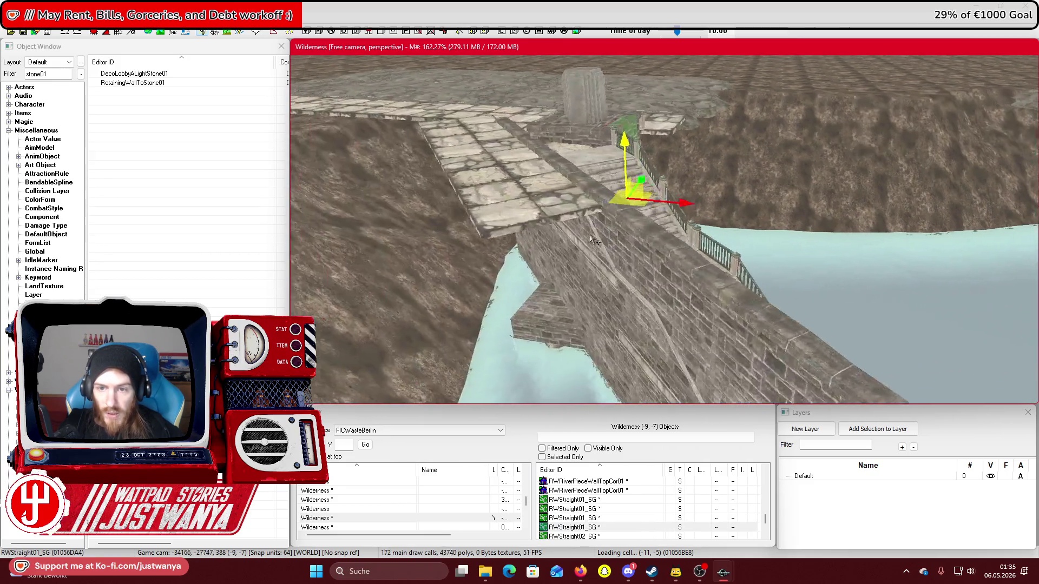
scroll(517, 243, "up", 5)
scroll(541, 255, "up", 5)
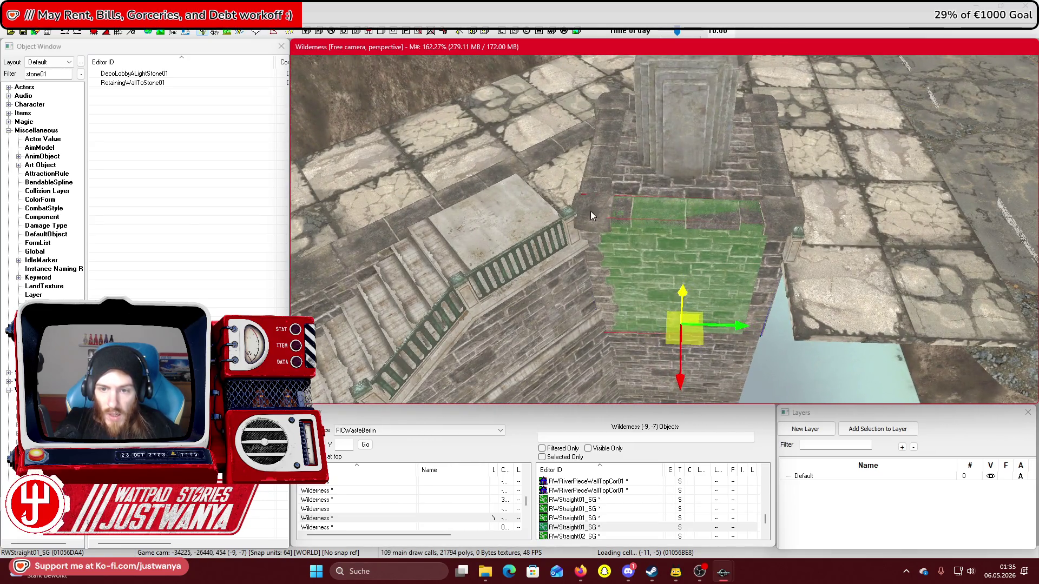
left_click(589, 216, "ctrl")
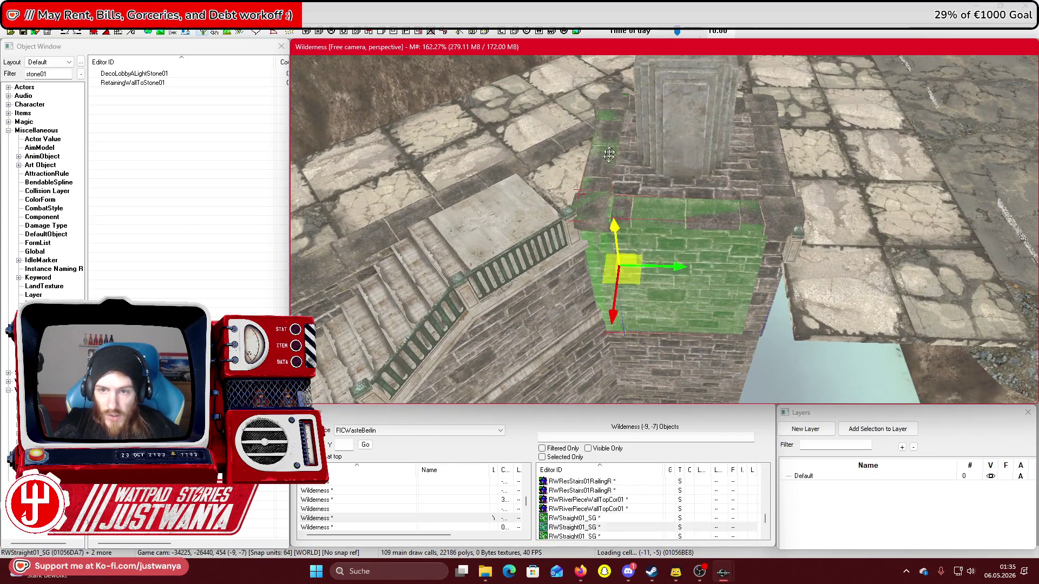
Add the upper and right-side river wall pieces to the selection, leaving out the statue plinth
left_click(614, 102, "ctrl")
left_click(785, 161, "ctrl")
left_click(783, 172, "ctrl")
left_click(790, 221, "ctrl")
left_click(746, 124, "ctrl")
left_click(742, 104, "ctrl")
left_click(704, 135, "ctrl")
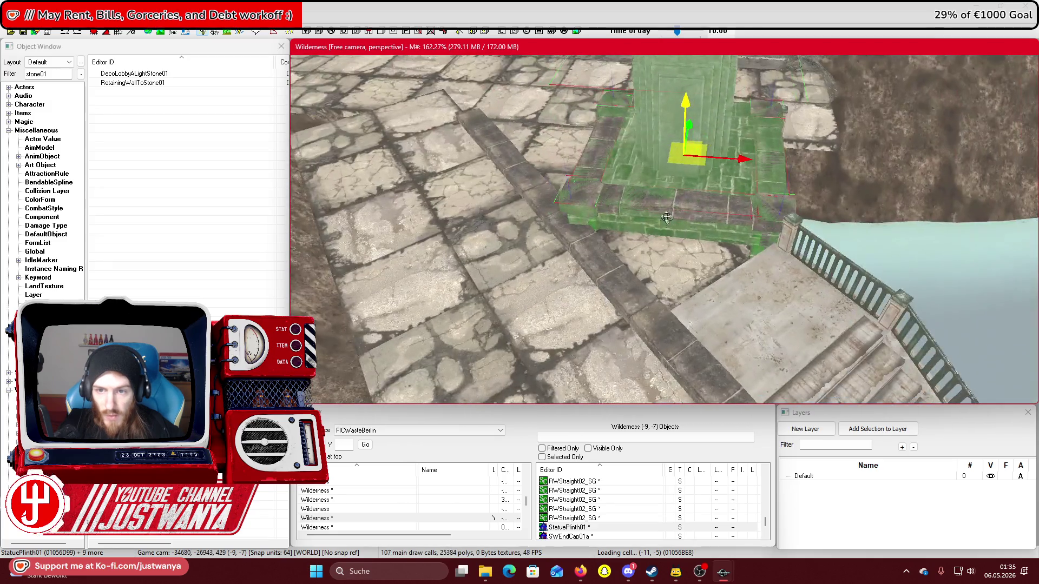
left_click(667, 216, "ctrl")
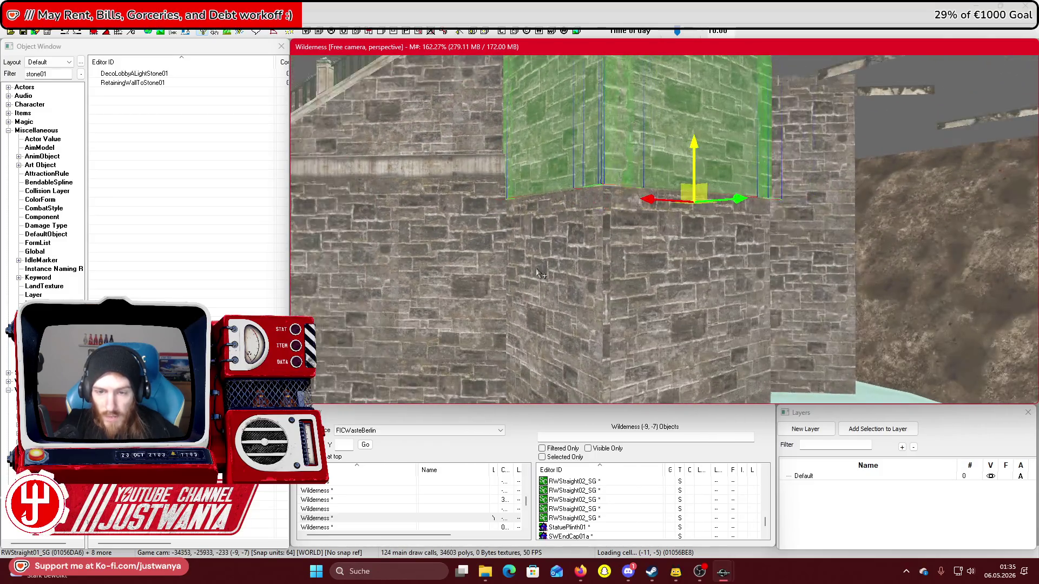
Add the lower wall pieces, the grey wall pillar and the large wall piece to the selection
left_click(541, 273, "ctrl")
left_click(687, 254, "ctrl")
left_click(860, 233, "ctrl")
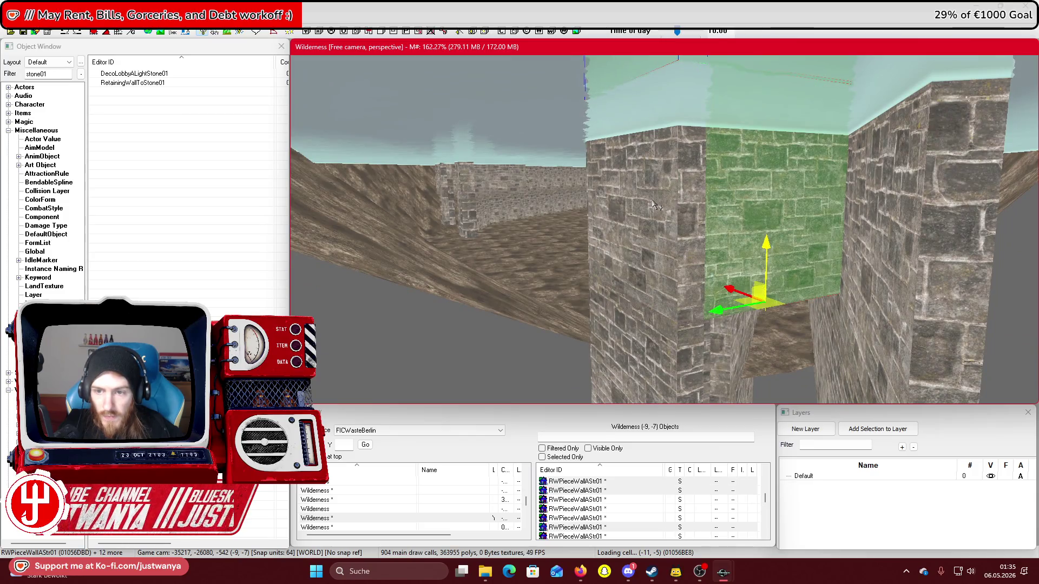
left_click(654, 204, "ctrl")
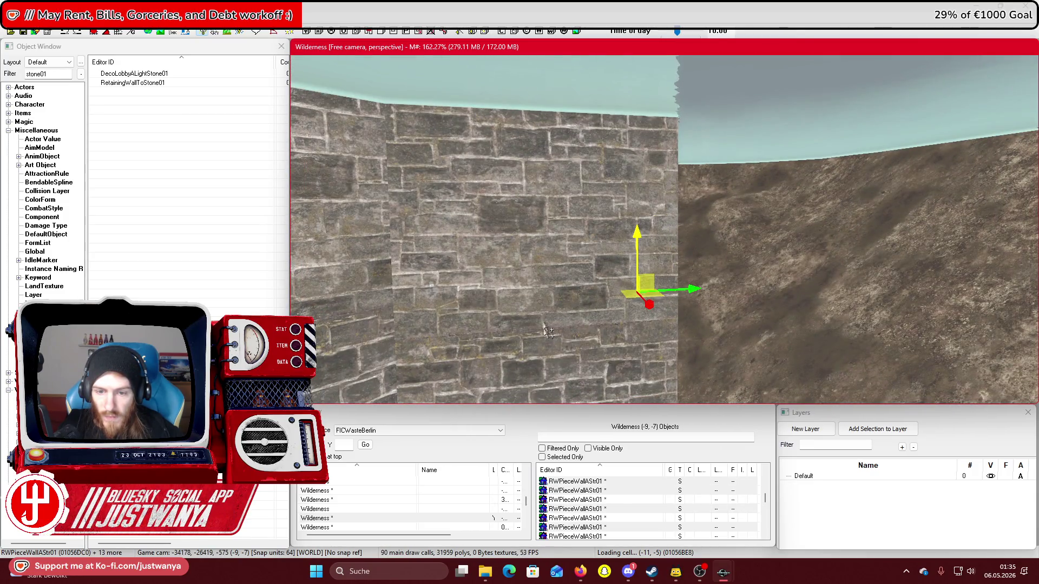
left_click(545, 330, "ctrl")
left_click(614, 381, "ctrl")
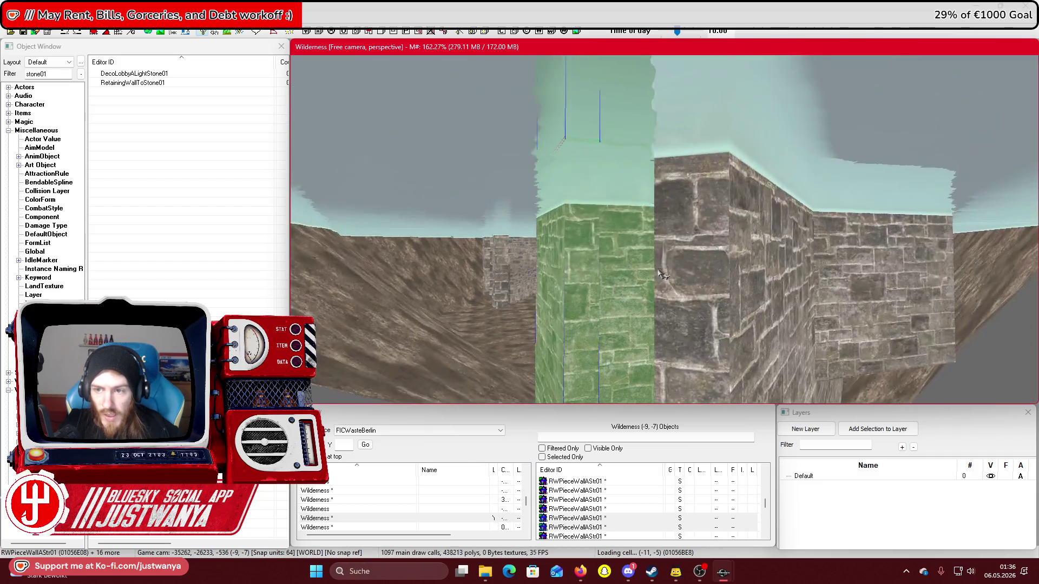
Add the conical, ledge and remaining wall pieces, then select StatuePlinth01 with its 23 pier pieces
left_click(720, 293, "ctrl")
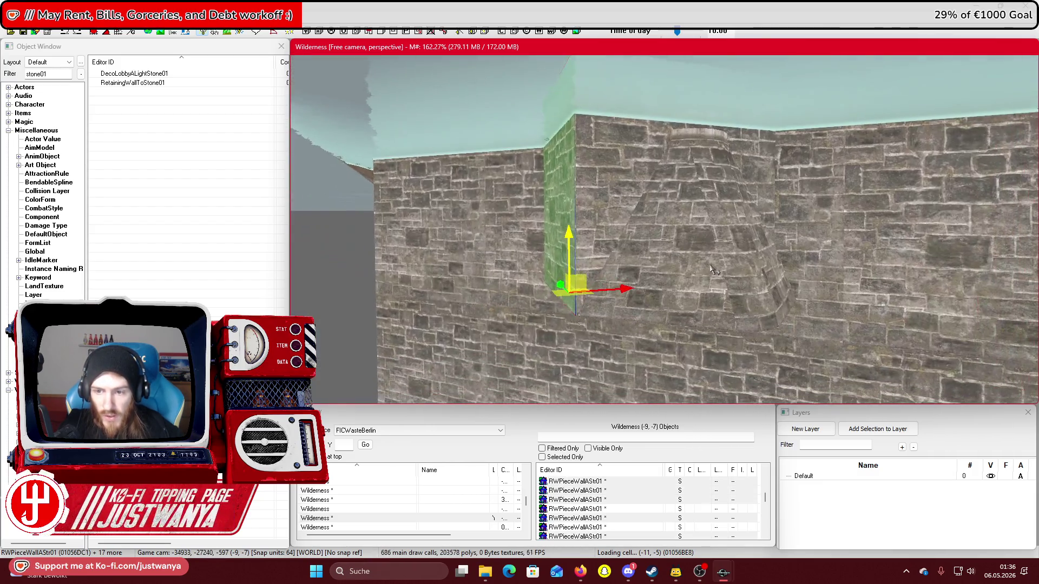
left_click(724, 248, "ctrl")
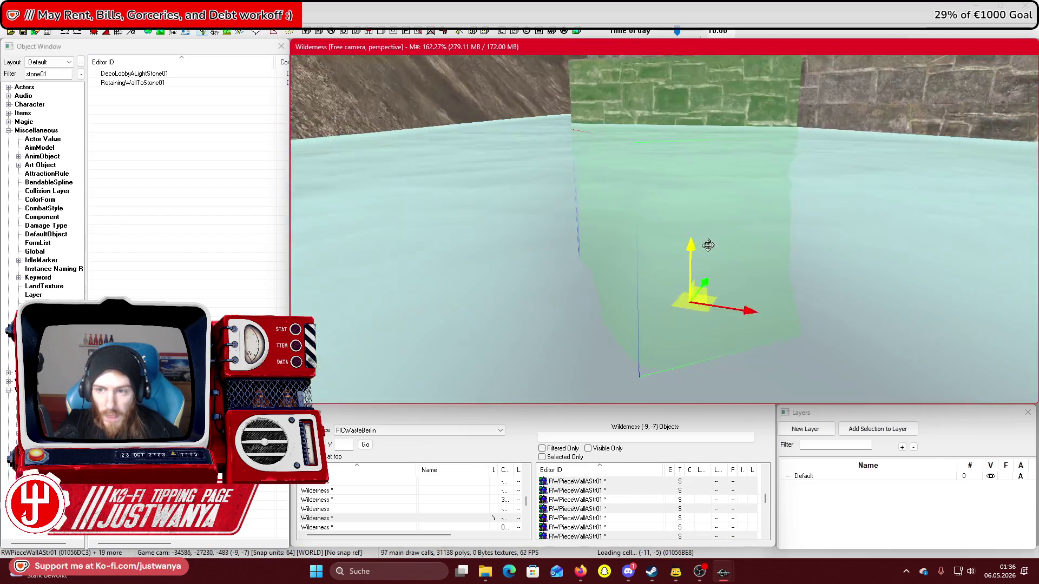
left_click(703, 274, "ctrl")
left_click(703, 275, "ctrl")
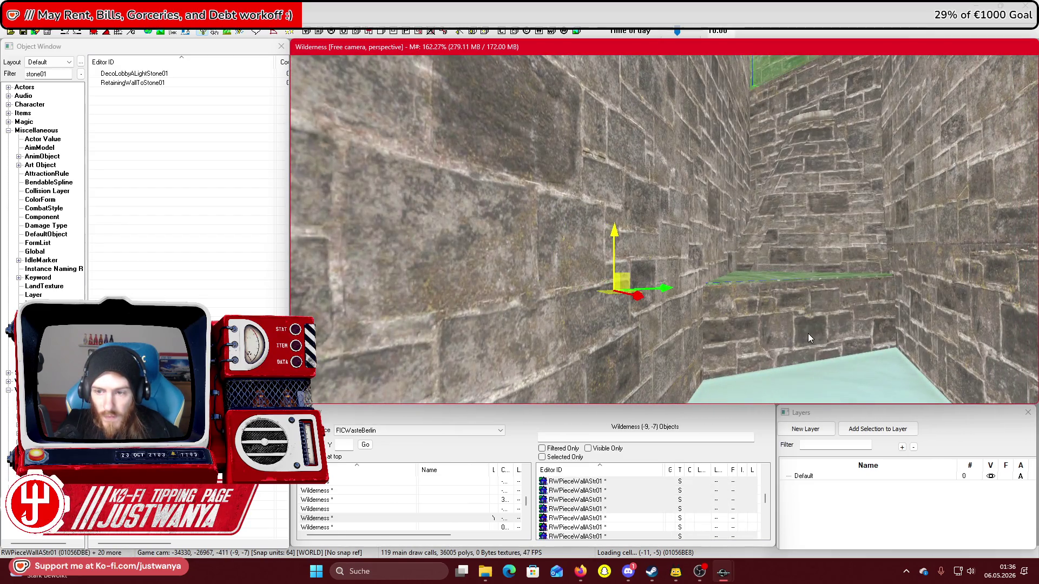
left_click(809, 338, "ctrl")
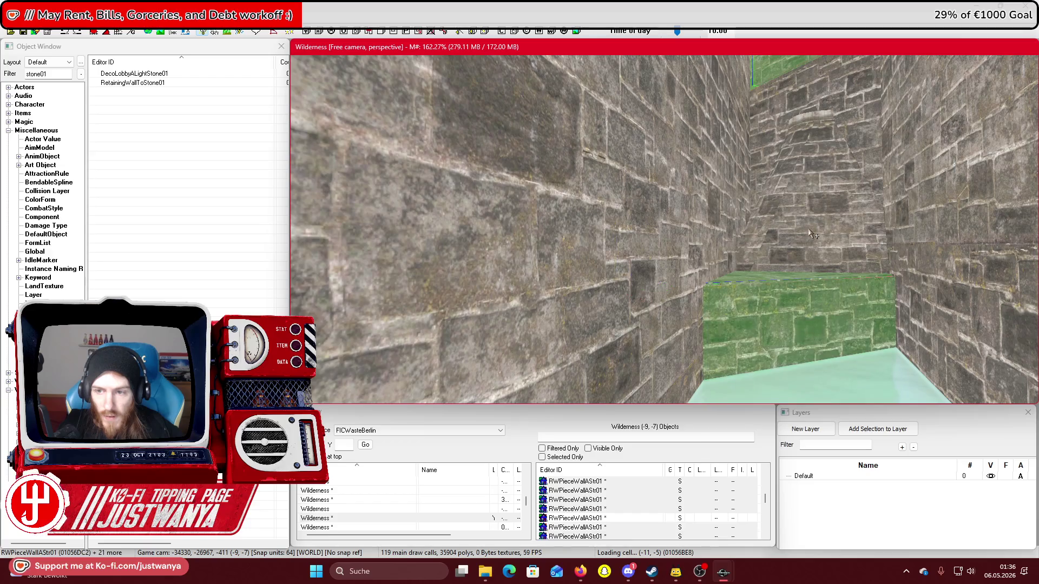
left_click(807, 264, "ctrl")
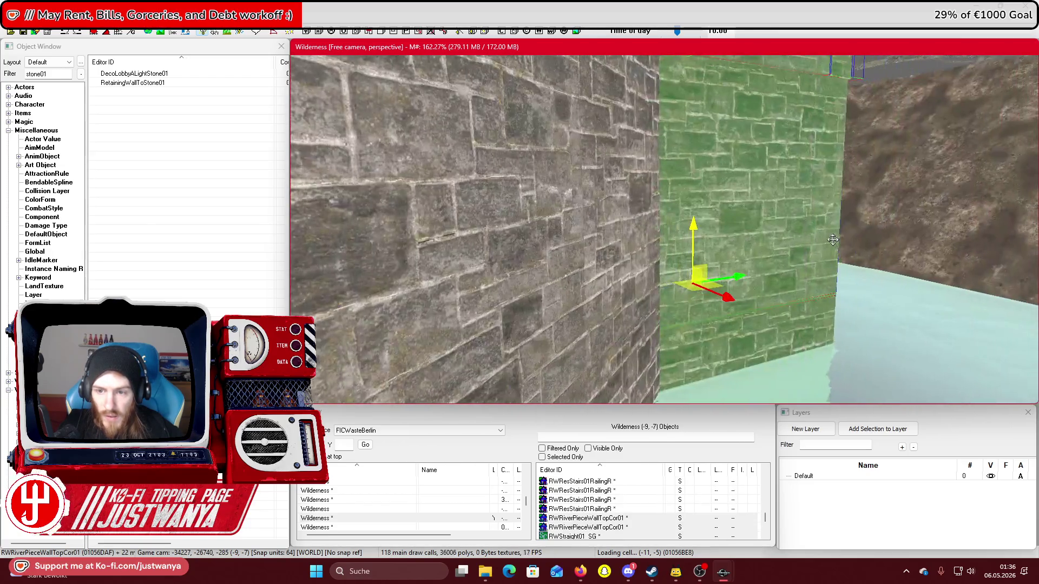
scroll(864, 279, "up", 5)
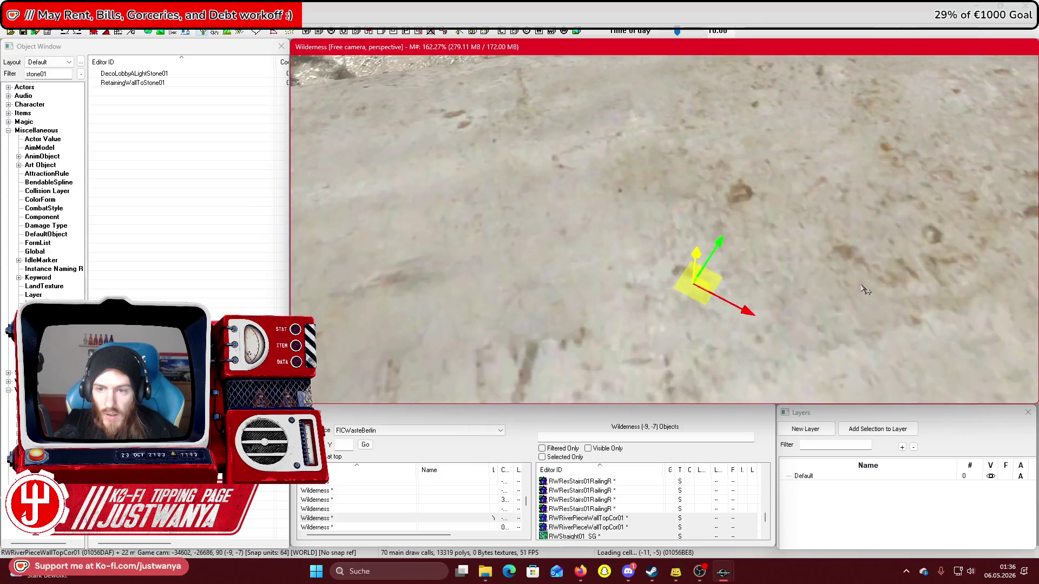
scroll(821, 303, "down", 5)
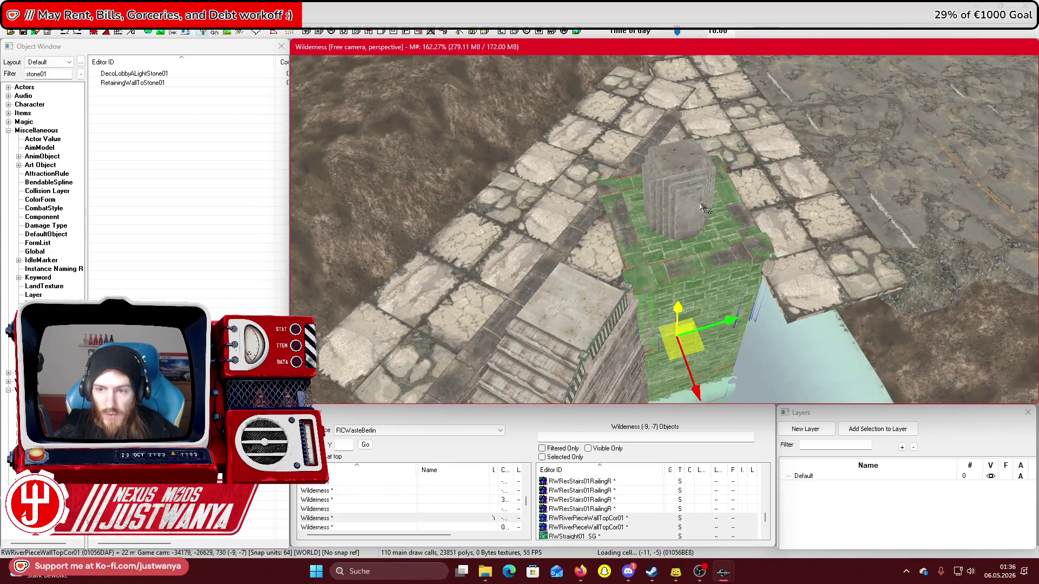
left_click(667, 228, "ctrl")
scroll(667, 227, "down", 5)
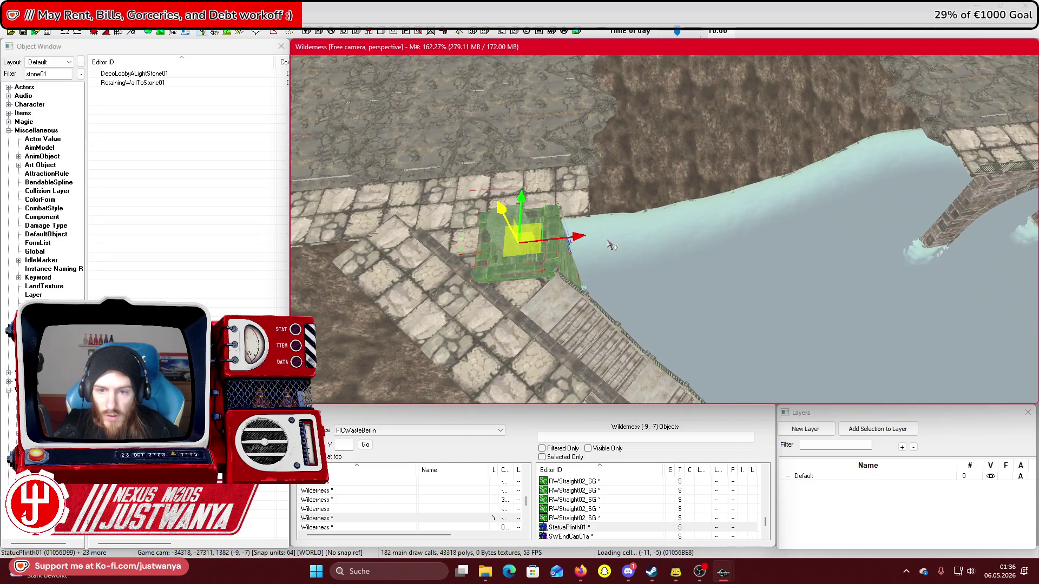
Drag the statue-plinth pier group along the X axis toward the bridge arches
key("shift")
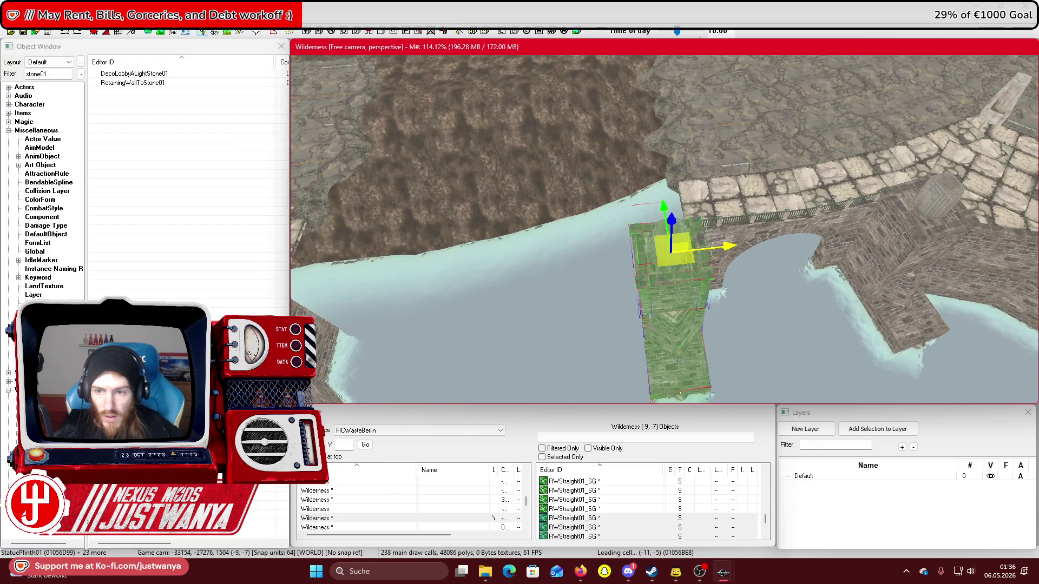
scroll(674, 226, "up", 3)
key("shift")
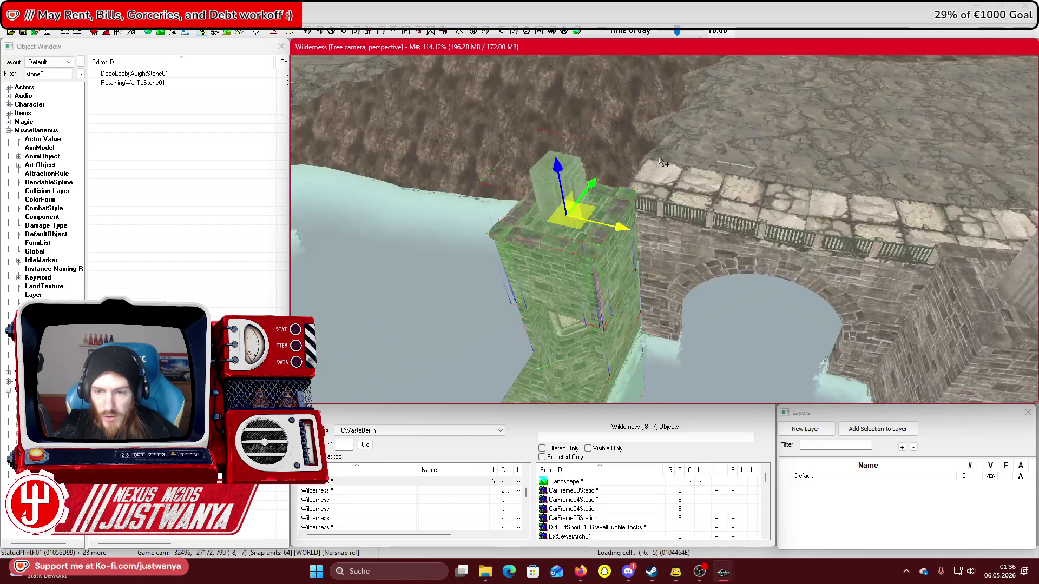
left_click_drag(619, 226, 627, 223)
Compare the pier against the Street View photo of the bridge in Firefox, then return to the editor
key("shift")
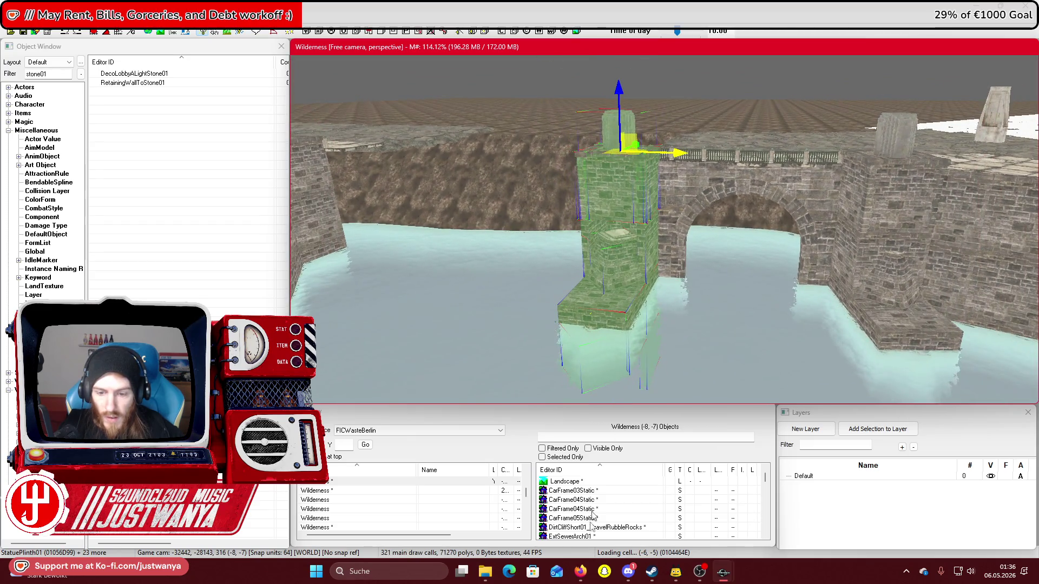
mouse_move(580, 571)
left_click(629, 525)
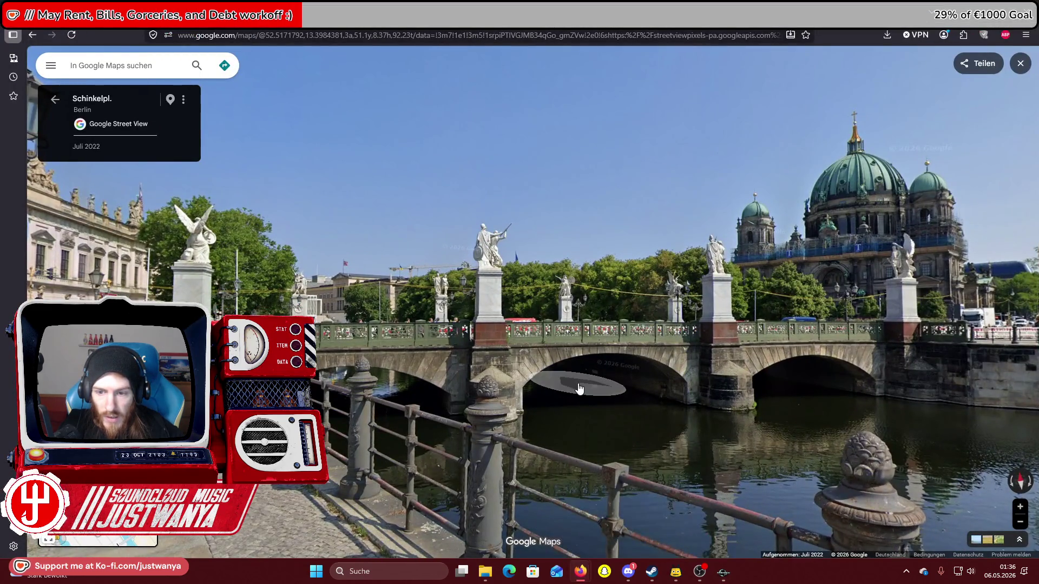
left_click(969, 21)
key("shift")
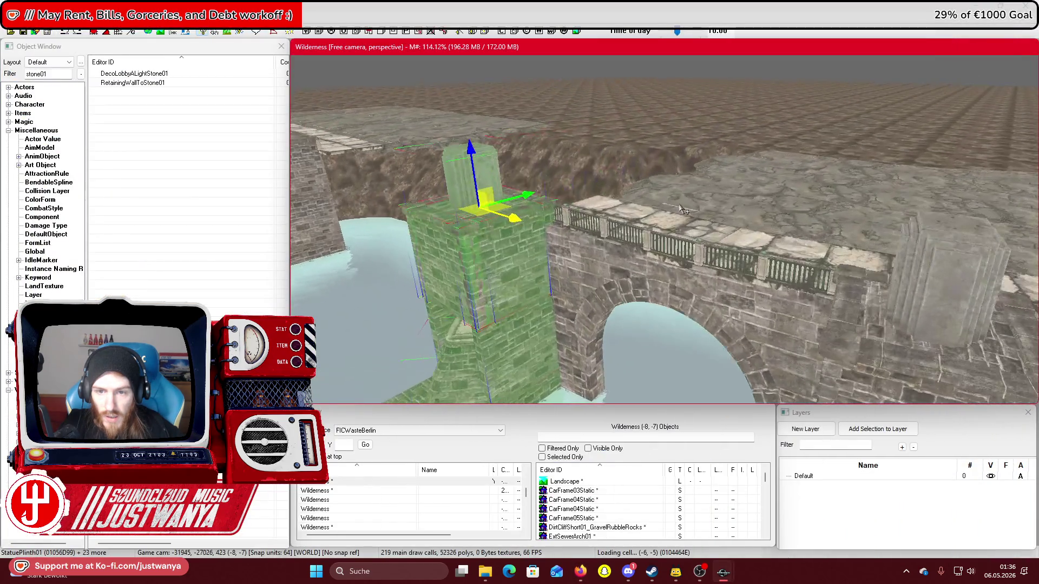
Select the RWPieceWallAStr01 wall piece beside the pier and undo a trial rotation
left_click(568, 254)
left_click(548, 211)
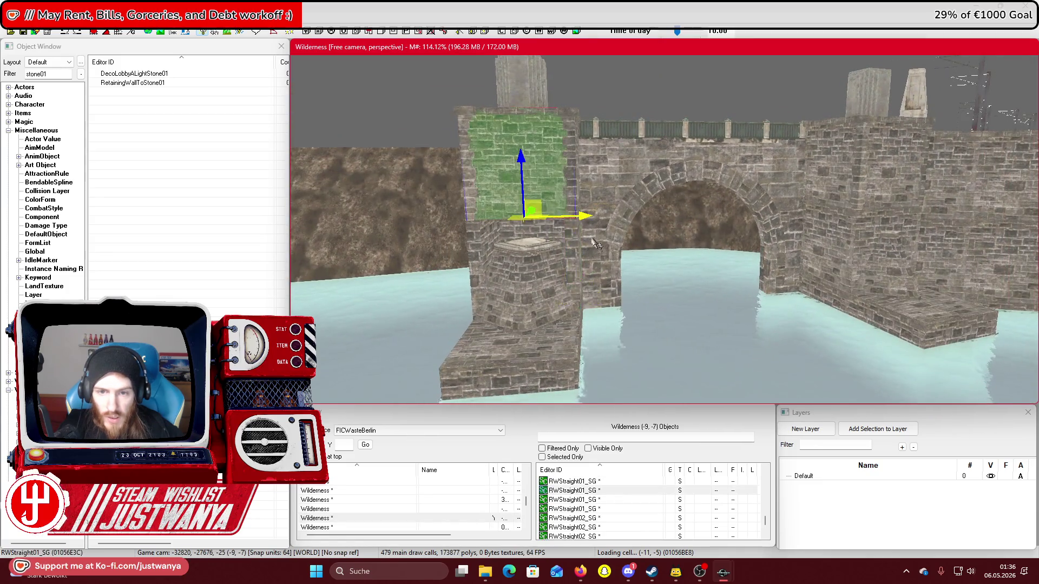
left_click(573, 238)
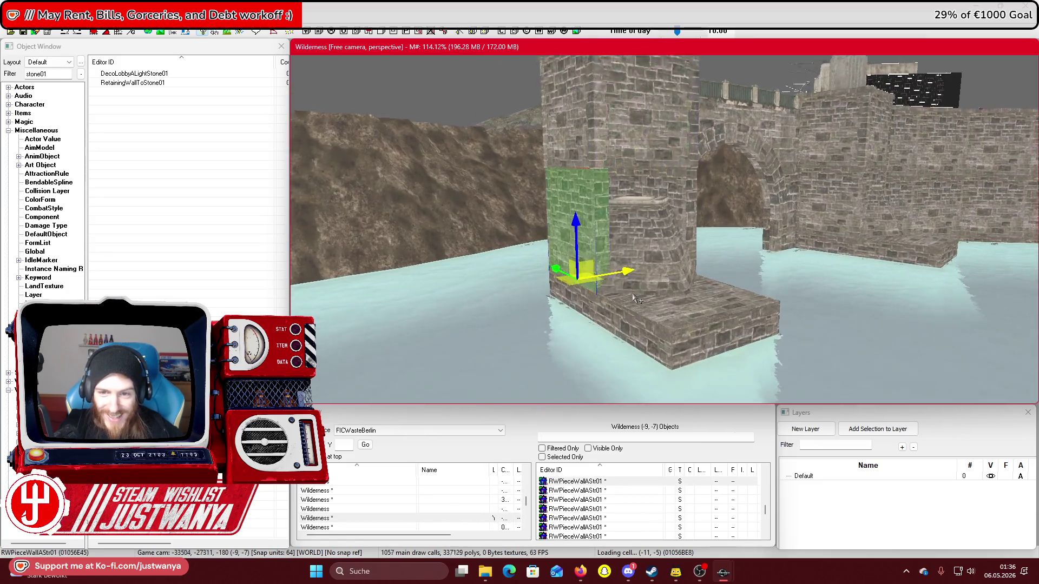
key("e")
left_click_drag(560, 251, 533, 253)
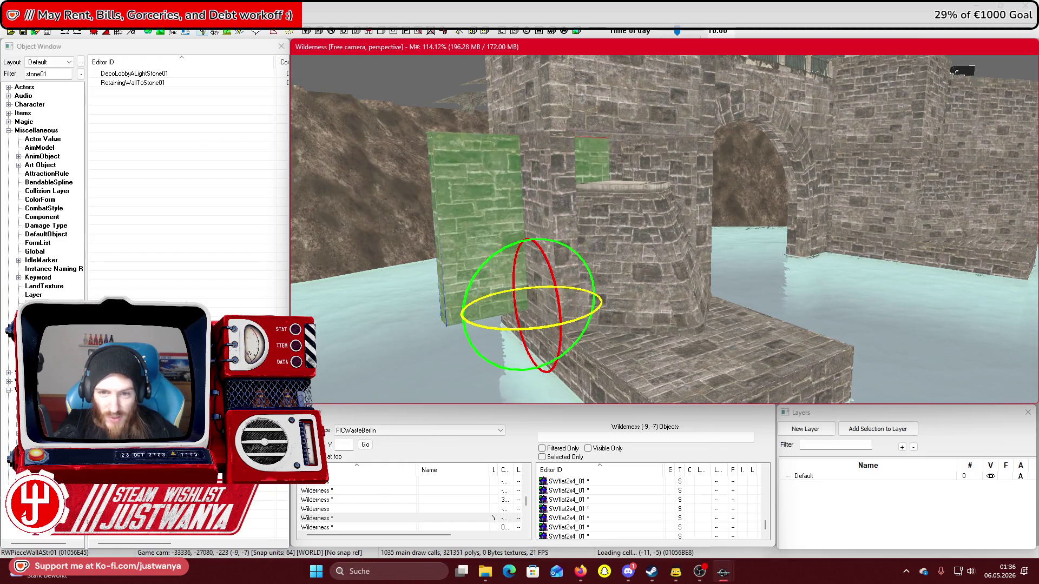
key("ctrl+z")
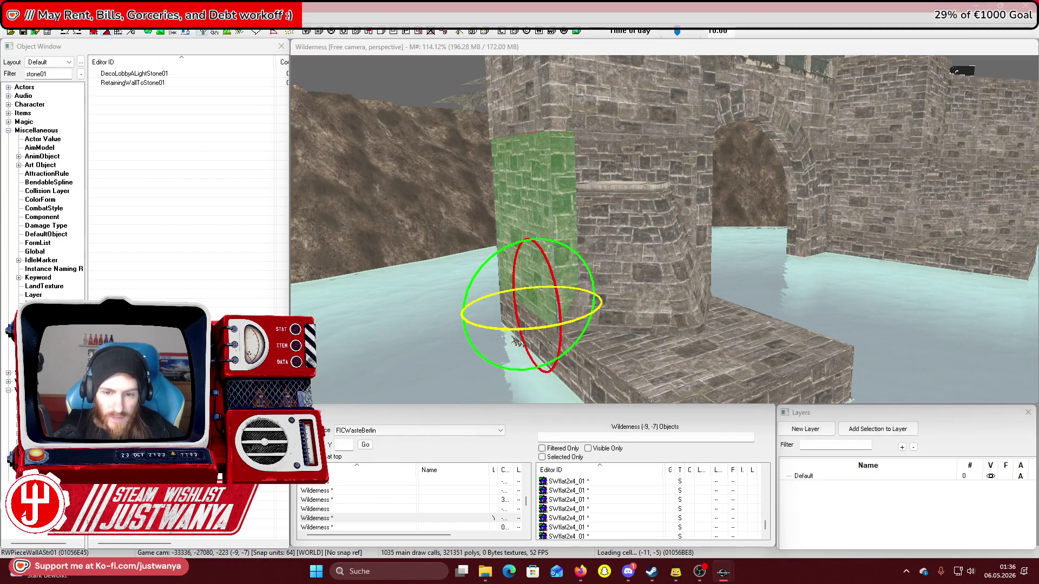
Turn and shift RWPieceWallAStr01 right into the pier's recess
left_click(517, 342)
key("w")
mouse_move(550, 311)
left_mouse_down()
mouse_move(584, 313)
mouse_move(590, 330)
mouse_move(601, 269)
mouse_move(629, 250)
mouse_move(659, 258)
left_mouse_up()
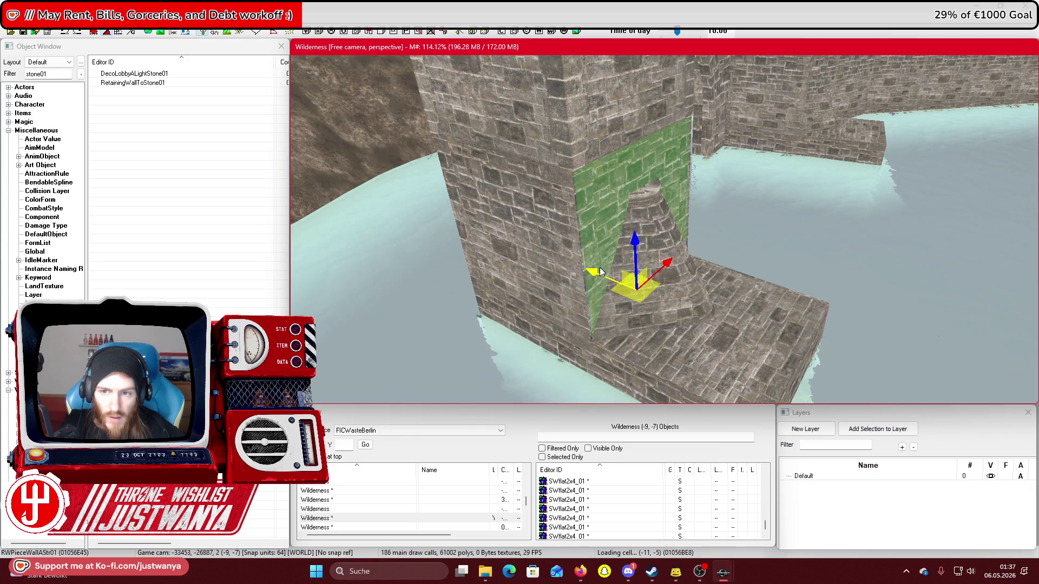
scroll(600, 271, "up", 10)
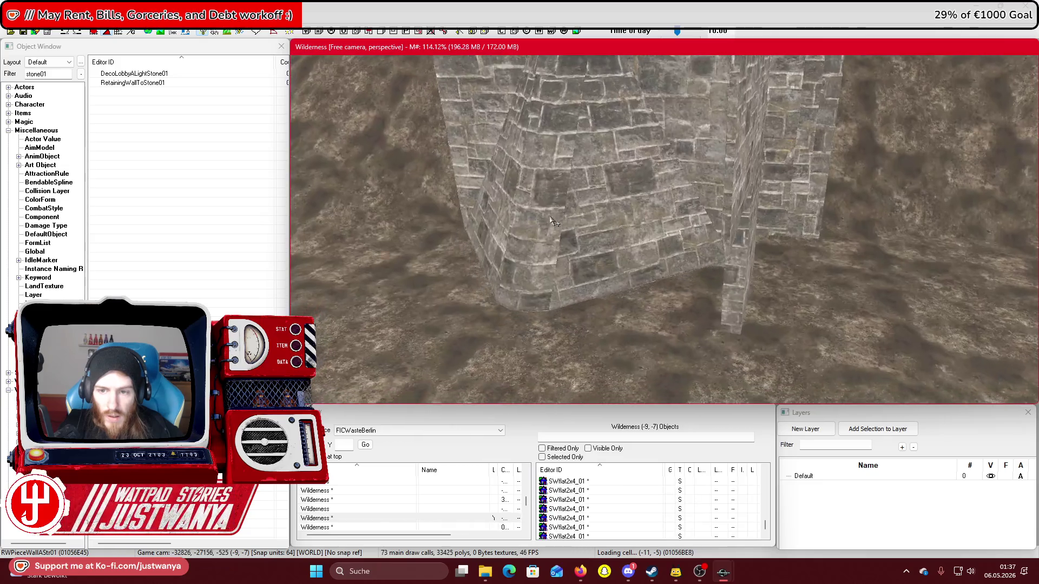
scroll(551, 221, "up", 8)
scroll(520, 213, "up", 3)
scroll(576, 204, "down", 8)
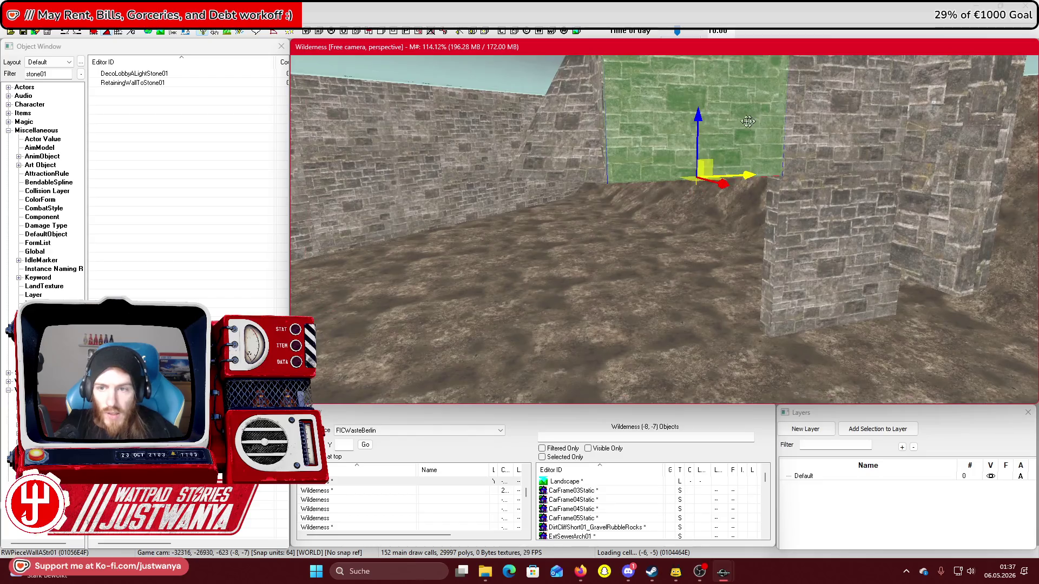
Lower the wall piece onto the riverbed, then move it with a second piece left and closer
left_click_drag(748, 121, 745, 300)
mouse_move(678, 298)
left_mouse_down()
mouse_move(785, 295)
mouse_move(704, 291)
mouse_move(593, 333)
mouse_move(649, 340)
mouse_move(707, 327)
left_mouse_up()
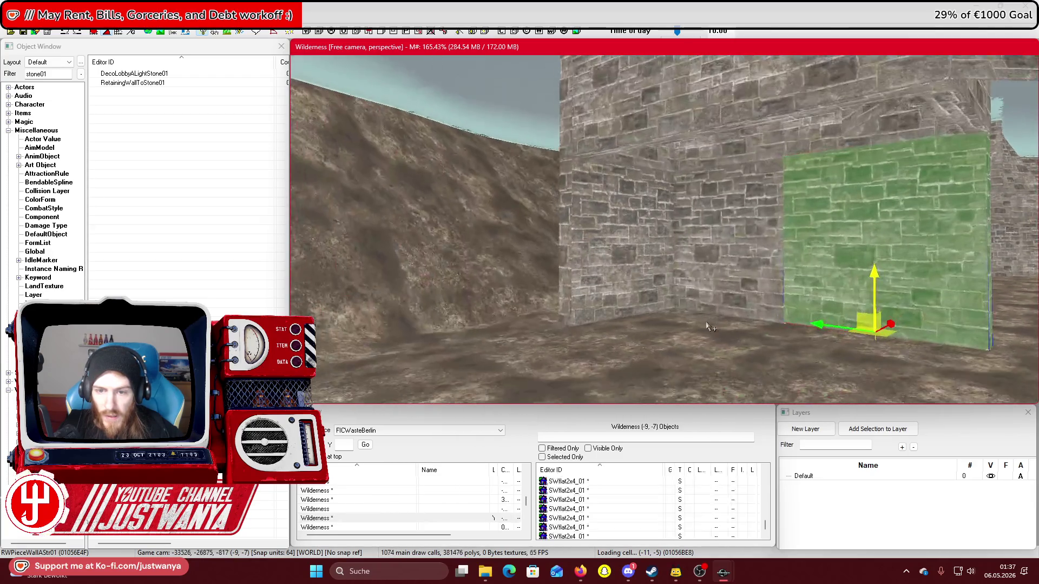
left_click(730, 281, "ctrl")
left_click_drag(730, 281, 640, 321)
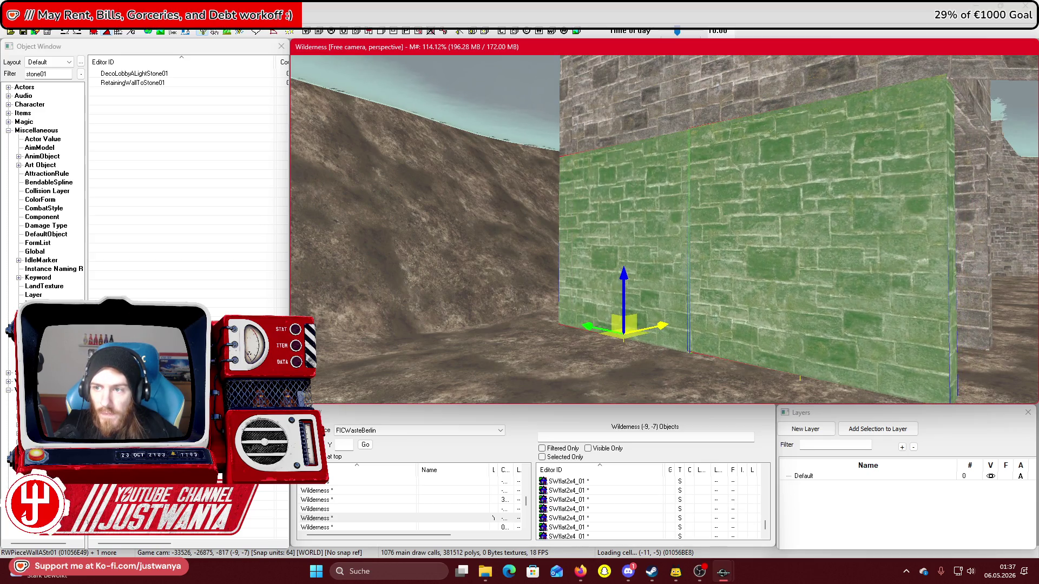
Swing the single wall piece round so it faces outward from the pier
scroll(669, 325, "up", 1)
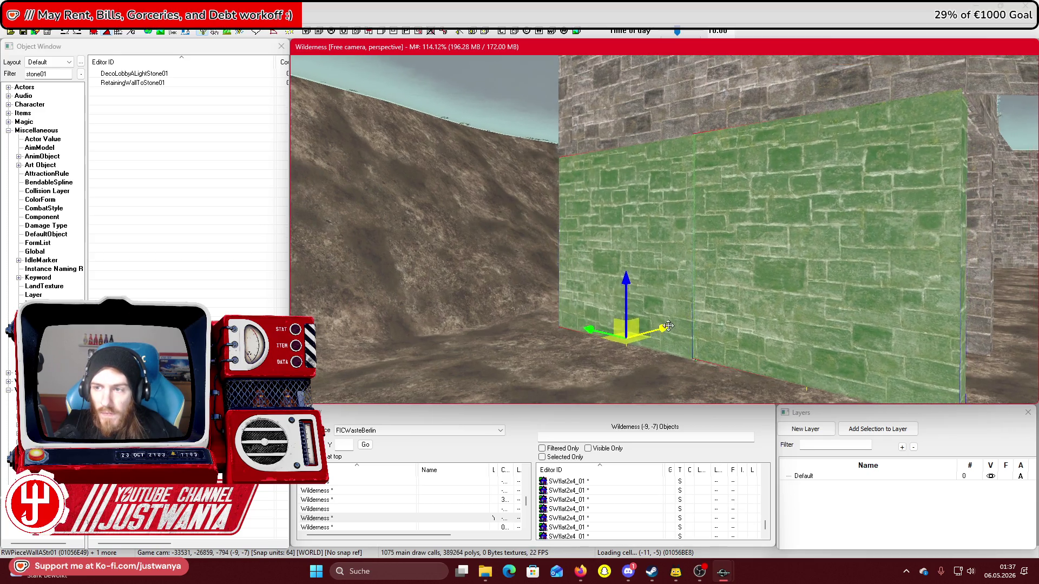
left_click(669, 325)
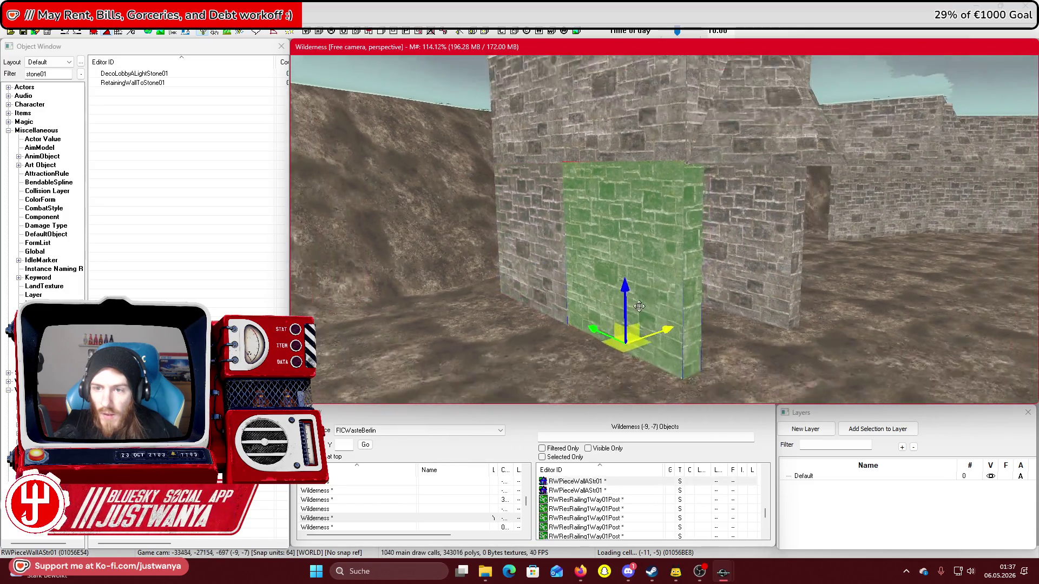
scroll(639, 307, "down", 3)
key("e")
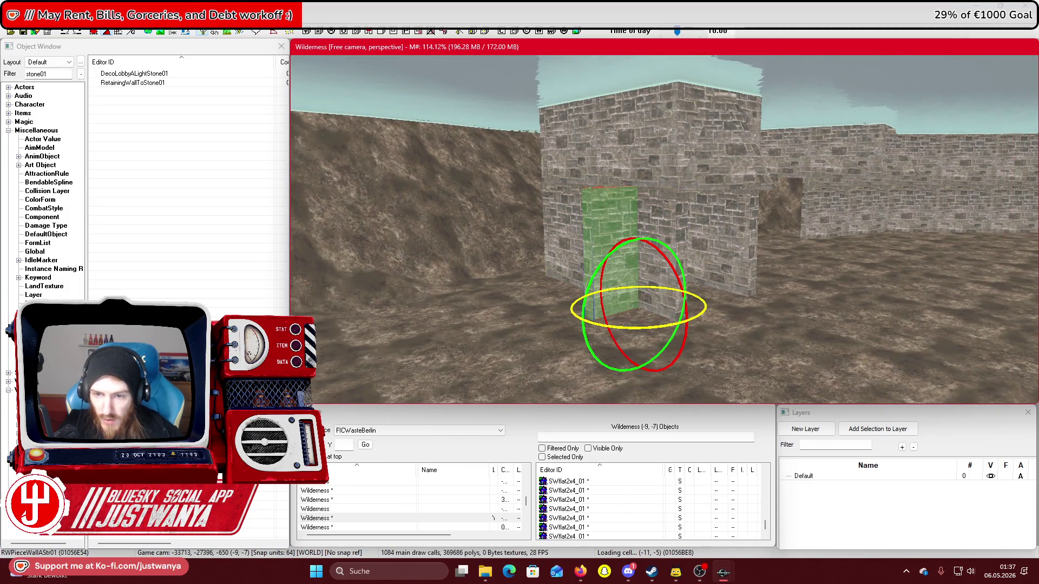
key("w")
left_click_drag(639, 306, 693, 307)
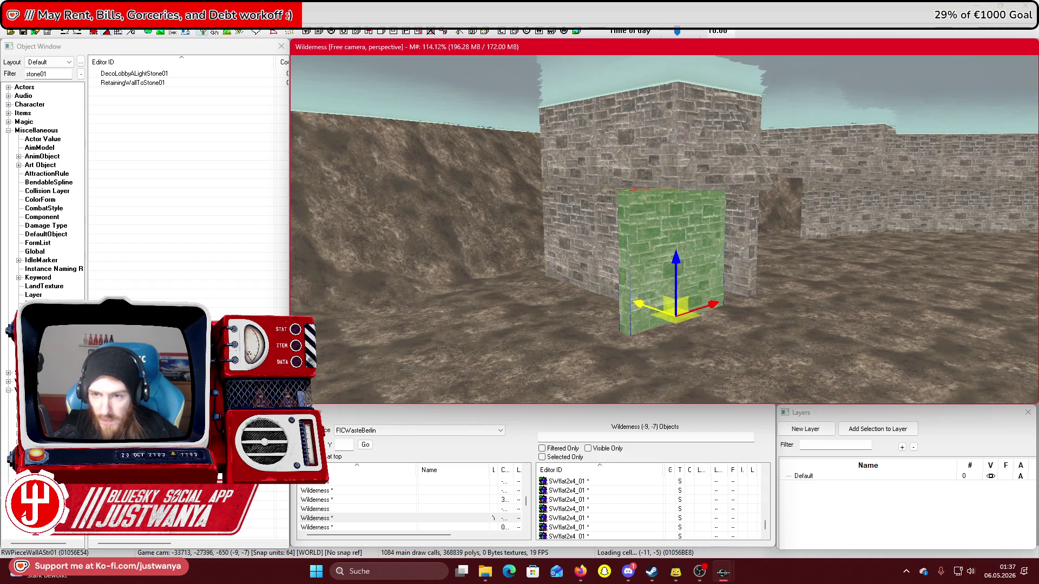
scroll(603, 308, "up", 2)
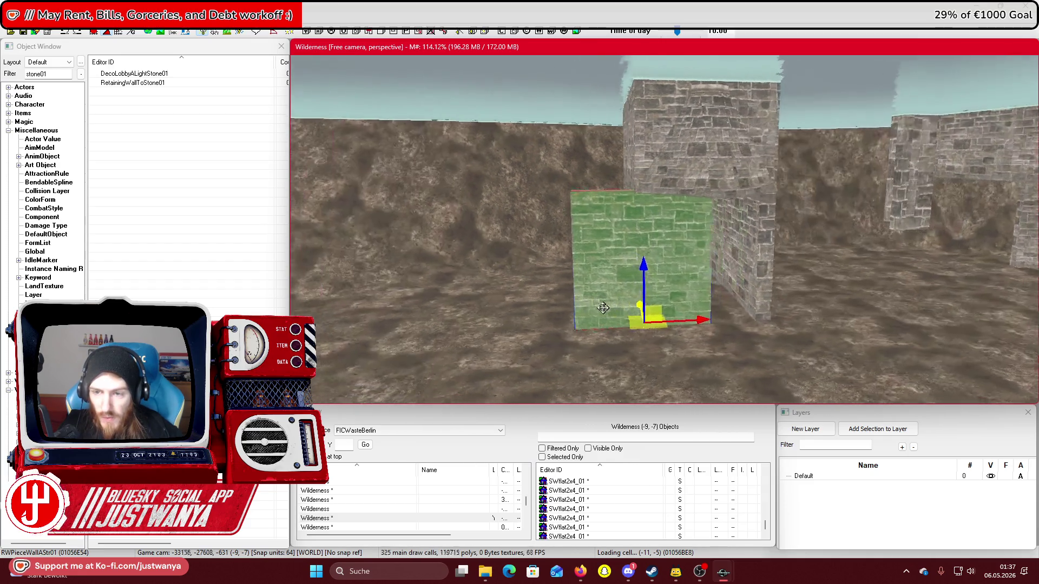
scroll(604, 308, "up", 2)
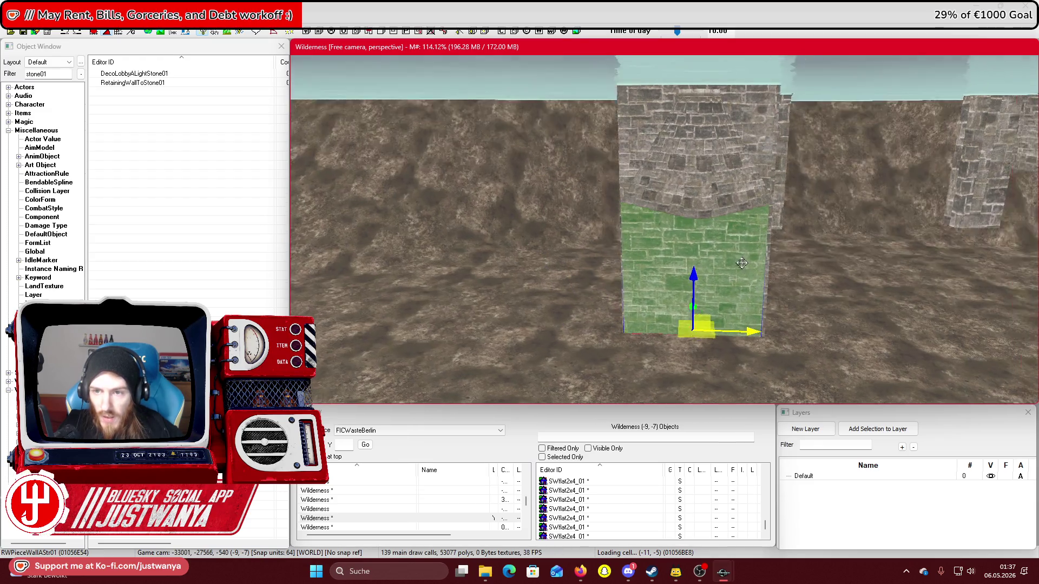
Save the plugin and switch away from the Creation Kit to the desktop
key("shift")
scroll(719, 323, "down", 5)
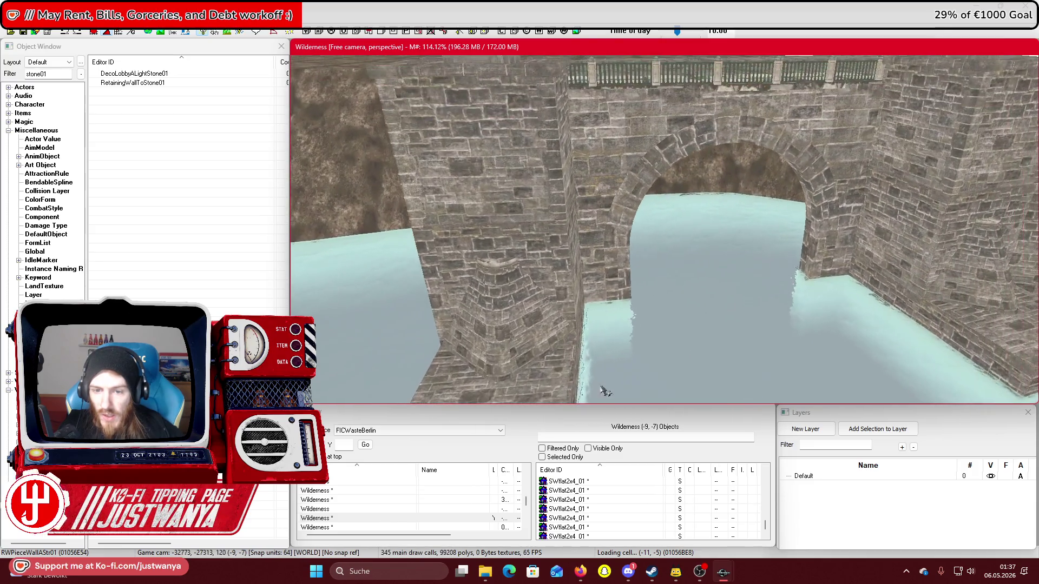
left_click(23, 31)
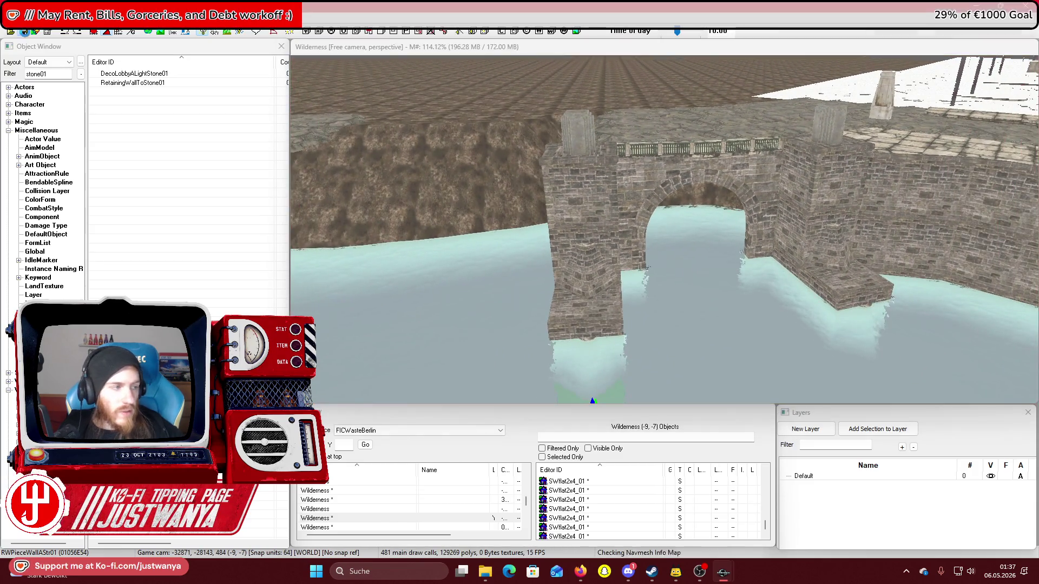
key("alt+Tab")
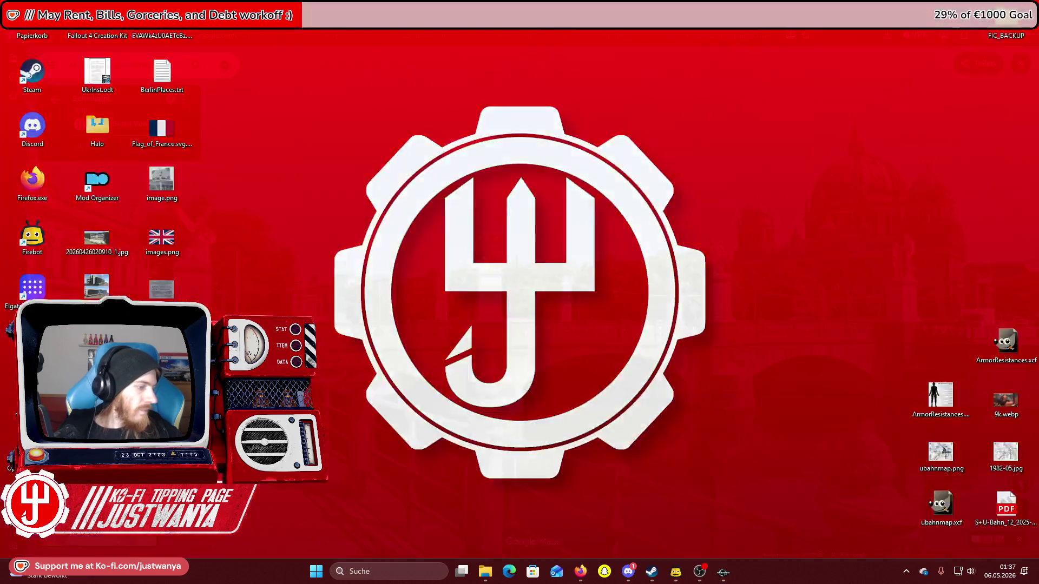
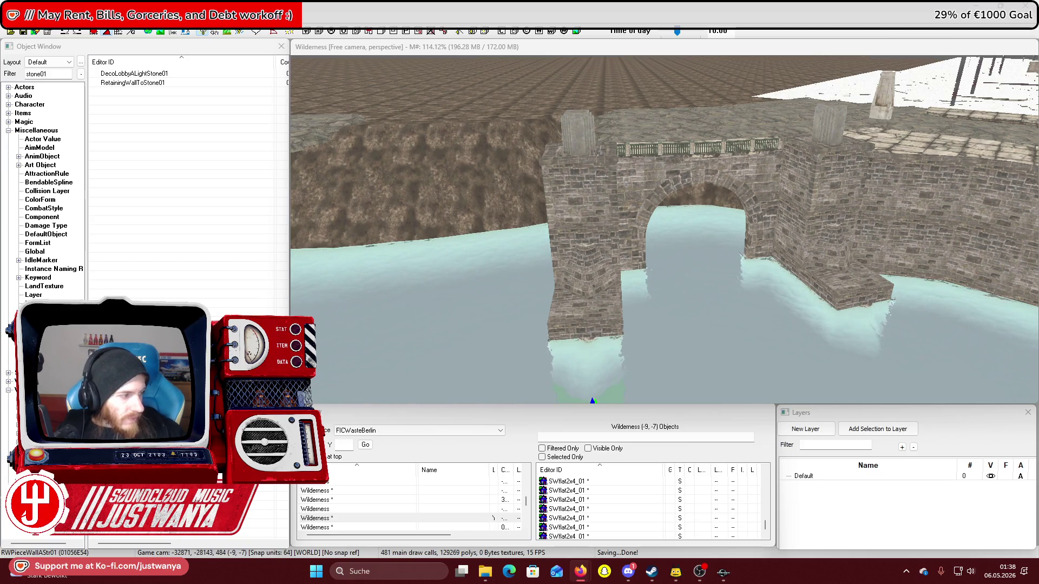
Scale up ExtSewerArch01 to fill the bridge span and lower it into the water
left_click(704, 179)
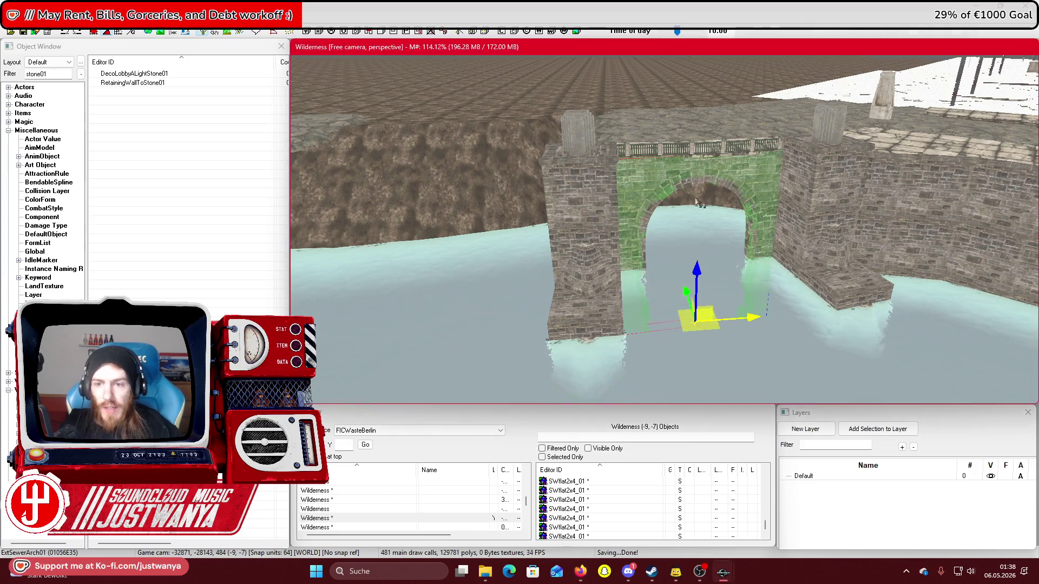
key("shift")
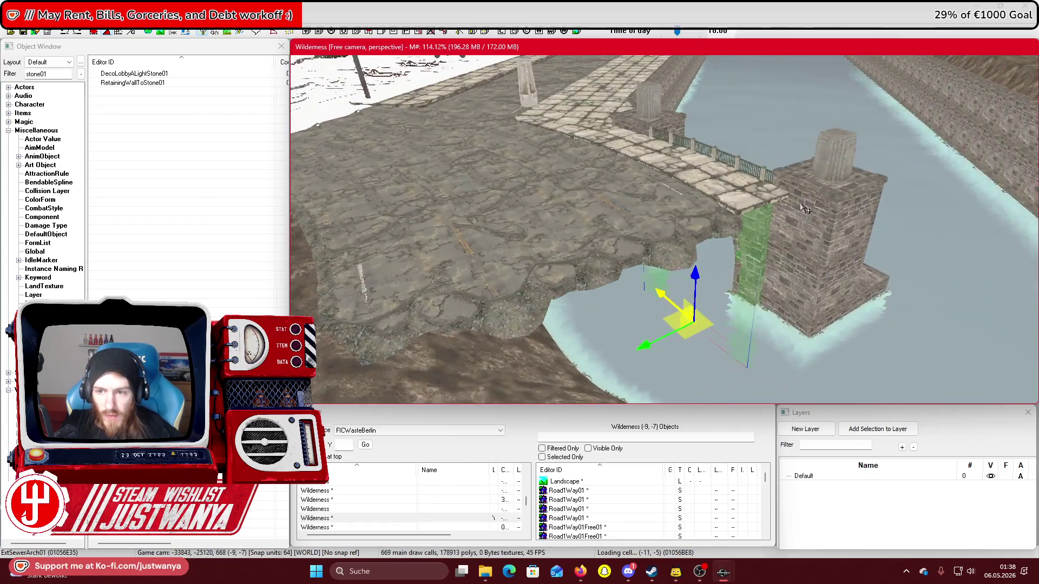
left_click_drag(803, 208, 683, 216)
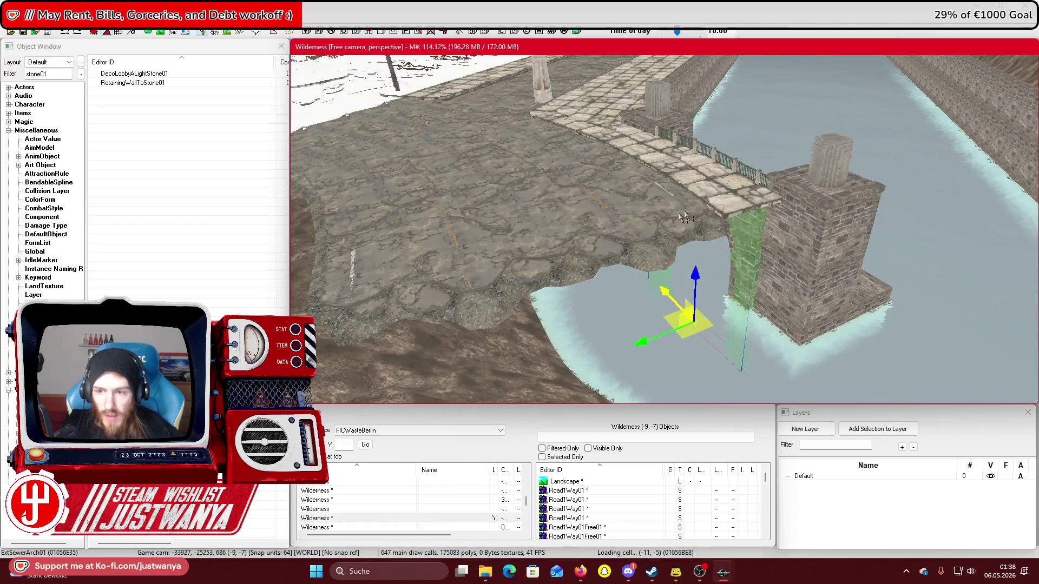
mouse_move(729, 240)
left_mouse_down()
mouse_move(605, 233)
mouse_move(681, 258)
left_mouse_up()
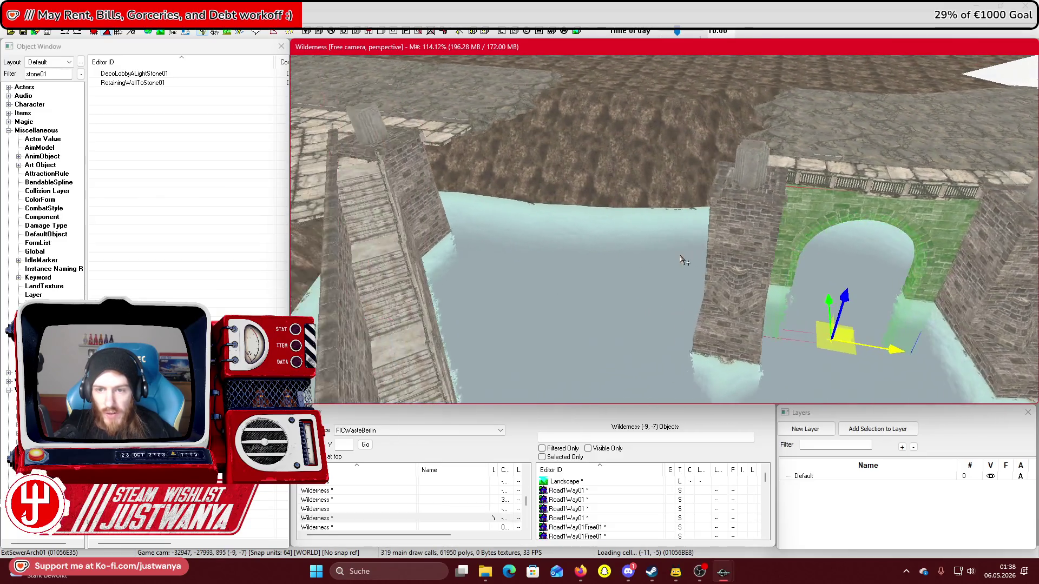
mouse_move(584, 272)
left_mouse_down()
mouse_move(635, 276)
mouse_move(561, 239)
mouse_move(553, 249)
left_mouse_up()
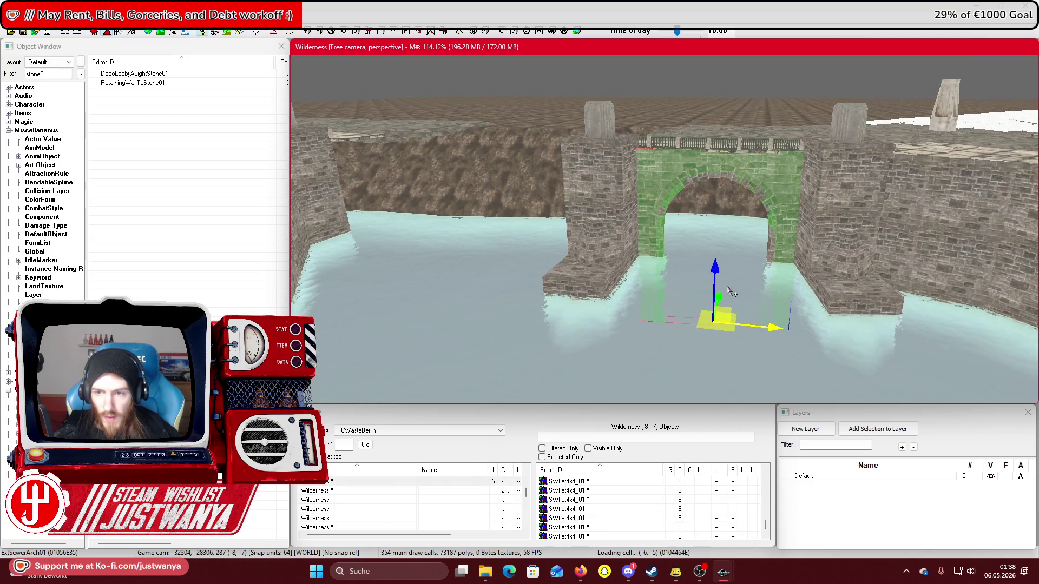
scroll(731, 292, "up", 5)
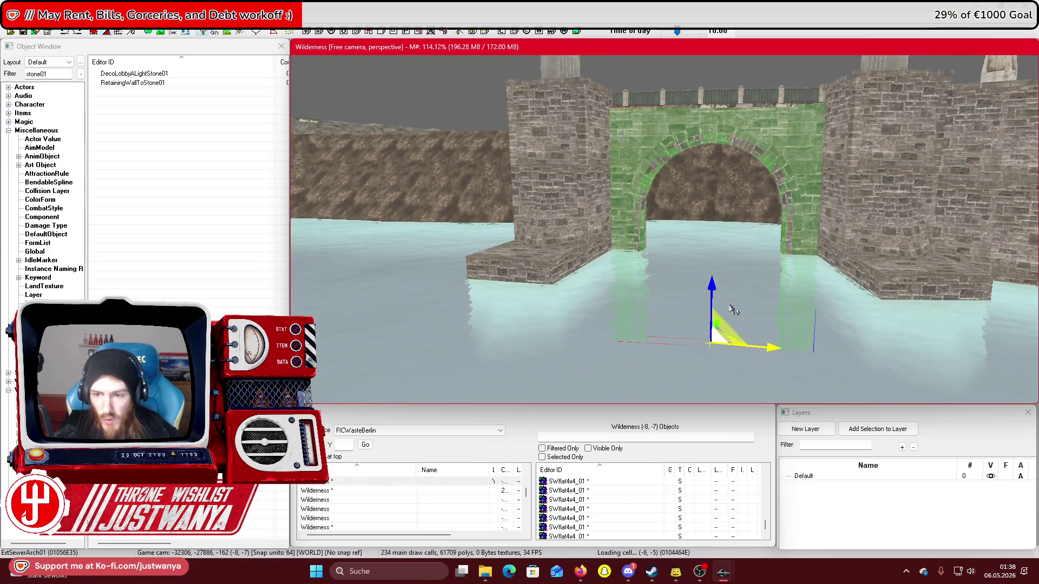
mouse_move(768, 348)
left_mouse_down()
mouse_move(768, 314)
mouse_move(772, 349)
left_mouse_up()
left_click_drag(707, 282, 709, 381)
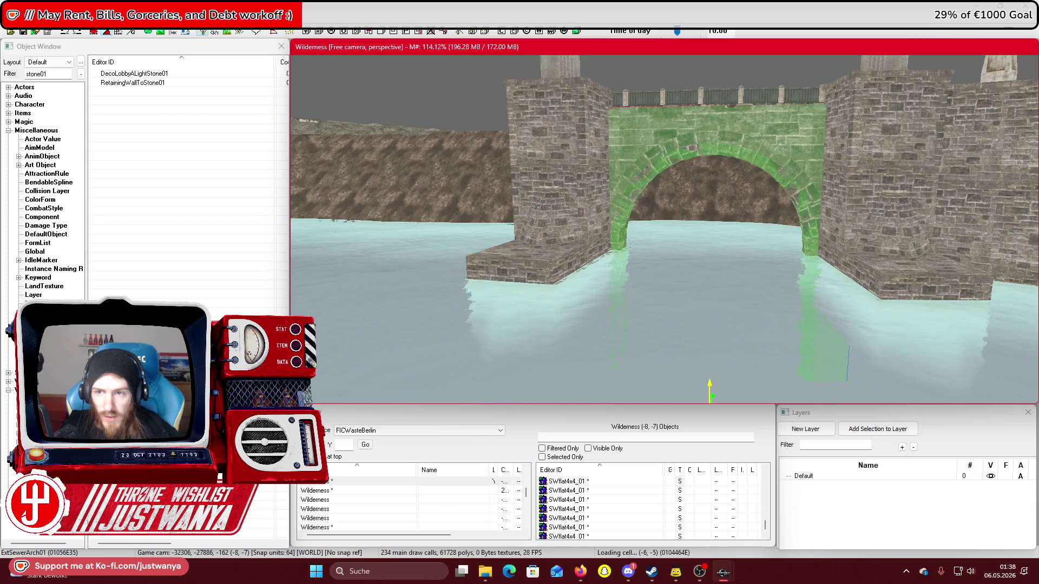
mouse_move(688, 224)
left_mouse_down()
mouse_move(805, 240)
mouse_move(861, 228)
mouse_move(808, 237)
left_mouse_up()
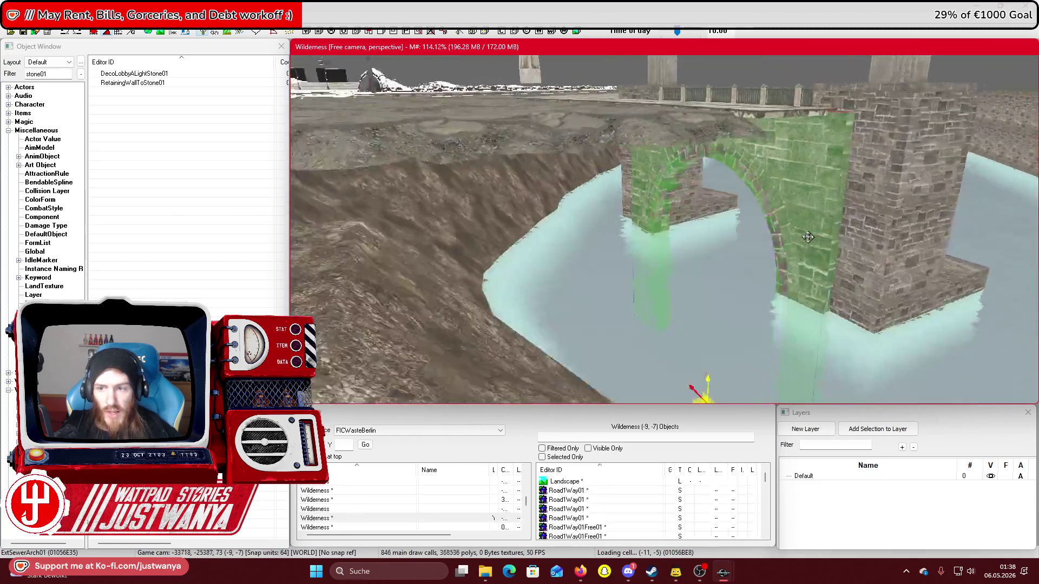
Select four RWPieceWallAStr01 wall pieces and drop them to ground level
scroll(807, 237, "up", 10)
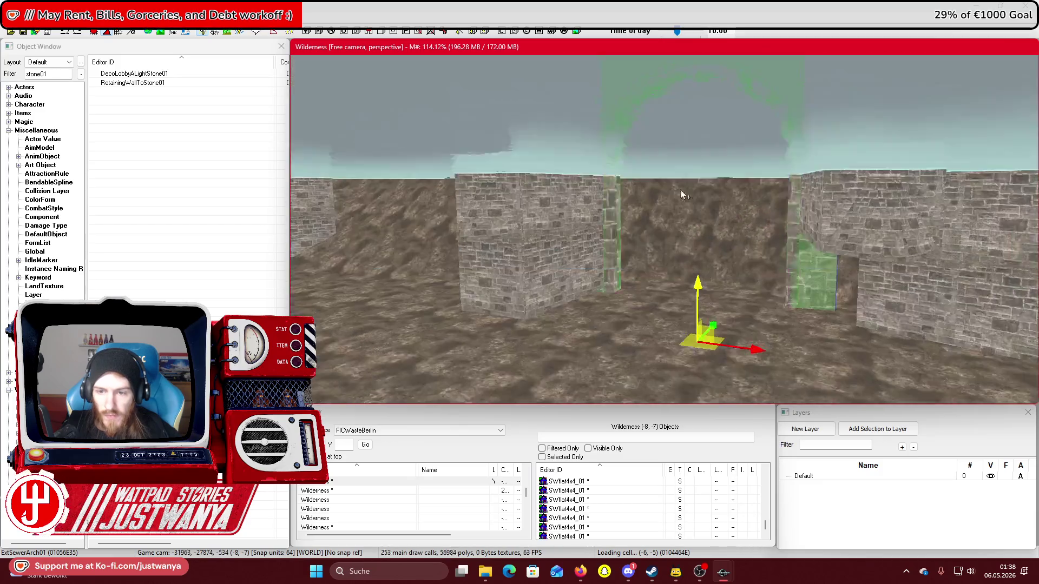
scroll(680, 192, "up", 5)
left_click_drag(673, 182, 456, 250)
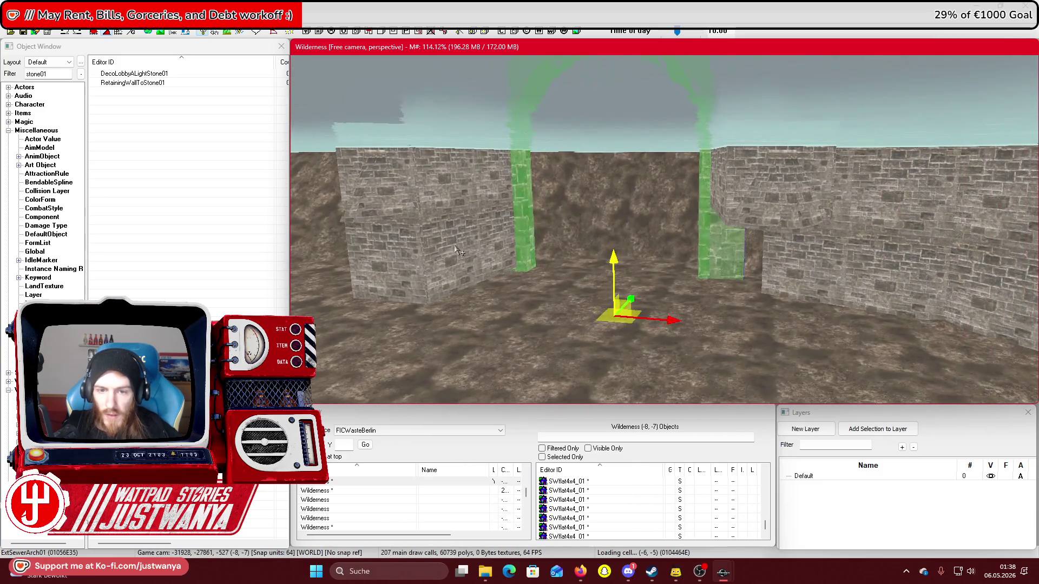
scroll(596, 216, "up", 5)
left_click(757, 174)
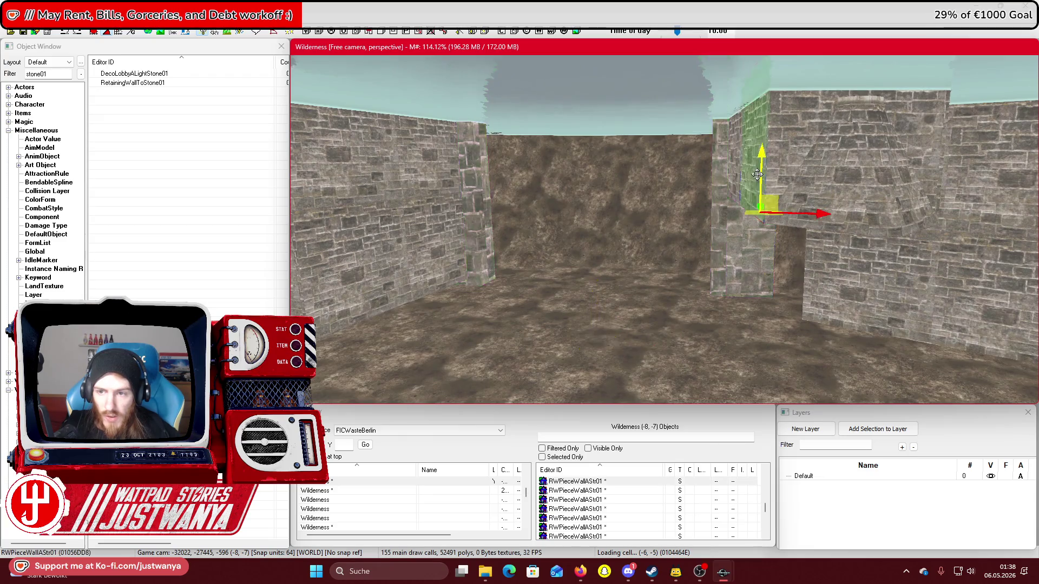
scroll(757, 174, "down", 5)
left_click(680, 174, "ctrl")
left_click(833, 152, "ctrl")
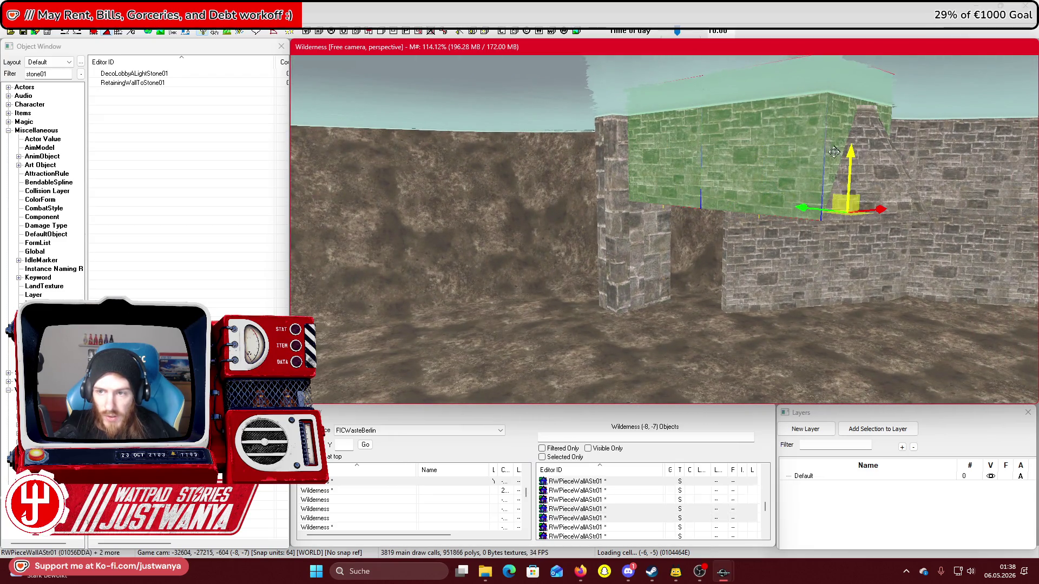
scroll(834, 152, "down", 5)
left_click(792, 177, "ctrl")
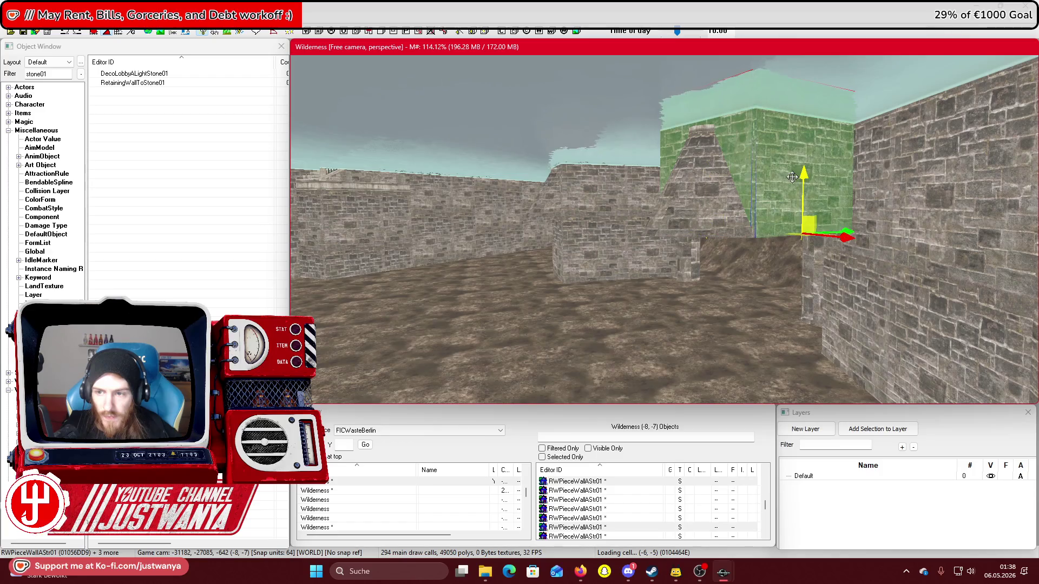
scroll(716, 211, "up", 5)
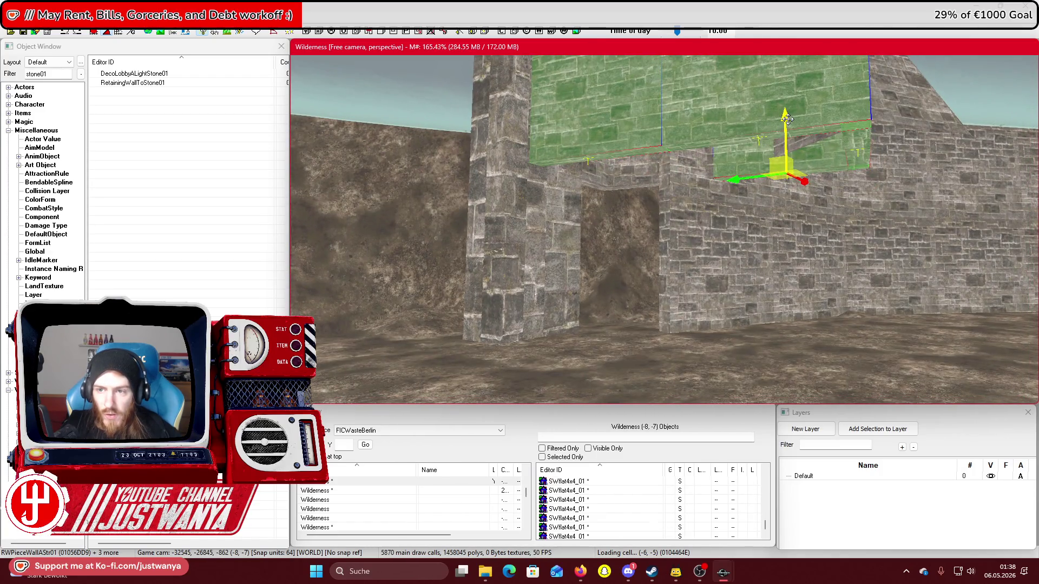
left_click_drag(788, 152, 789, 471)
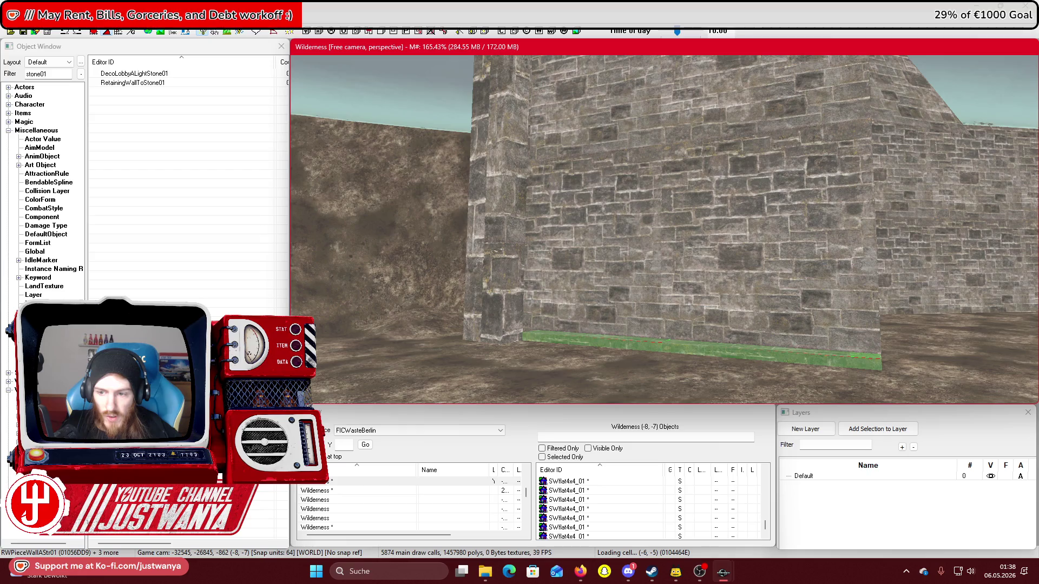
Delete the wall-top piece sitting on the bridge pillar
left_click_drag(586, 216, 586, 151)
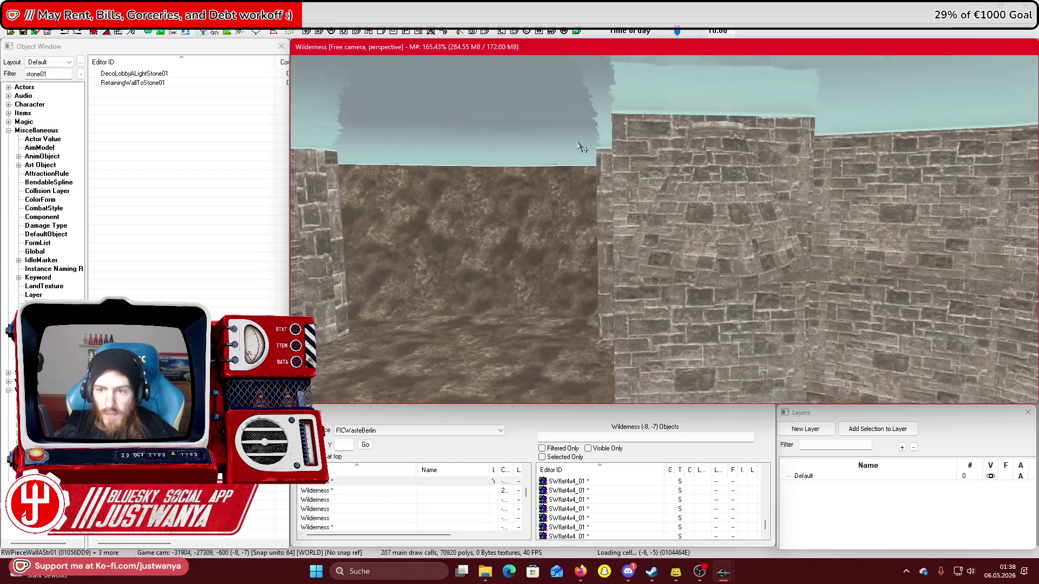
left_click(686, 185)
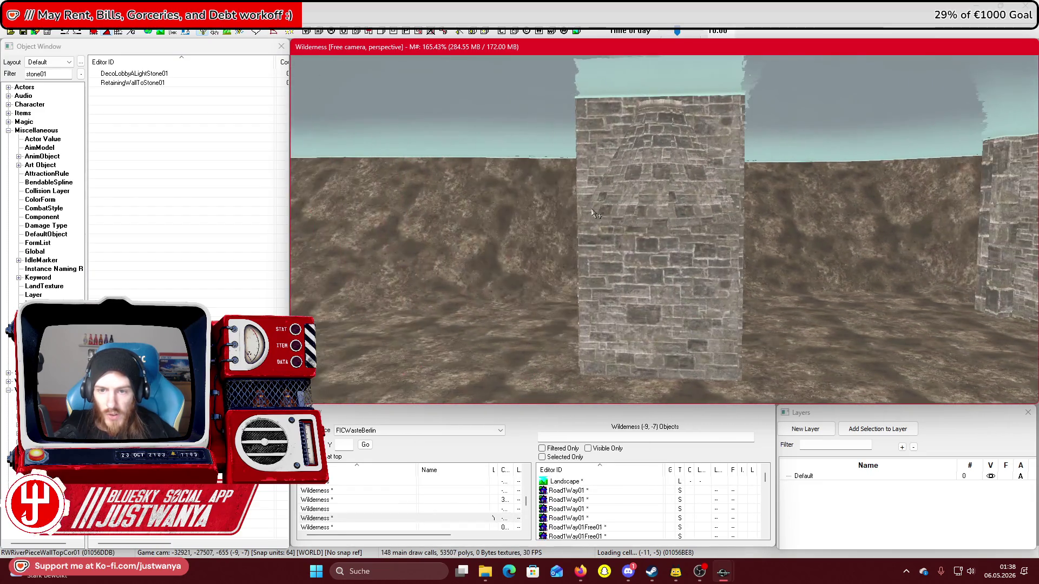
left_click(677, 187, "ctrl")
key("Delete")
mouse_move(725, 166)
left_mouse_down()
mouse_move(755, 248)
mouse_move(830, 247)
mouse_move(791, 234)
mouse_move(696, 241)
mouse_move(715, 307)
mouse_move(589, 184)
mouse_move(541, 200)
left_mouse_up()
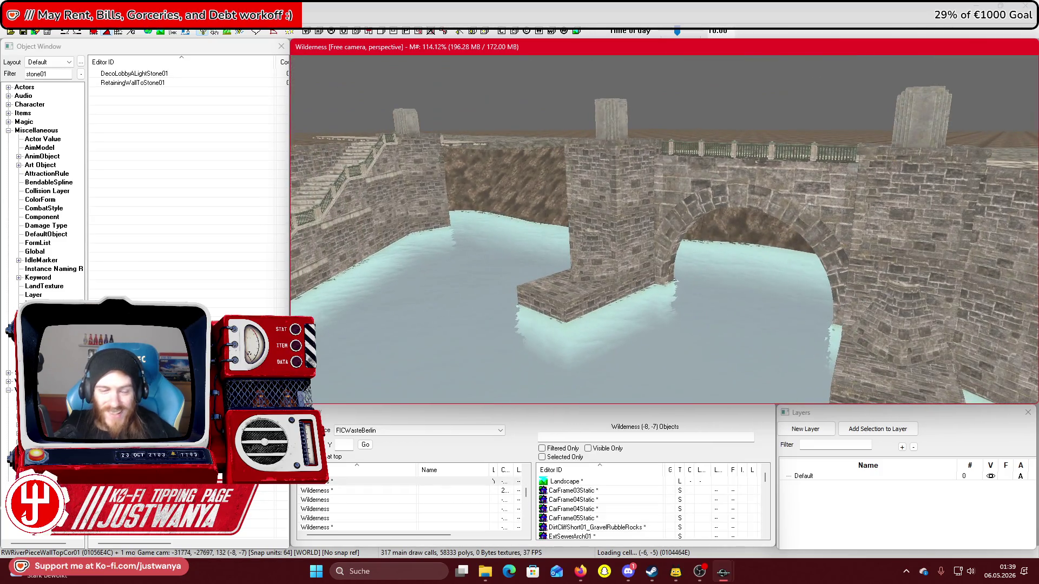
Save the changes, then select the straight wall and road piece beside the bridge
left_click(22, 33)
left_click(655, 180)
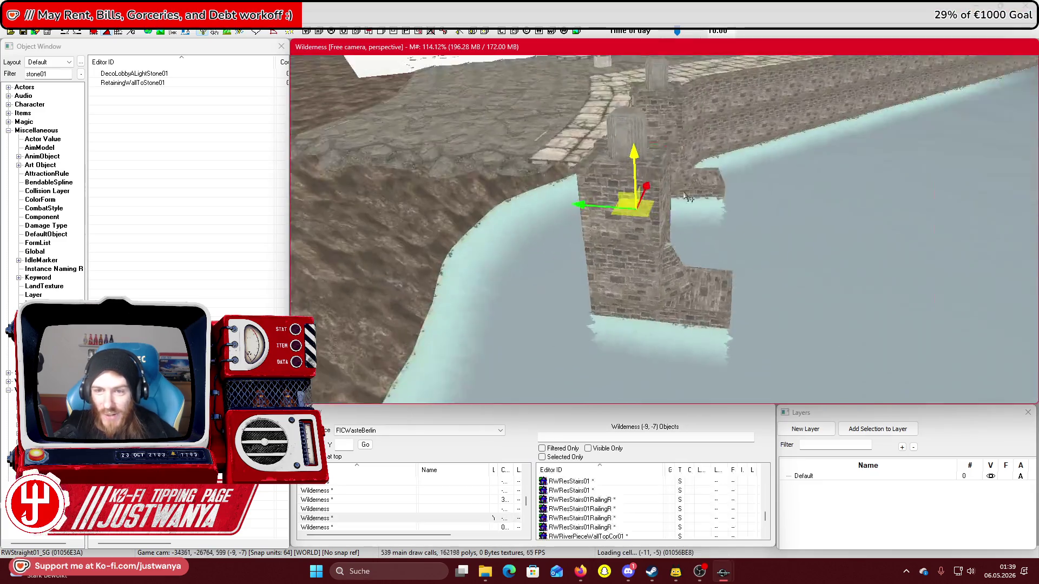
left_click(657, 203)
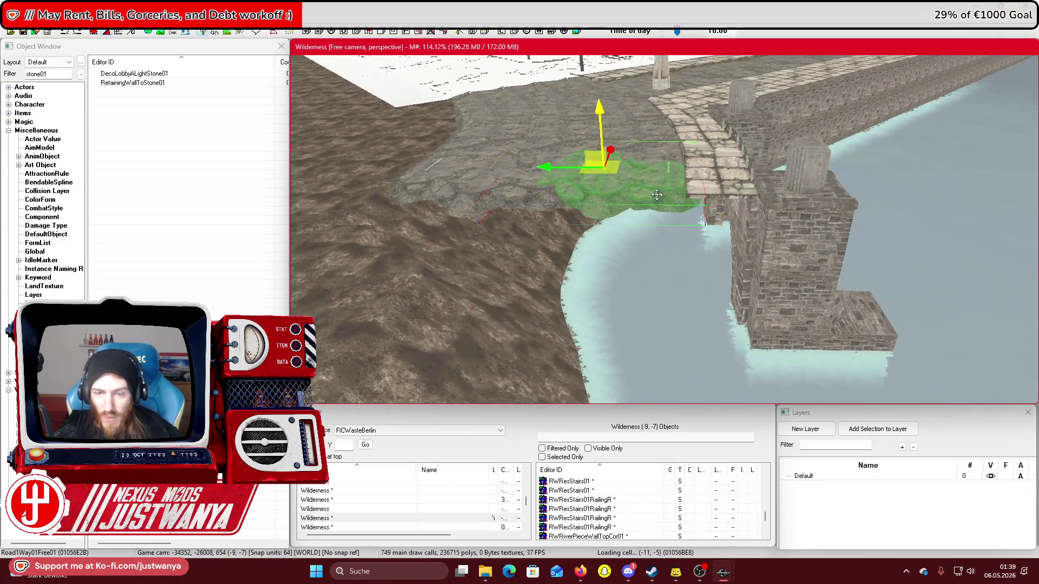
scroll(656, 195, "up", 3)
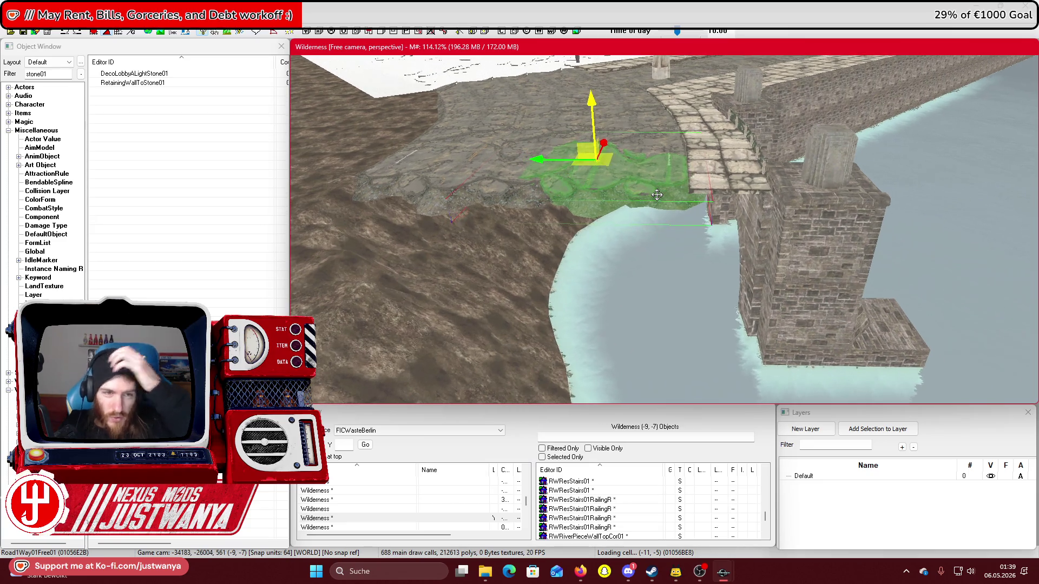
Filter the Object Window to RW and scroll down to the RWPiece wall entries
left_click(101, 110)
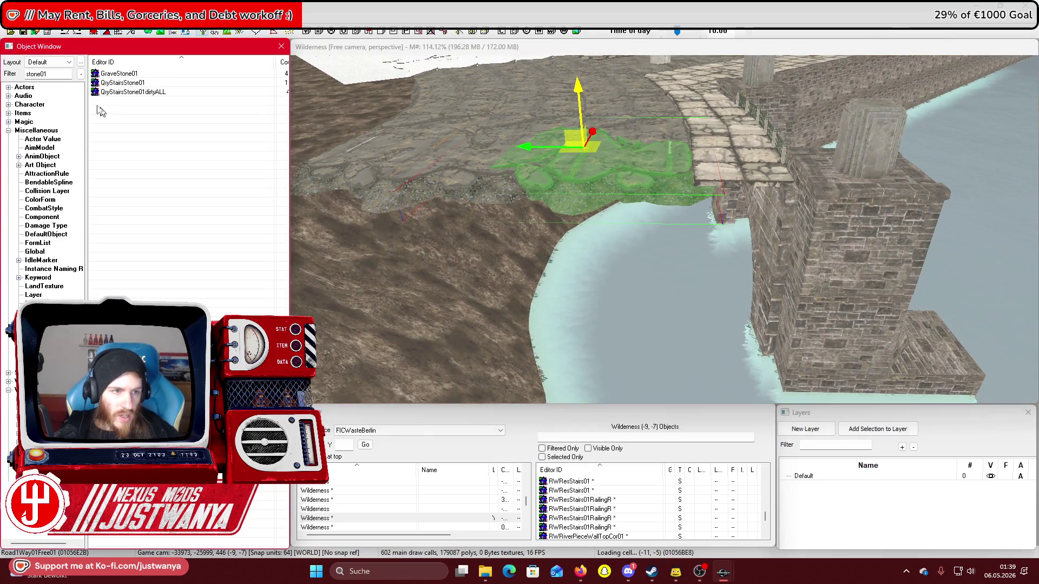
scroll(227, 230, "down", 5)
scroll(227, 229, "down", 15)
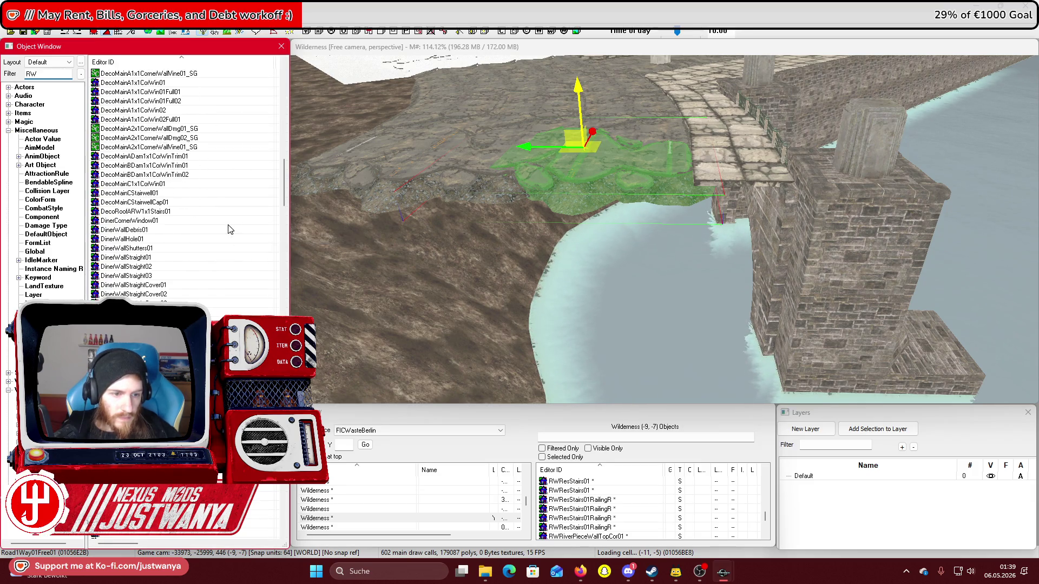
scroll(230, 232, "down", 10)
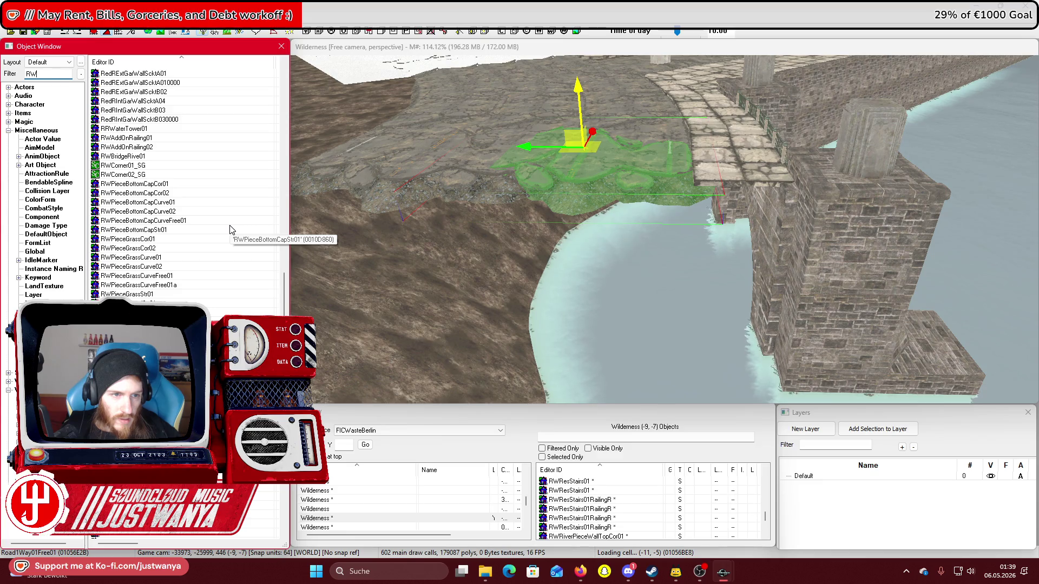
scroll(230, 229, "down", 7)
scroll(230, 229, "down", 8)
scroll(230, 228, "down", 3)
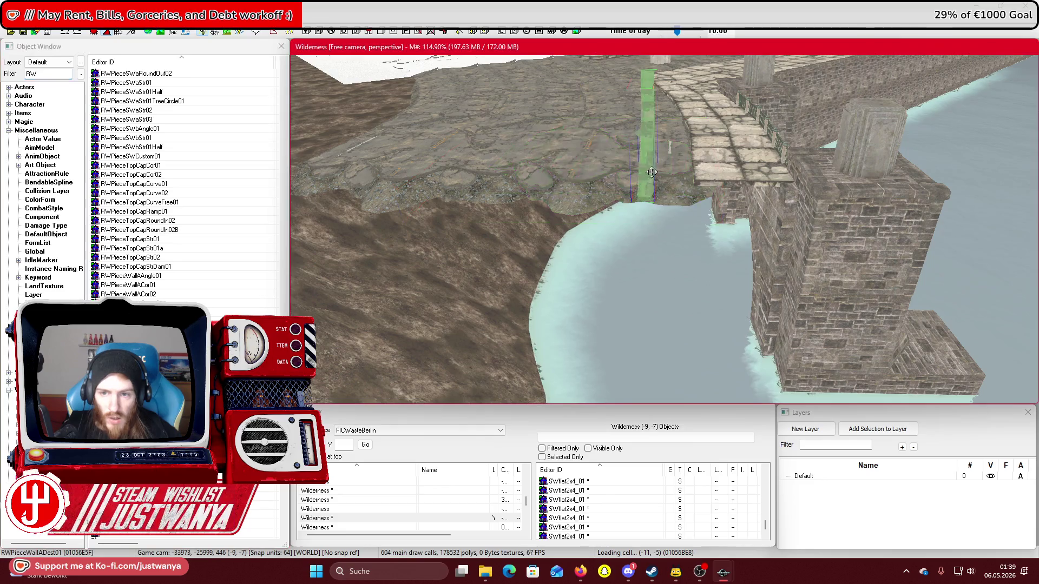
Apply the RetainingWallToFactoryBrick01 material swap to the broken wall piece
left_click(638, 157)
scroll(674, 141, "up", 2)
double_click(677, 140)
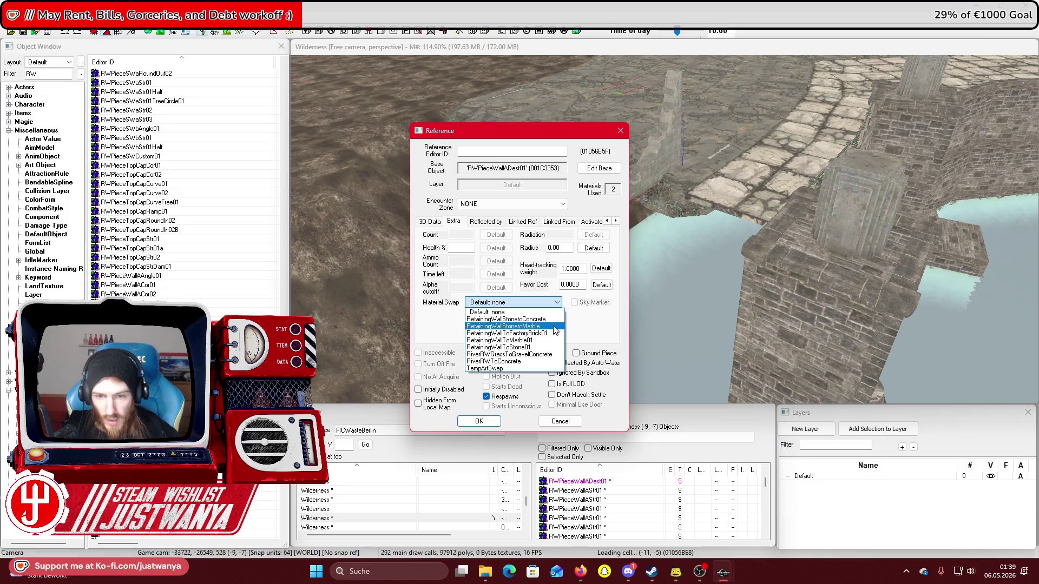
left_click(555, 334)
left_click(479, 421)
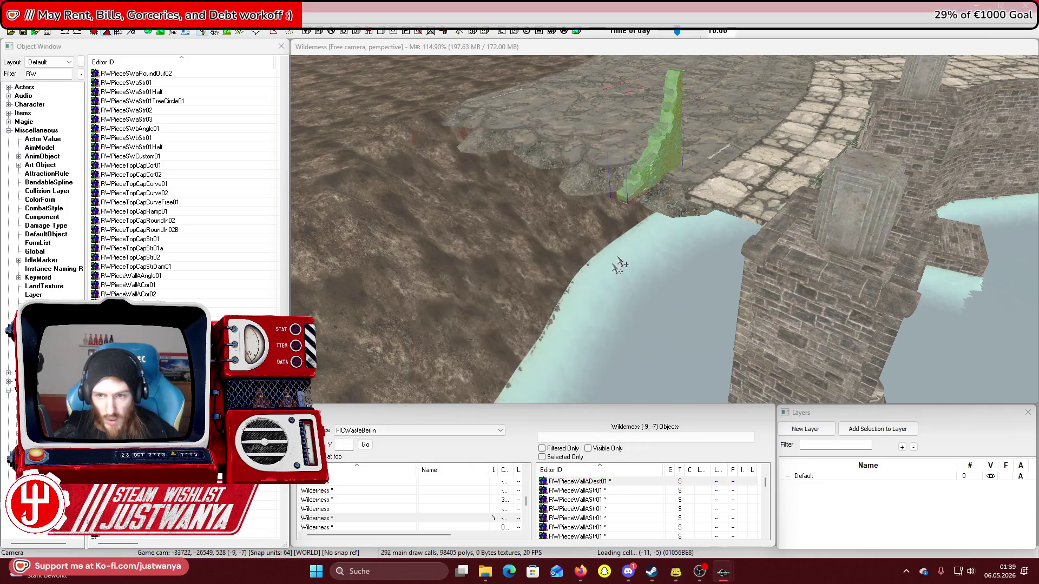
double_click(668, 140)
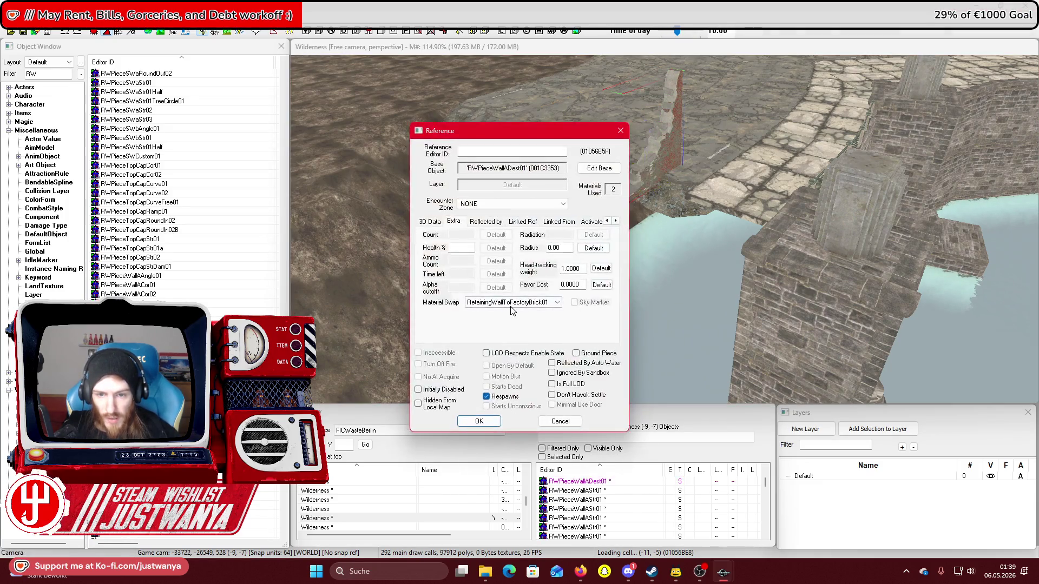
left_click(471, 421)
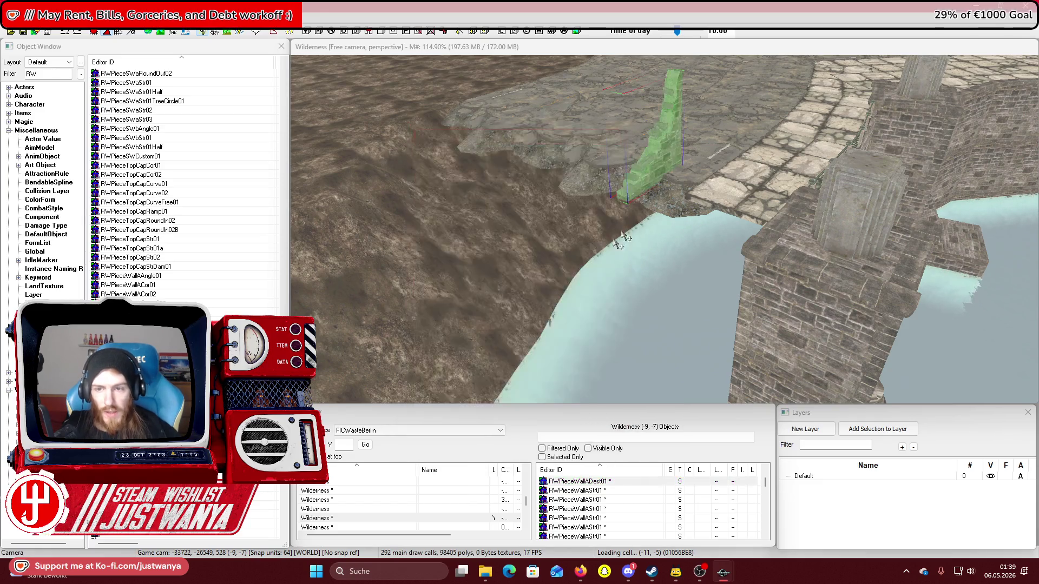
Lay the broken wall piece flat and fit it onto the pillar top by the walkway
scroll(664, 155, "up", 3)
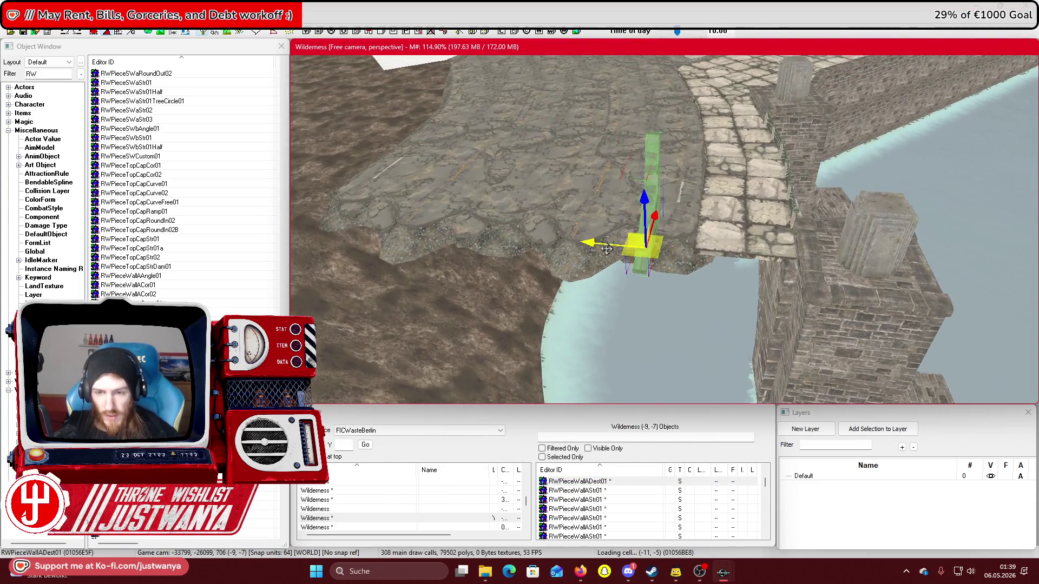
left_click_drag(649, 238, 746, 254)
scroll(706, 246, "up", 2)
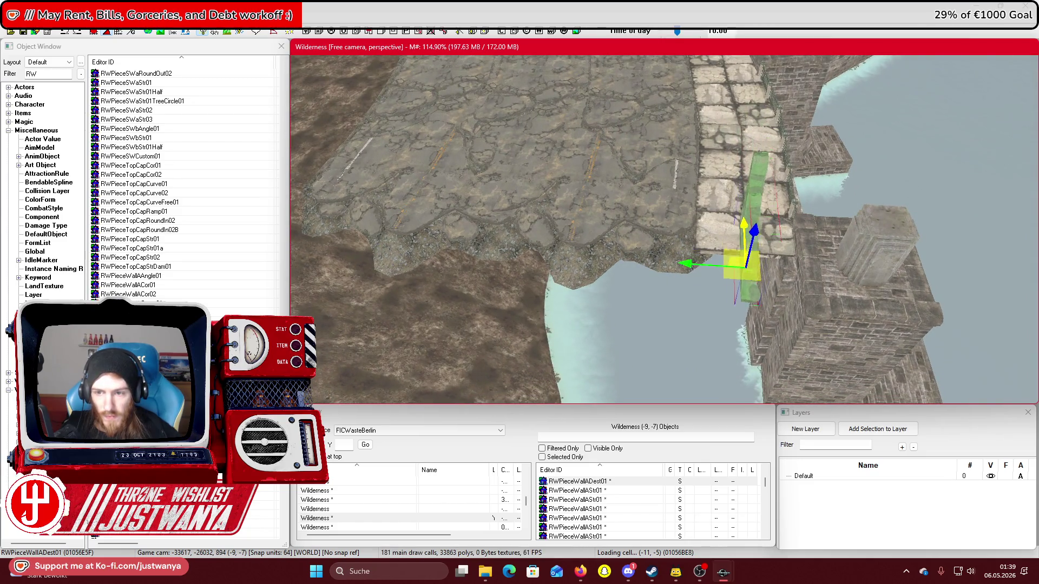
key("2")
left_click_drag(715, 255, 715, 281)
key("1")
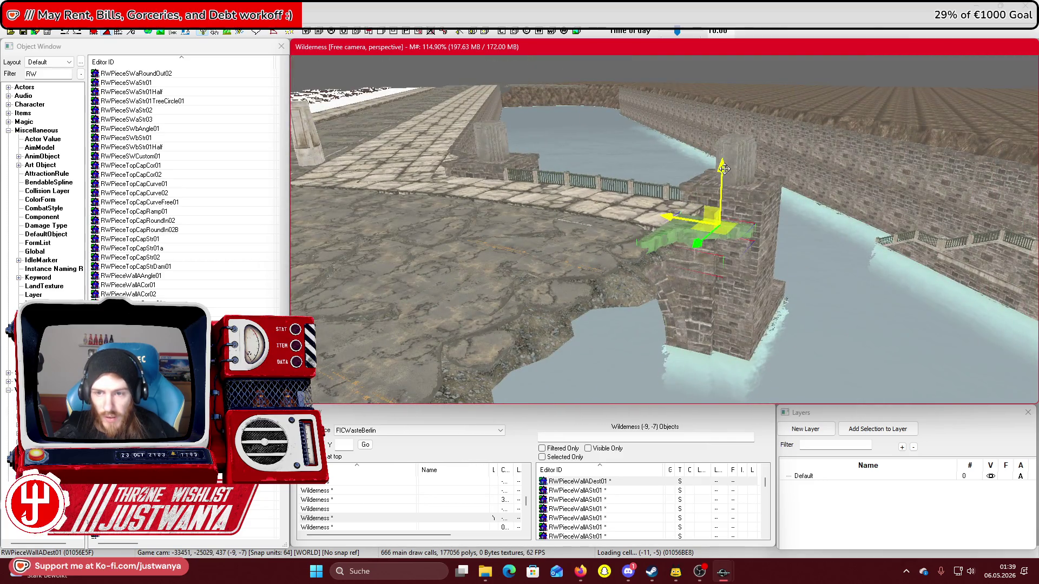
scroll(720, 173, "up", 3)
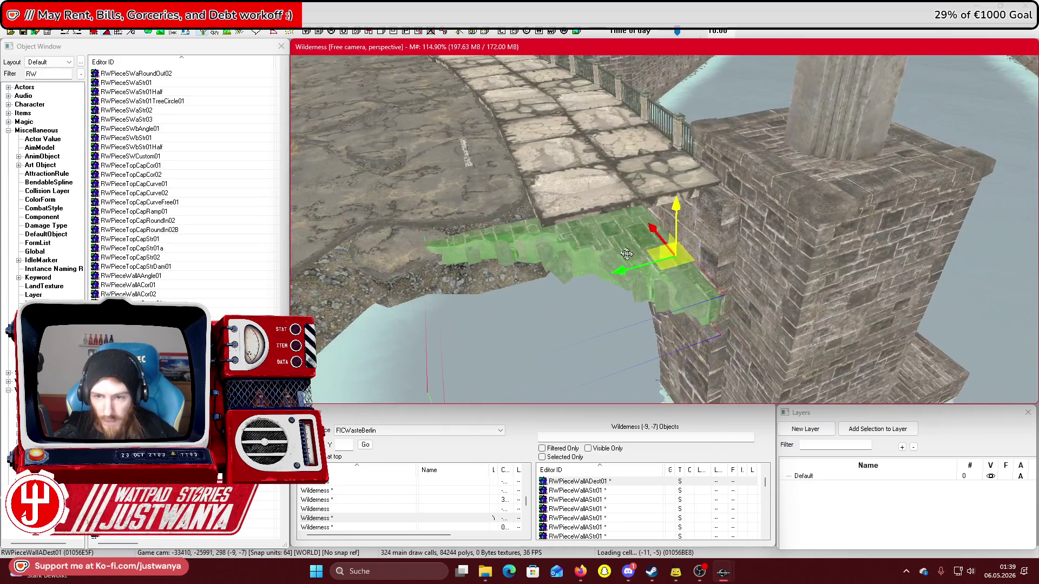
mouse_move(628, 253)
left_mouse_down()
mouse_move(637, 232)
mouse_move(732, 221)
mouse_move(722, 226)
mouse_move(732, 214)
left_mouse_up()
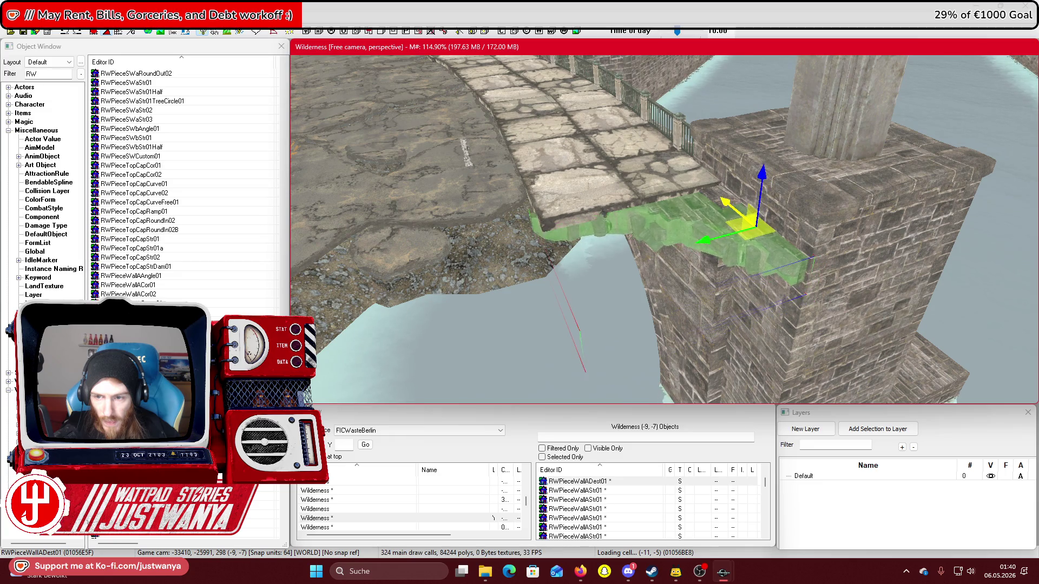
Move the selected broken edge pieces down to the water's edge and left along the bank
key("shift")
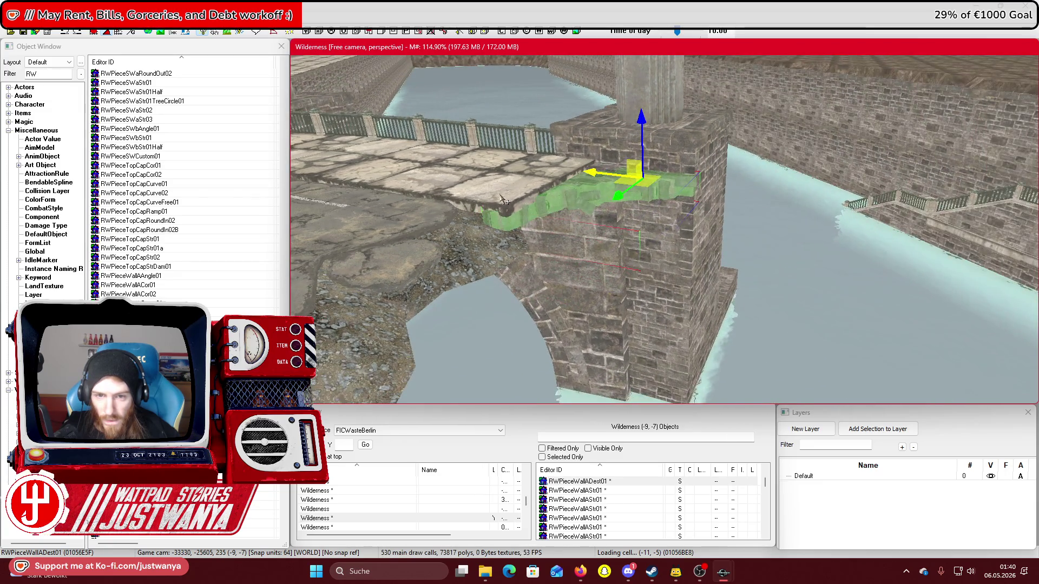
left_click(503, 200)
key("shift")
left_click_drag(443, 182, 434, 185)
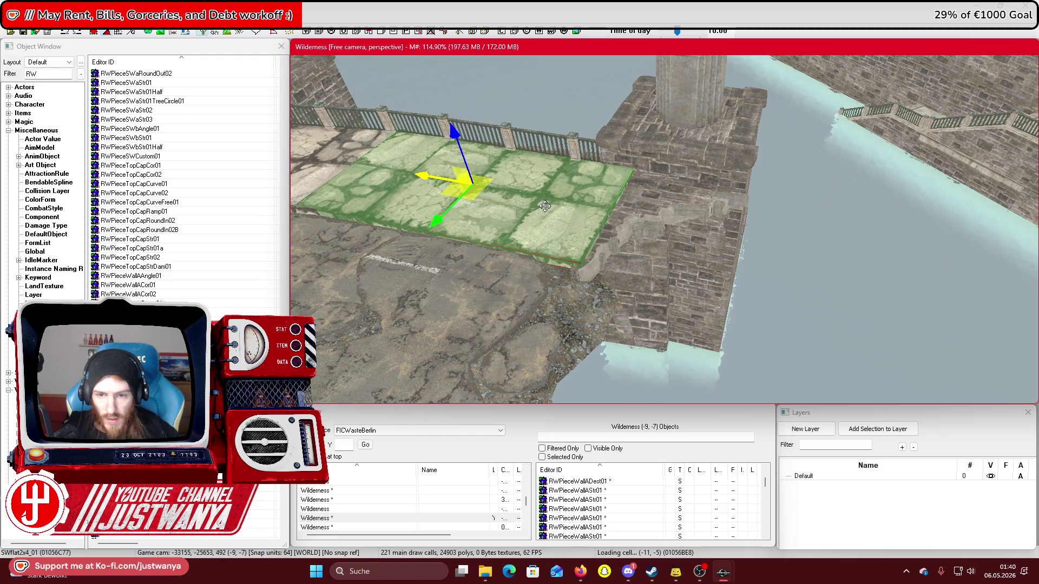
key("shift")
mouse_move(728, 204)
left_mouse_down()
mouse_move(768, 233)
mouse_move(763, 241)
mouse_move(552, 265)
mouse_move(613, 273)
left_mouse_up()
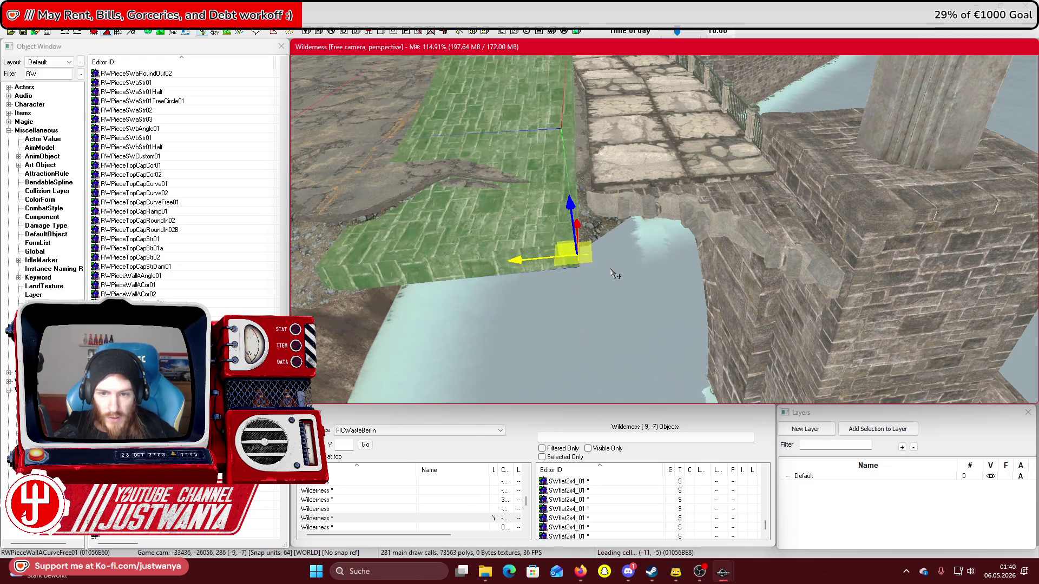
key("shift")
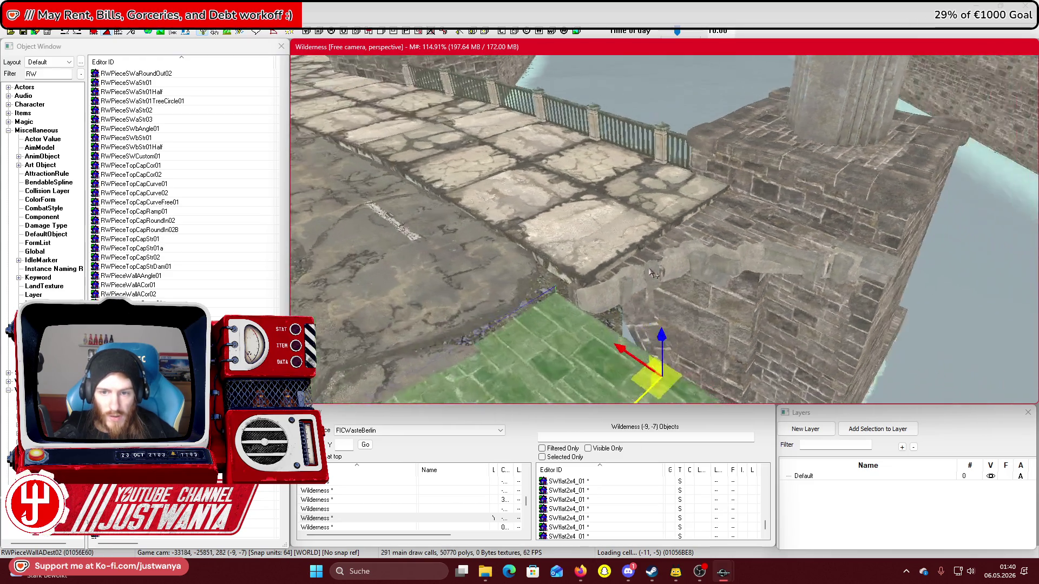
scroll(638, 260, "up", 5)
scroll(665, 249, "down", 5)
key("shift")
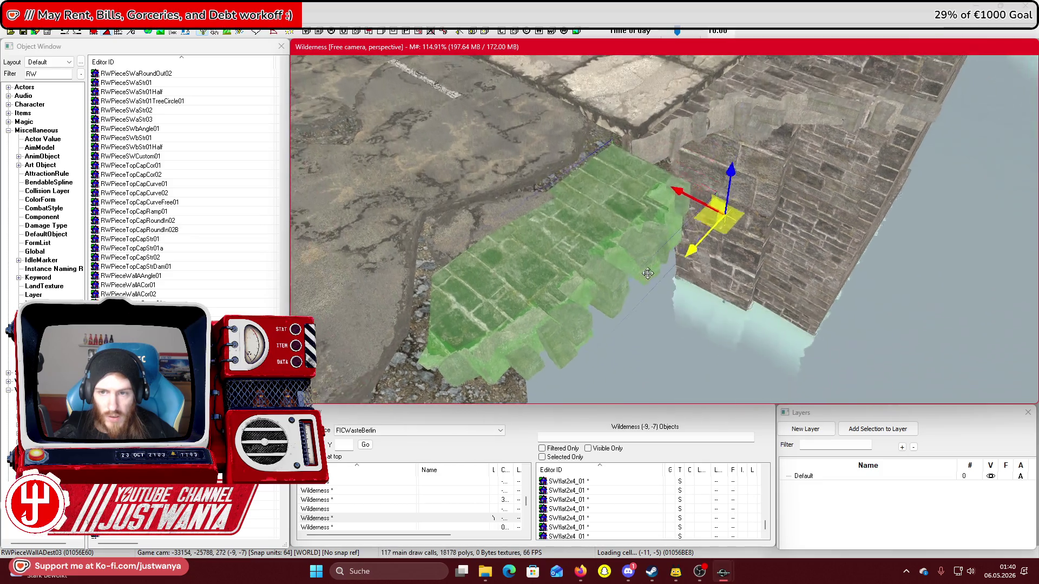
left_click_drag(678, 250, 637, 233)
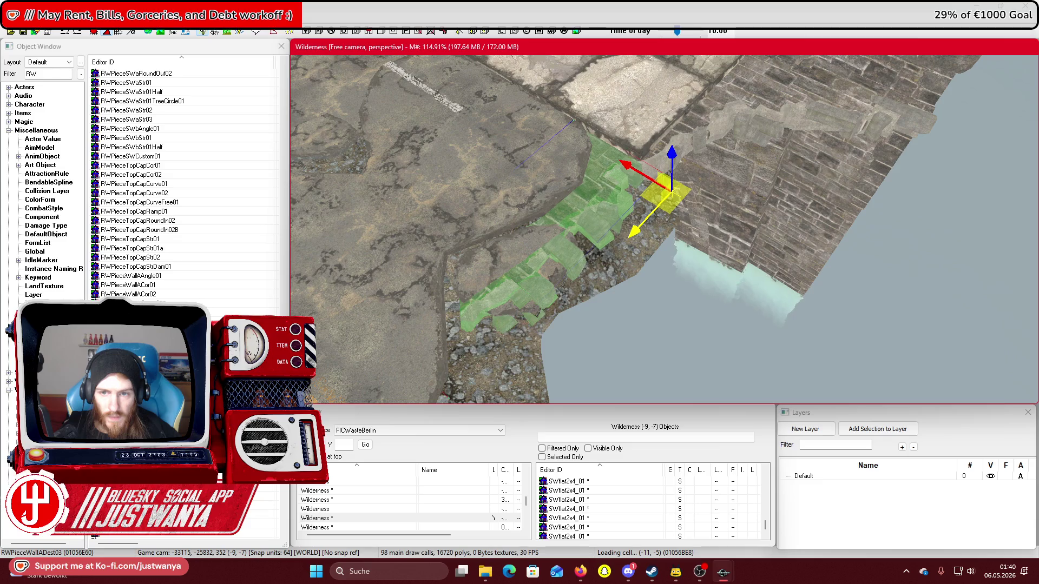
key("shift")
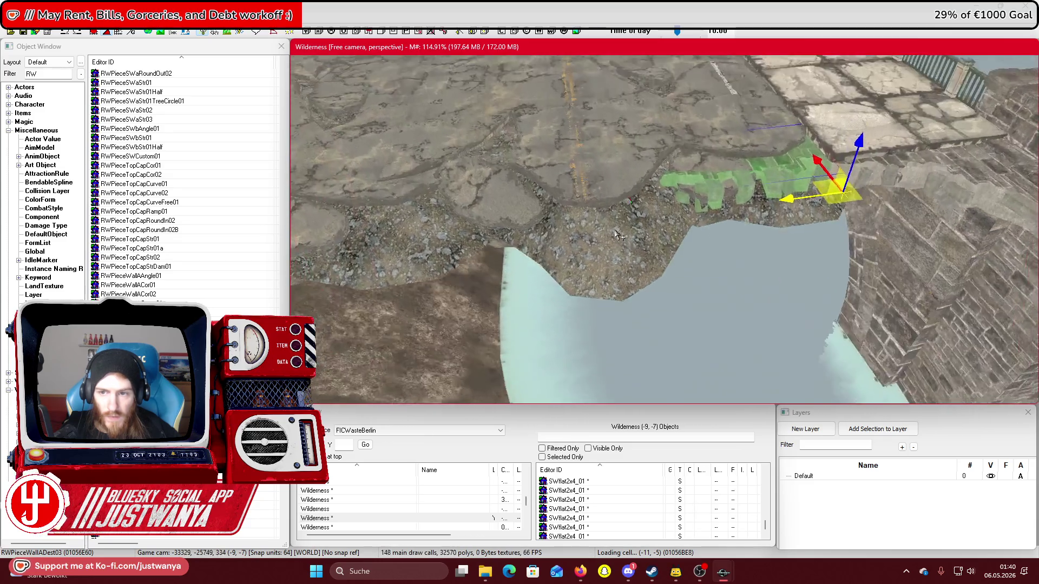
left_click_drag(841, 187, 652, 219)
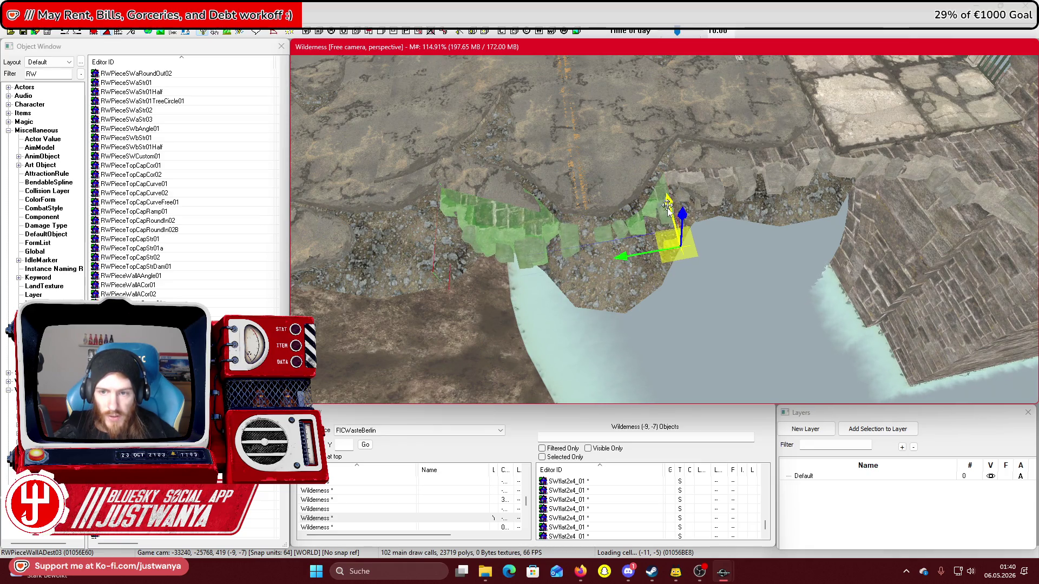
scroll(665, 229, "up", 3)
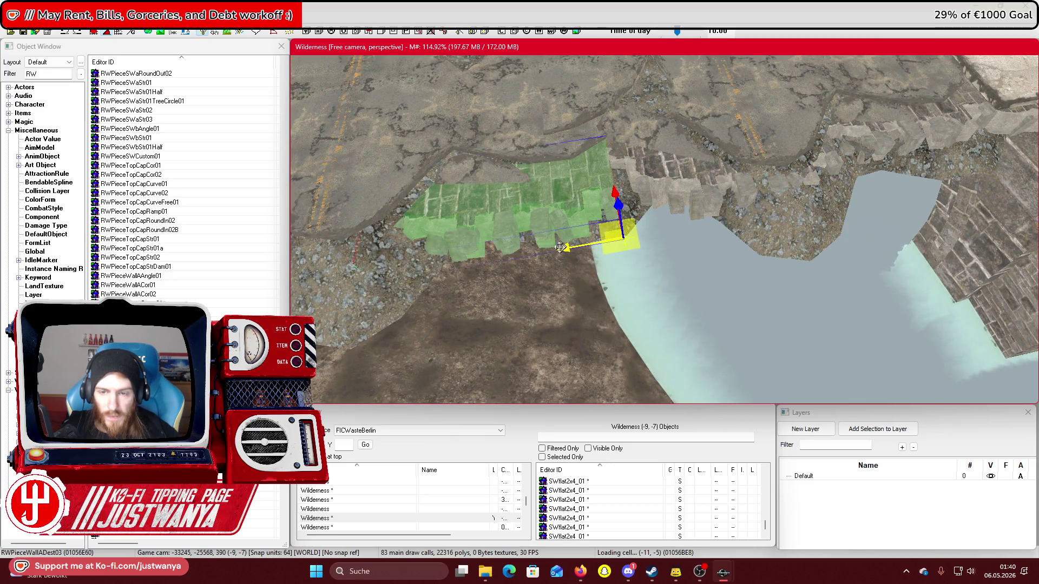
Paste a copy of the broken edge pieces further along the bank
left_click(495, 259, "ctrl")
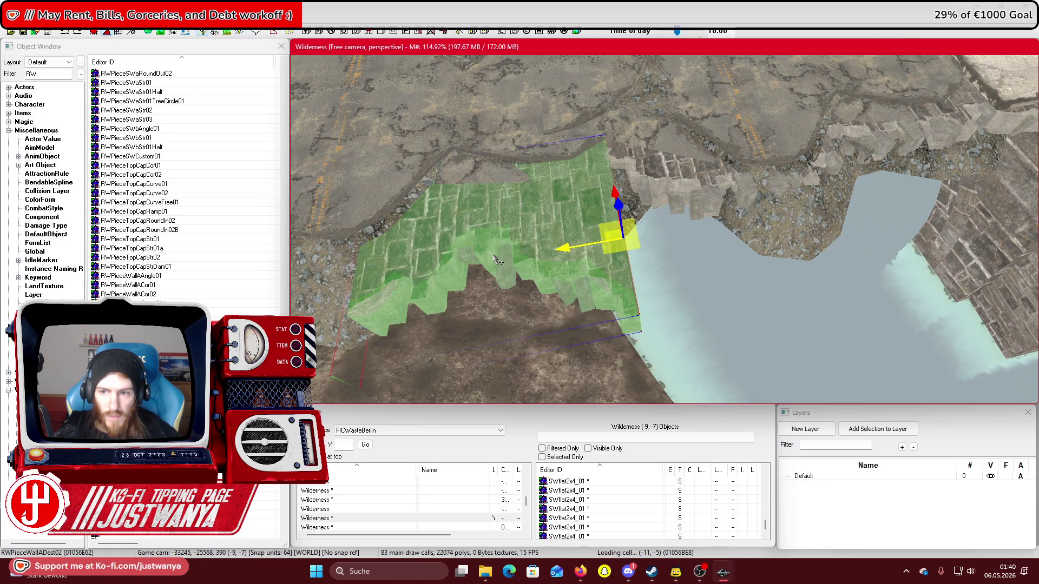
scroll(466, 268, "down", 3)
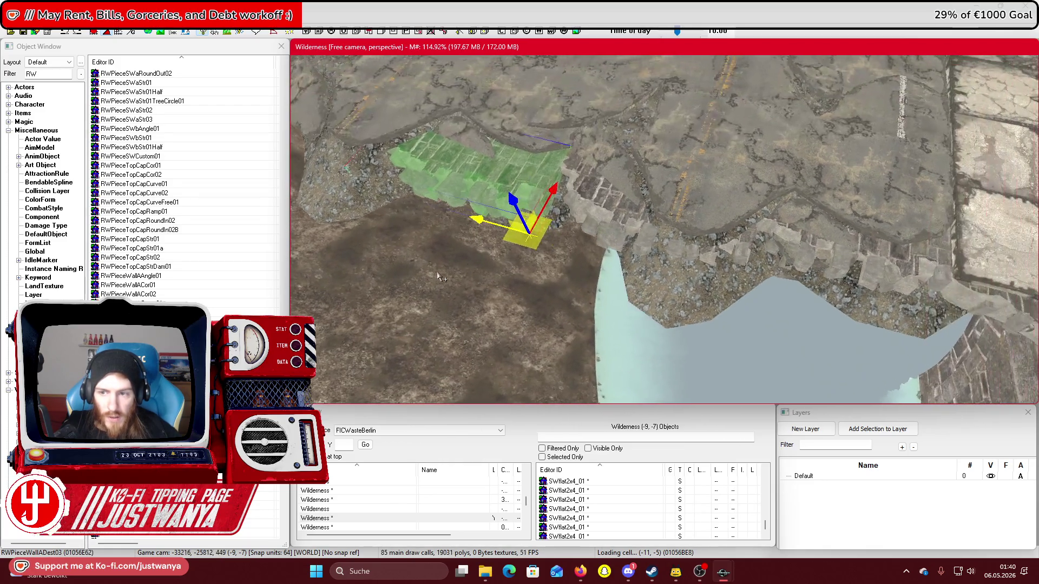
key("ctrl+v")
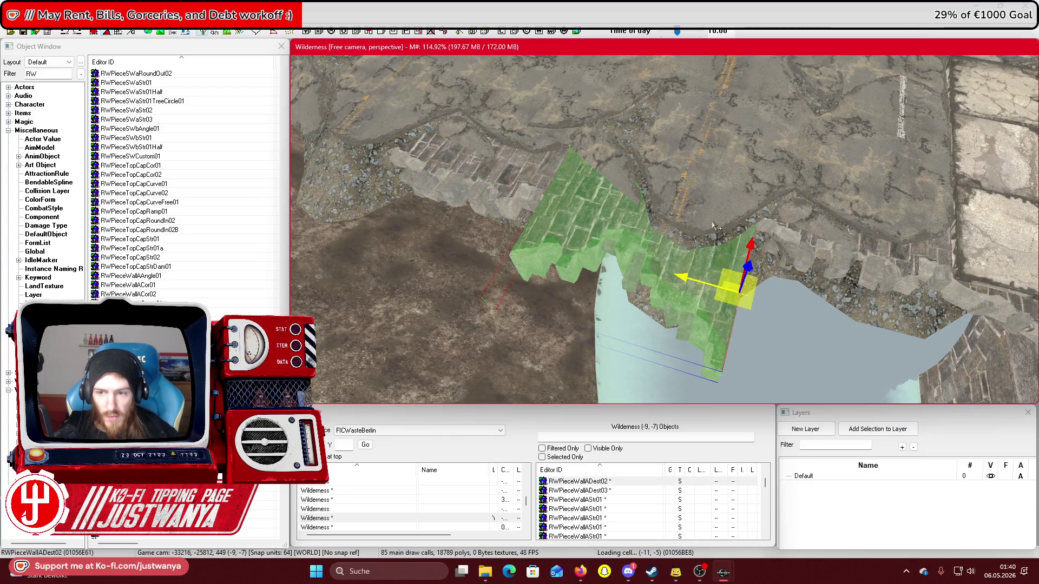
mouse_move(751, 245)
left_mouse_down()
mouse_move(762, 160)
mouse_move(768, 177)
left_mouse_up()
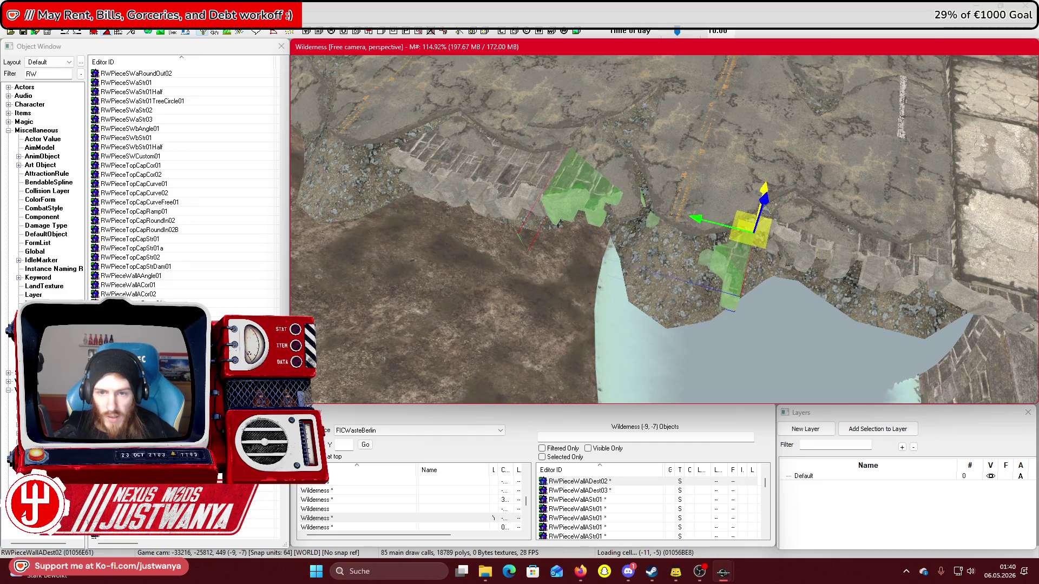
Rotate the neighbouring wall pieces to follow the shoreline and set them flatter on the bank
left_click(765, 183)
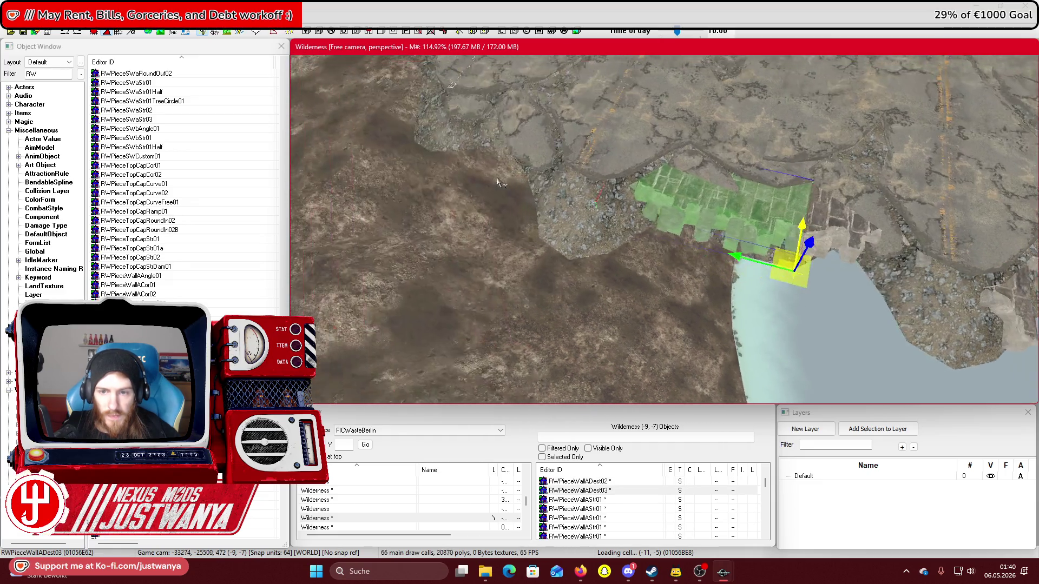
left_click_drag(583, 233, 667, 257)
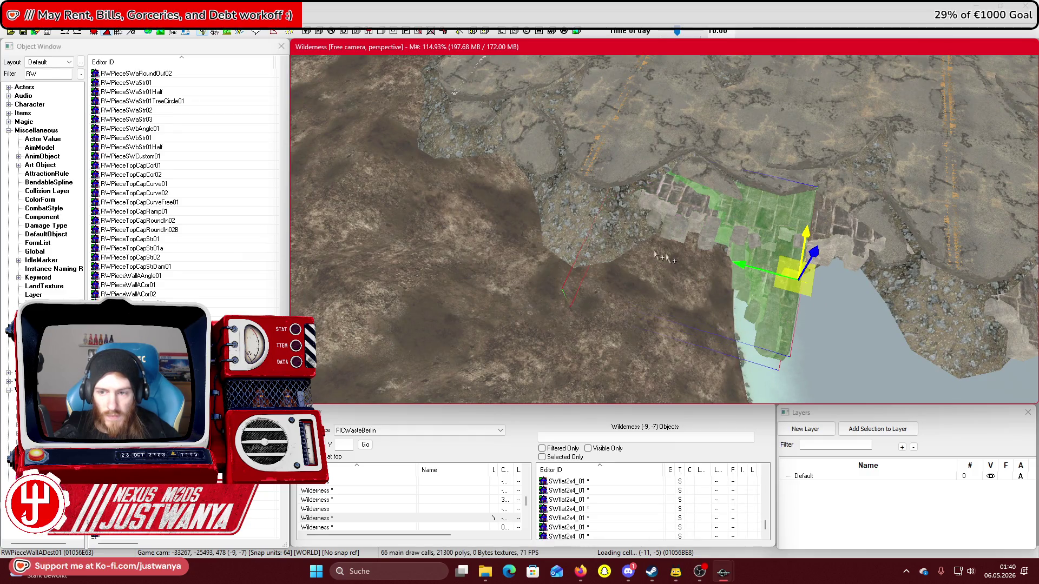
left_click_drag(762, 274, 605, 233)
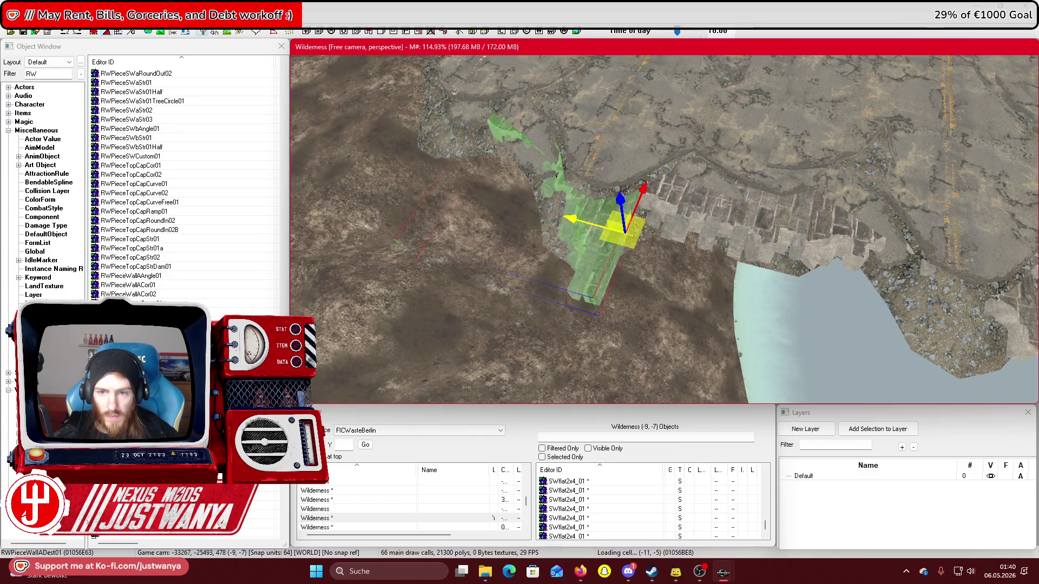
scroll(638, 261, "up", 3)
key("e")
mouse_move(591, 238)
left_mouse_down()
mouse_move(612, 271)
mouse_move(352, 289)
mouse_move(363, 278)
left_mouse_up()
key("w")
key("c")
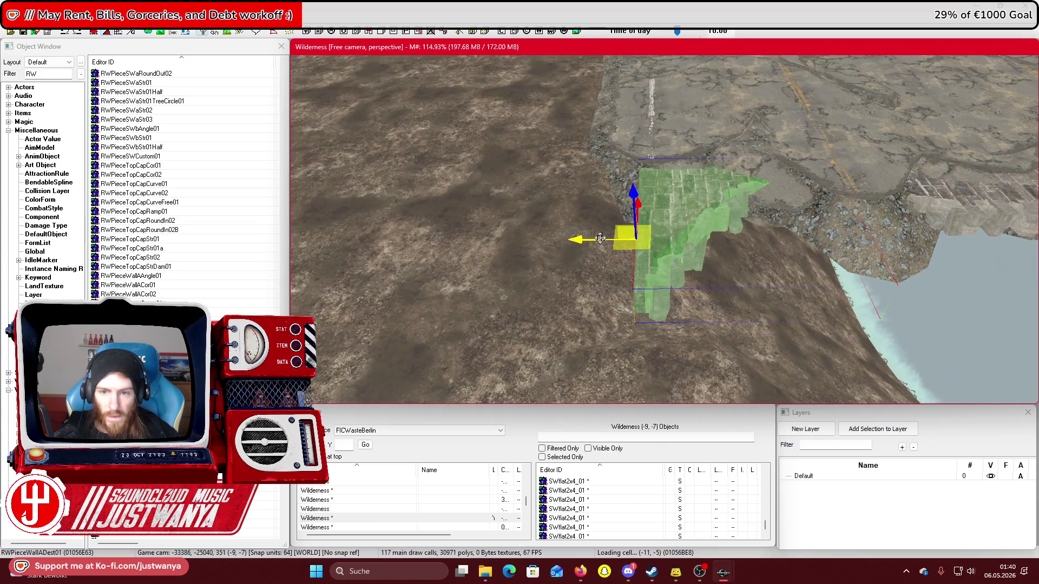
key("shift")
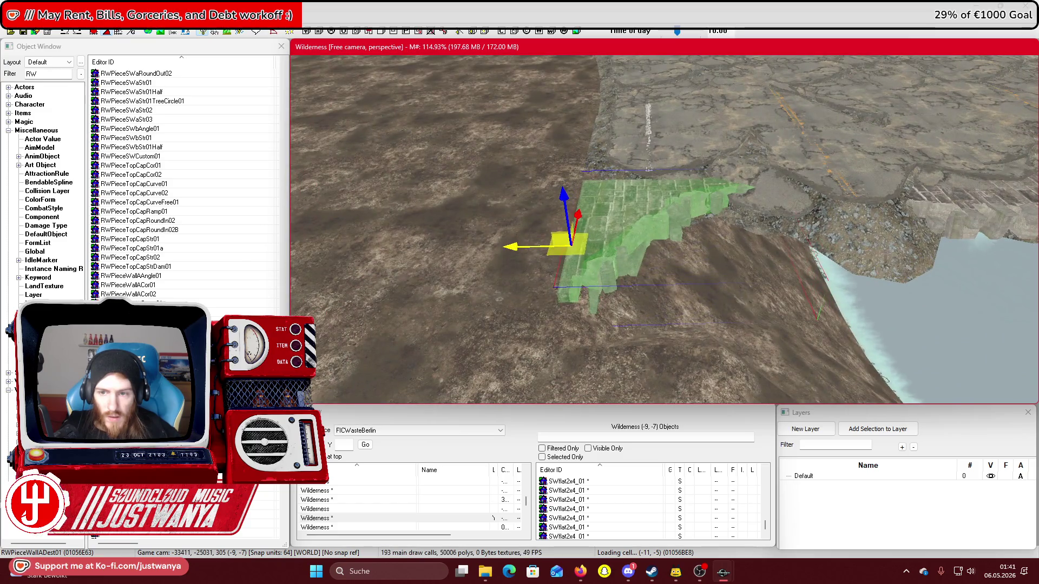
Duplicate the edge pieces with Ctrl+D and shift the copies further right along the bank
key("ctrl+d")
left_click_drag(528, 248, 619, 218)
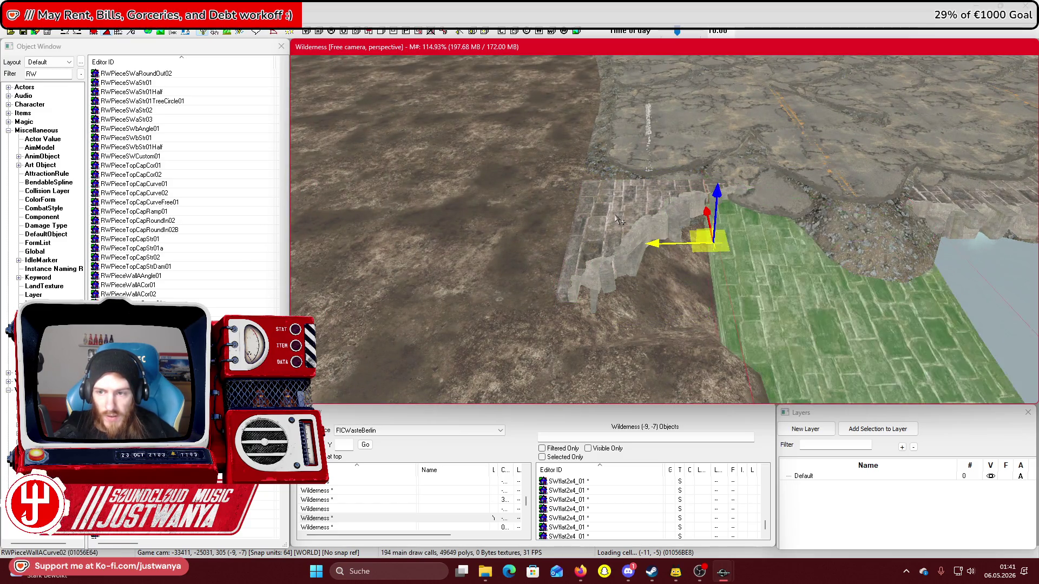
key("shift")
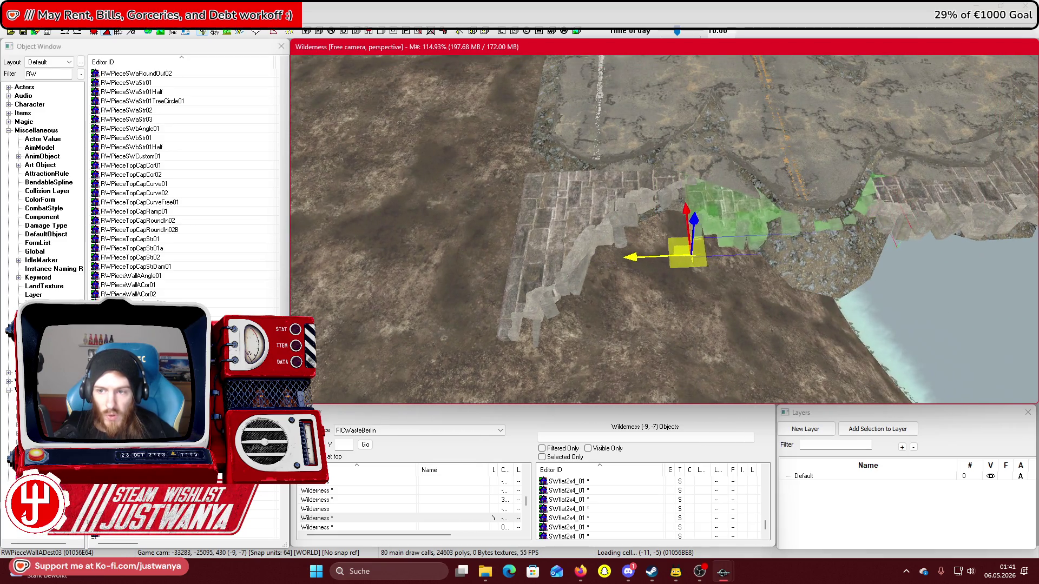
key("shift")
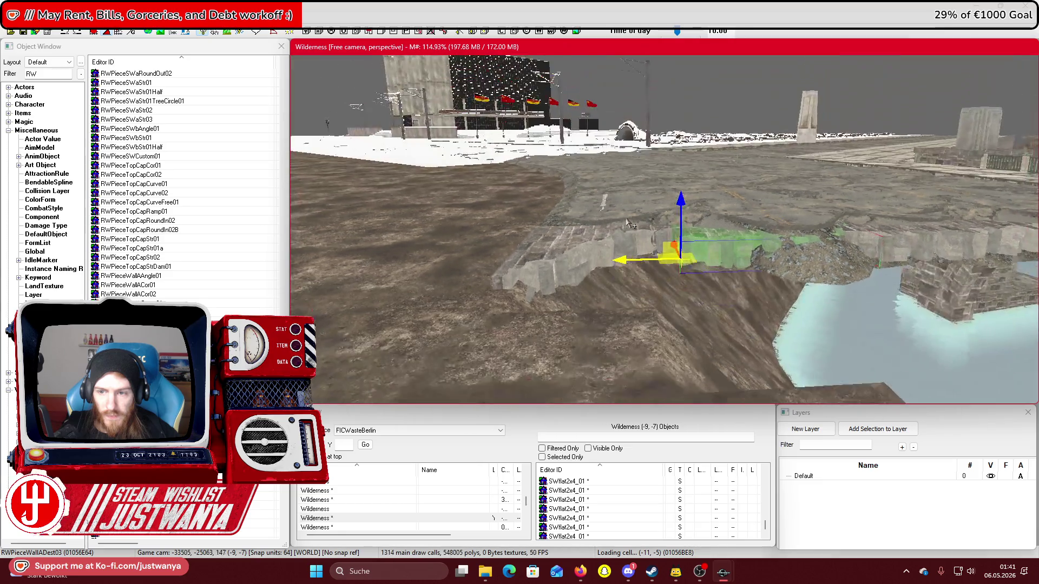
Slide the RWPieceWallADest pieces left along the bank, nudging one toward the bridge
key("shift")
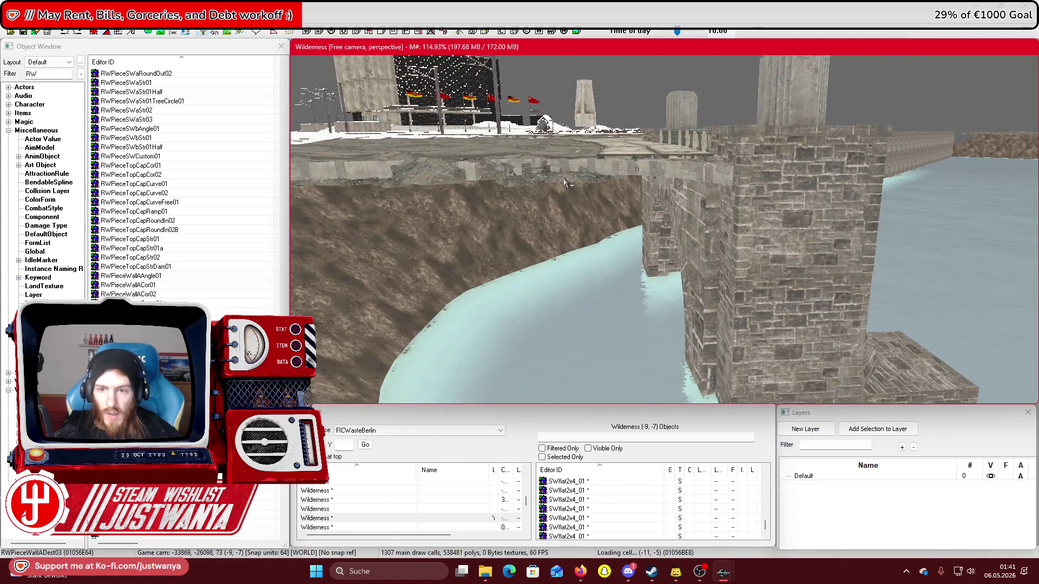
key("shift")
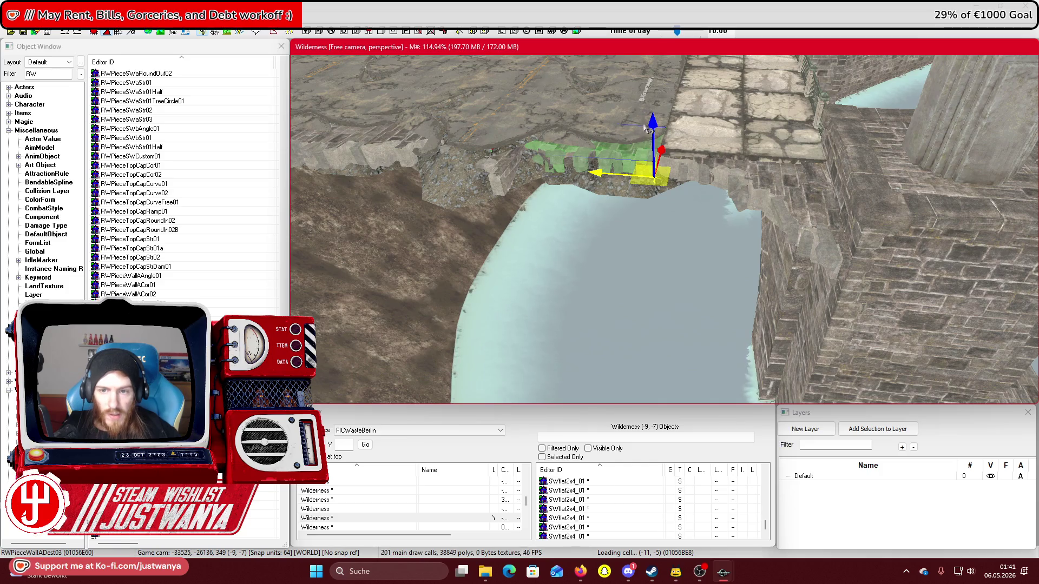
key("shift")
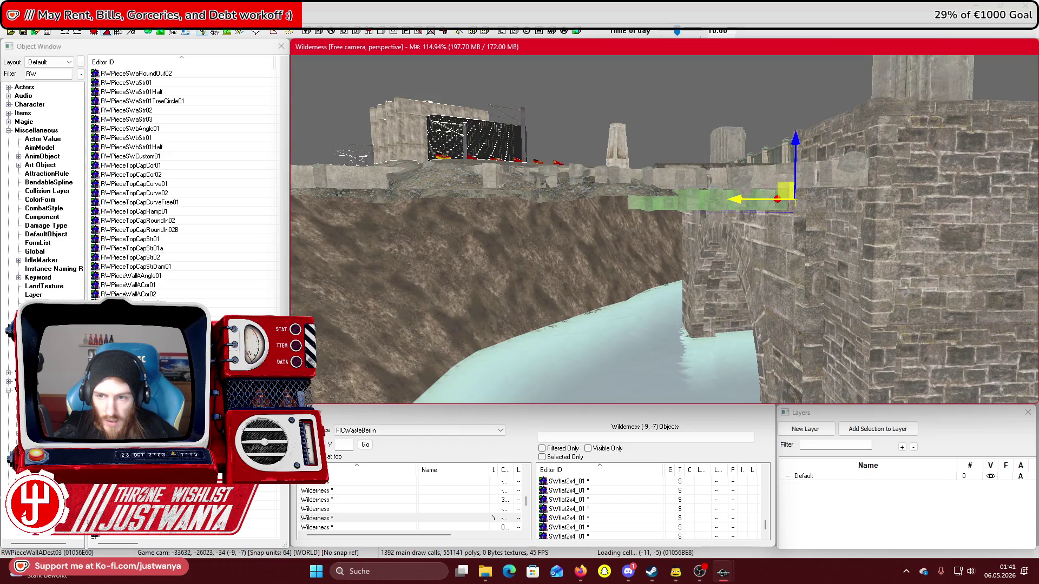
key("shift")
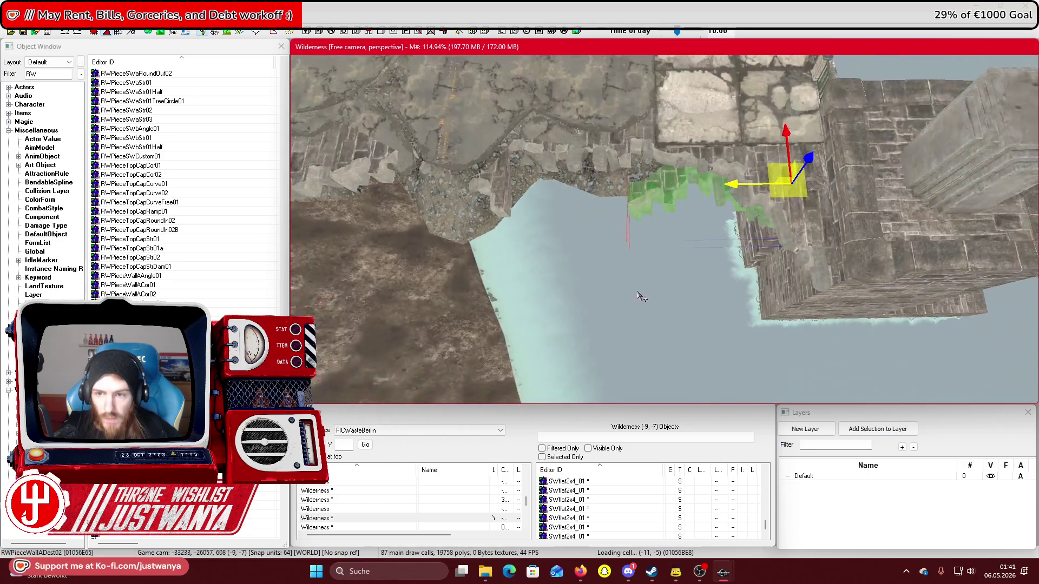
key("shift")
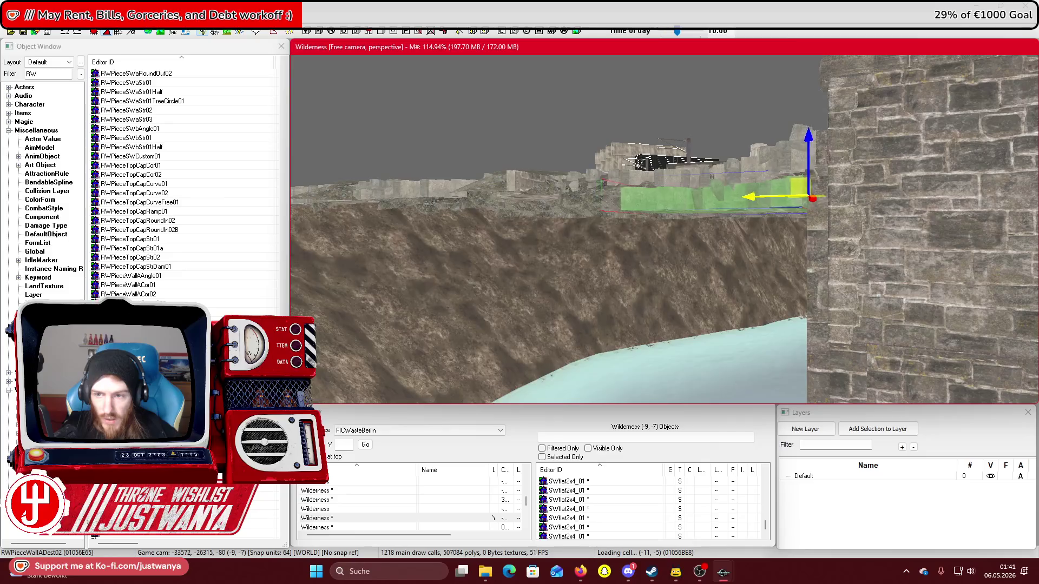
key("shift")
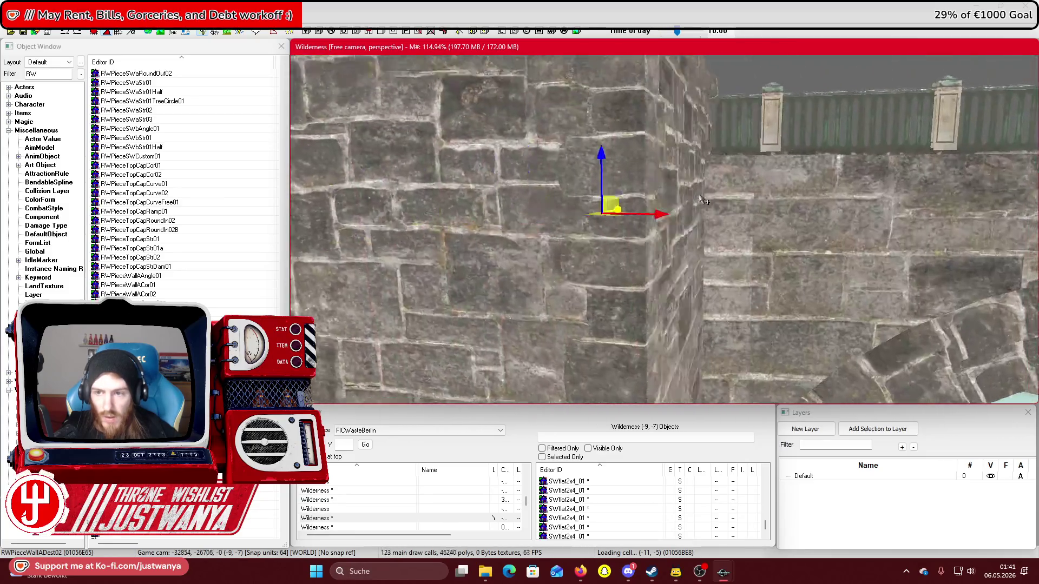
key("shift")
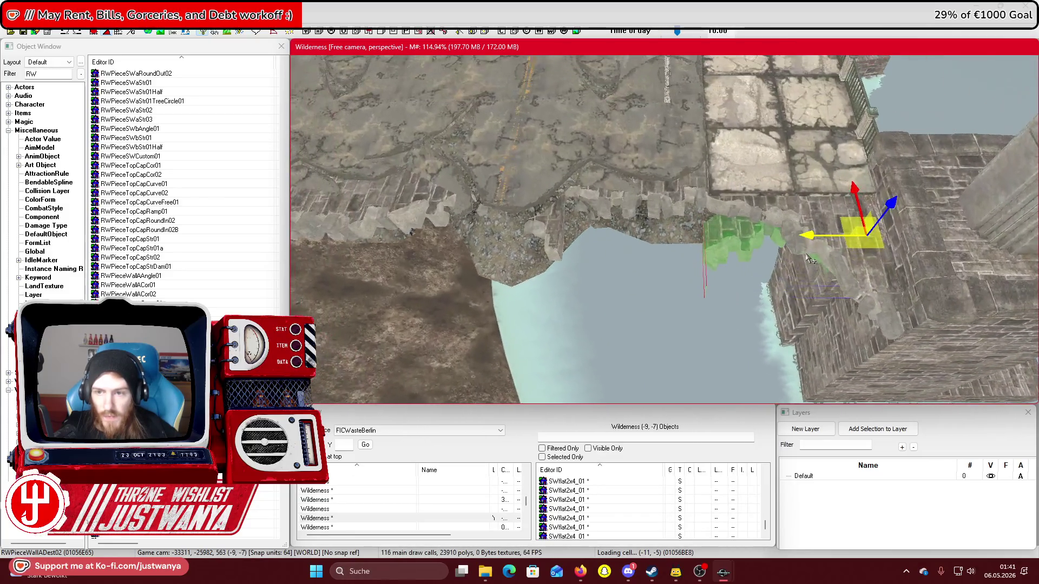
left_click_drag(816, 234, 652, 236)
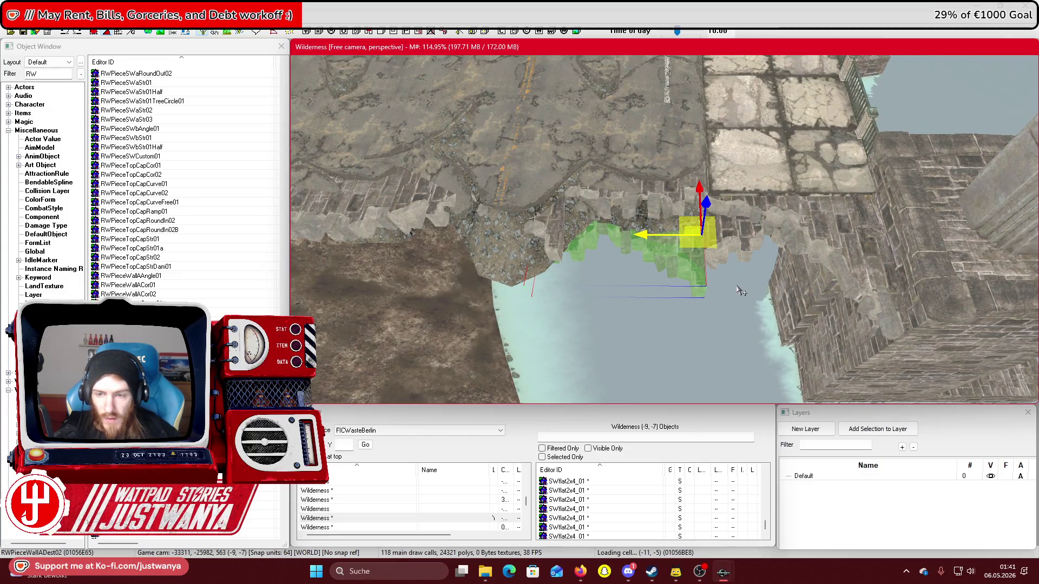
key("shift")
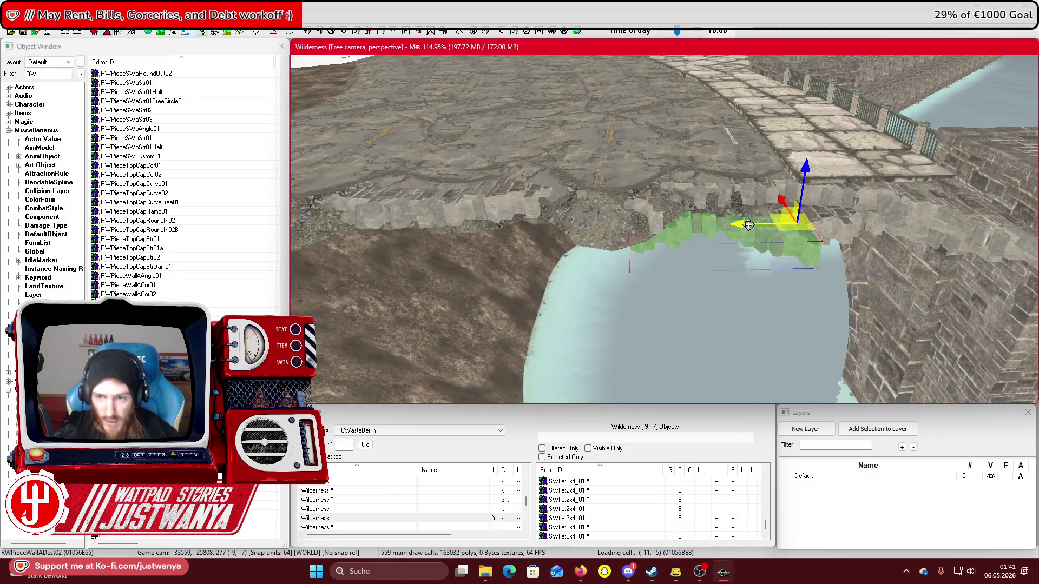
left_click_drag(748, 225, 595, 226)
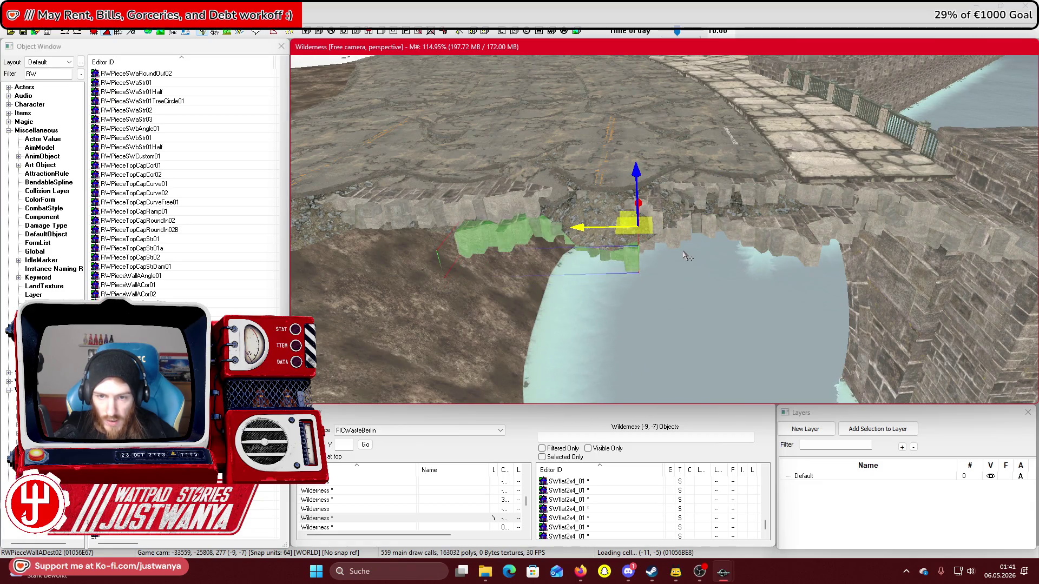
mouse_move(667, 302)
left_mouse_down()
mouse_move(737, 332)
mouse_move(765, 368)
left_mouse_up()
Reposition the broken wall pieces up onto the bank and far left along its curve
key("shift")
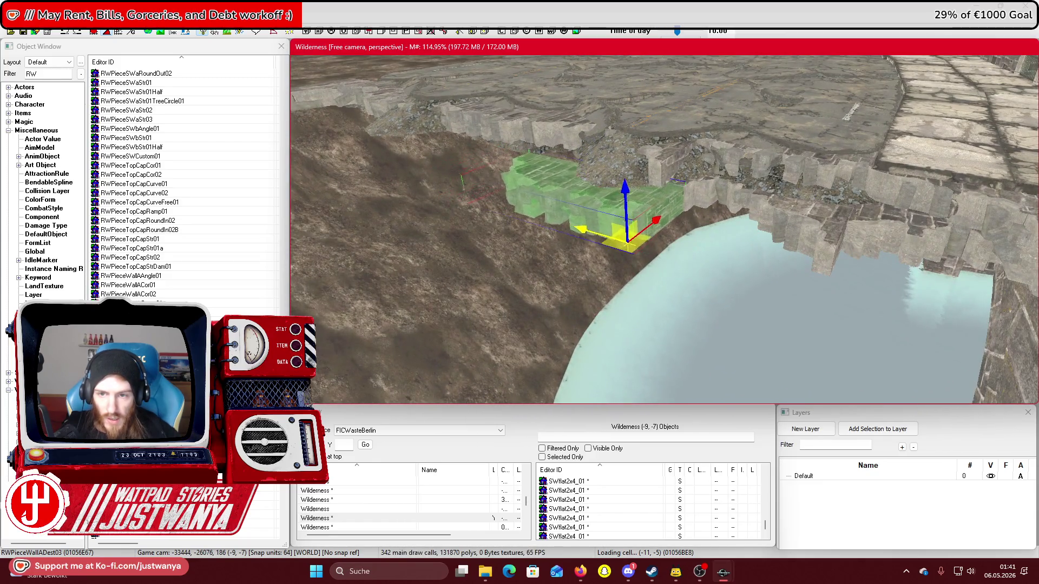
key("shift")
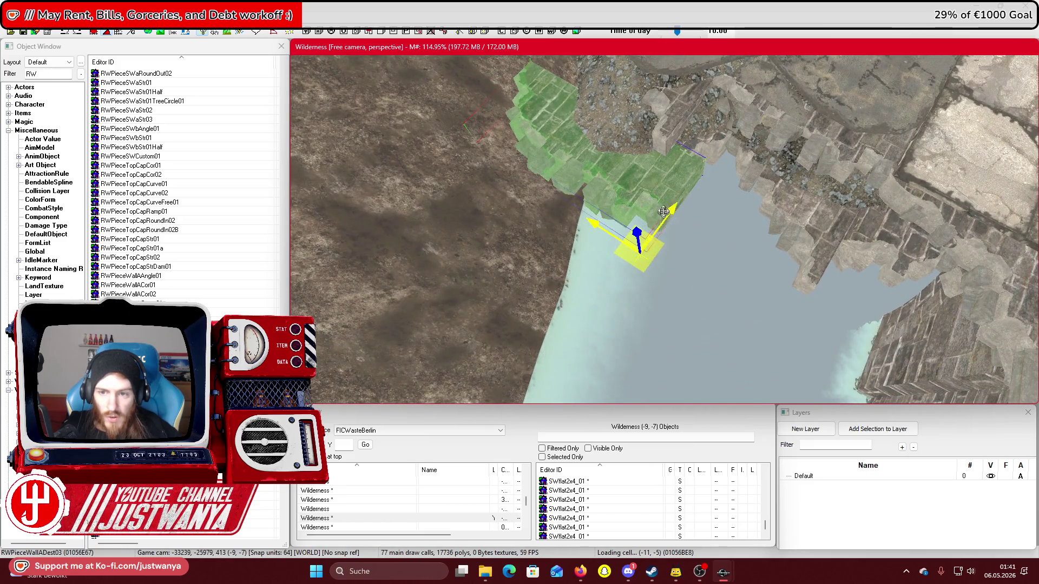
left_click_drag(644, 241, 663, 217)
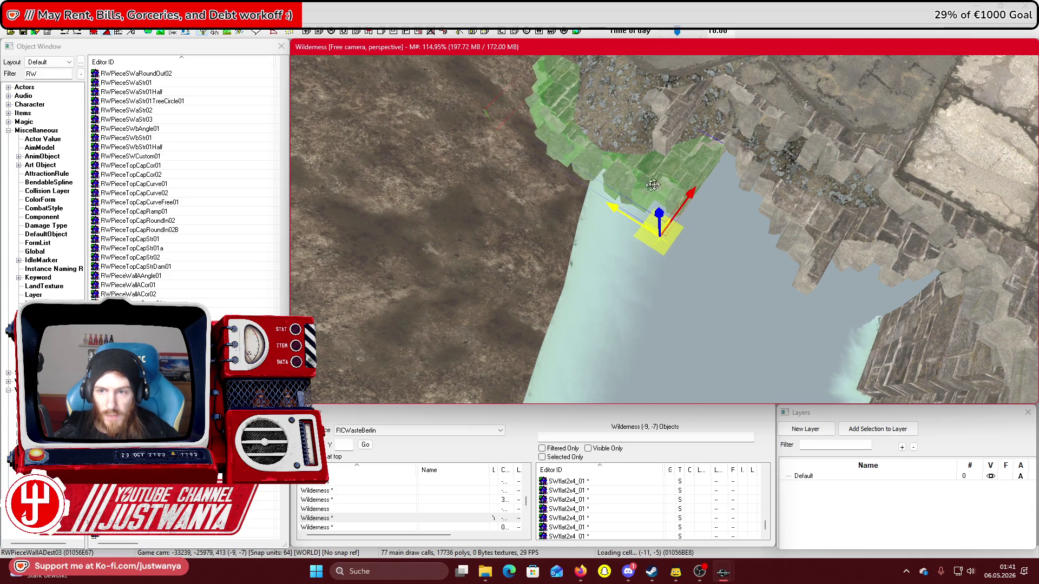
key("shift")
left_click_drag(739, 307, 686, 306)
key("shift")
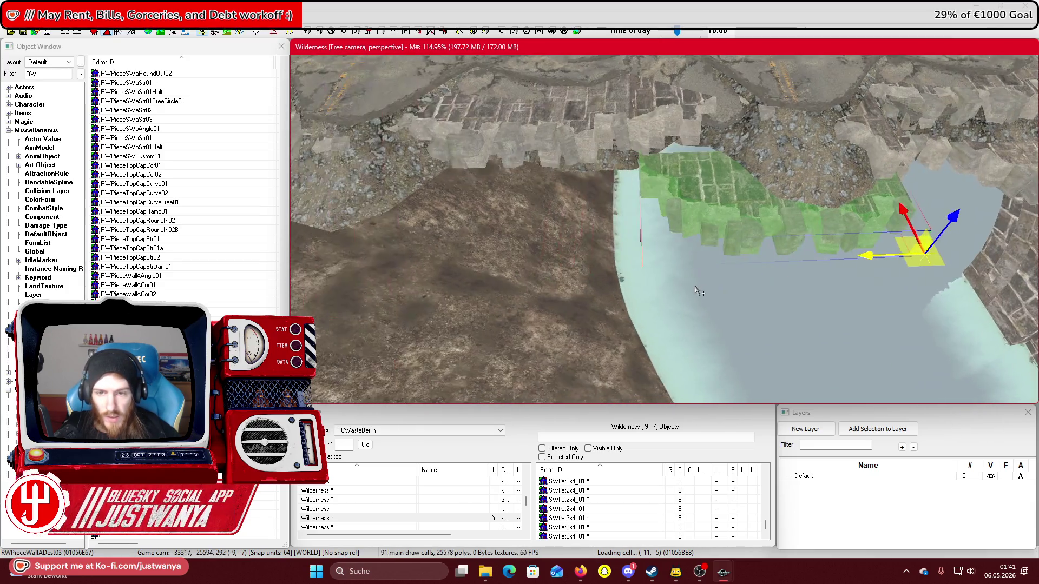
left_click_drag(876, 255, 664, 269)
key("shift")
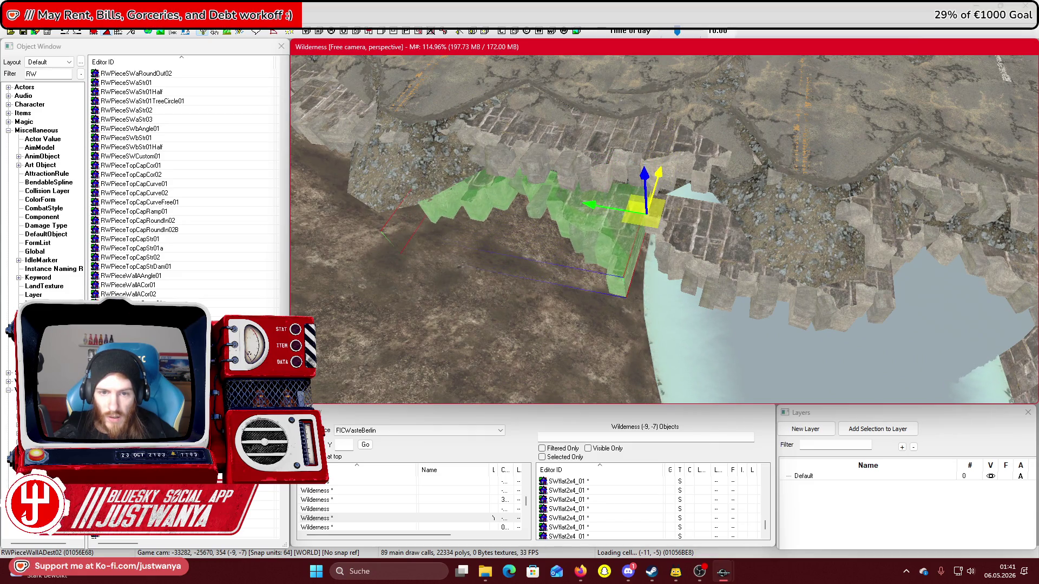
key("shift")
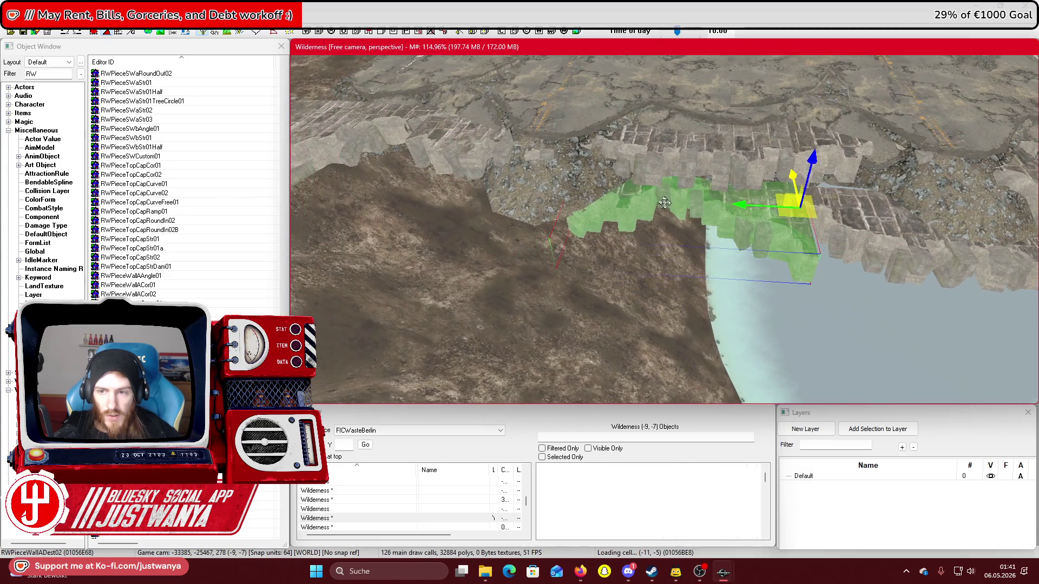
Slide the wall piece left, push it back into the terrain, and shift it right
mouse_move(741, 204)
left_mouse_down()
mouse_move(422, 190)
mouse_move(516, 196)
left_mouse_up()
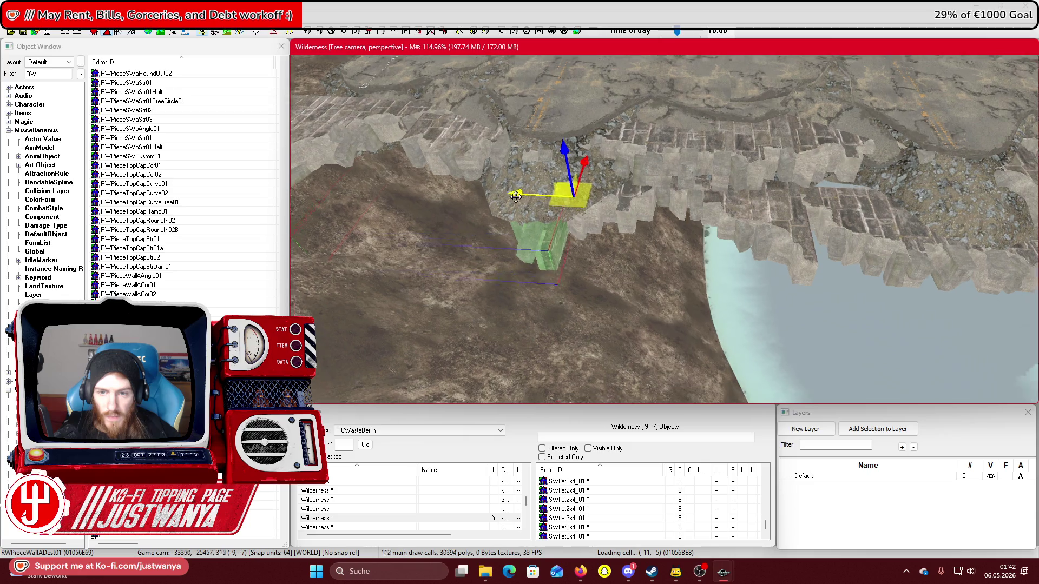
scroll(516, 196, "up", 3)
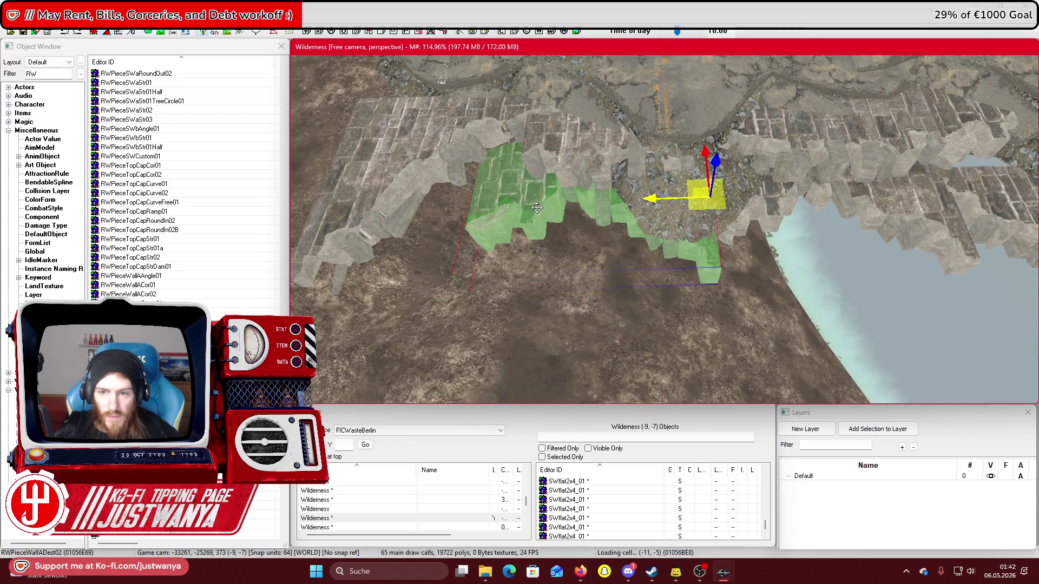
mouse_move(601, 203)
left_mouse_down()
mouse_move(678, 175)
mouse_move(686, 239)
left_mouse_up()
left_click_drag(651, 270, 739, 270)
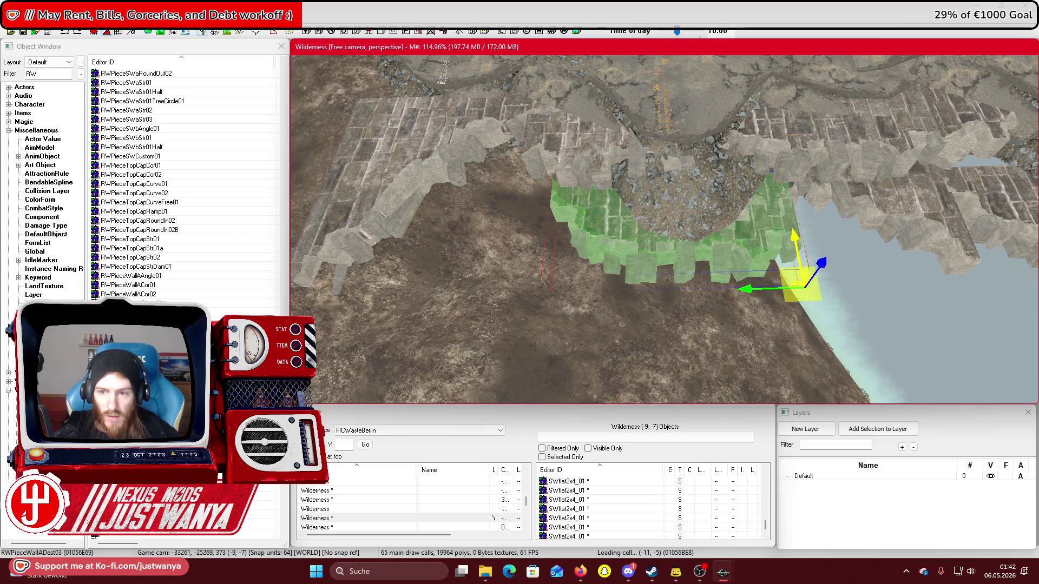
Bring the right-bank wall section toward the middle in line with the others
key("shift")
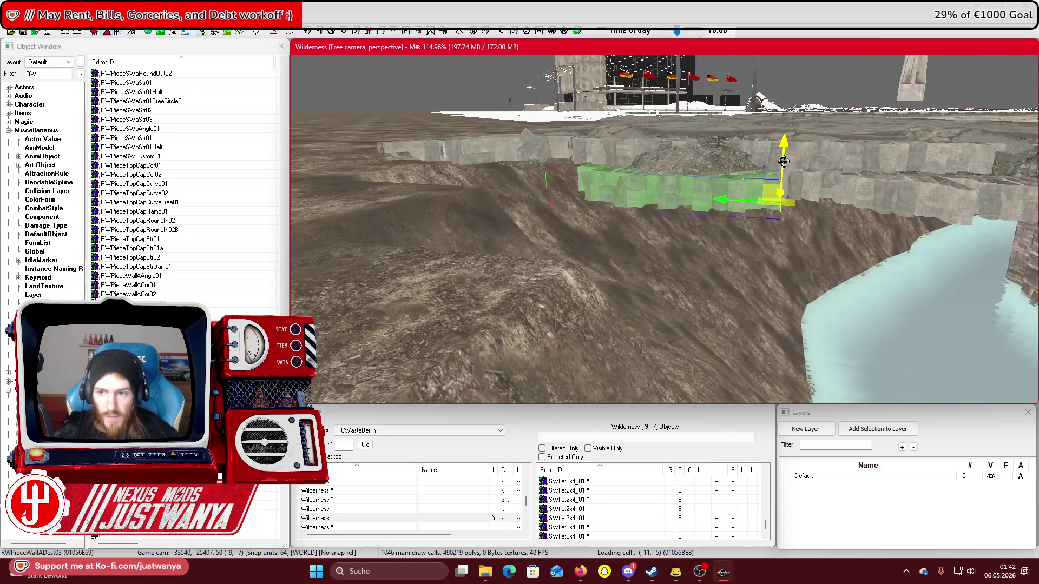
key("shift")
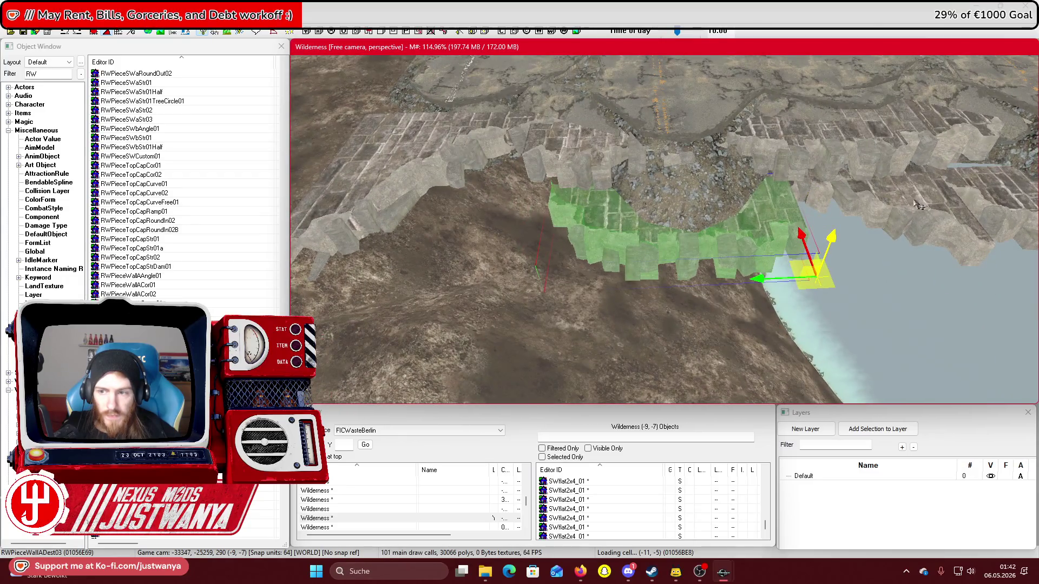
key("shift")
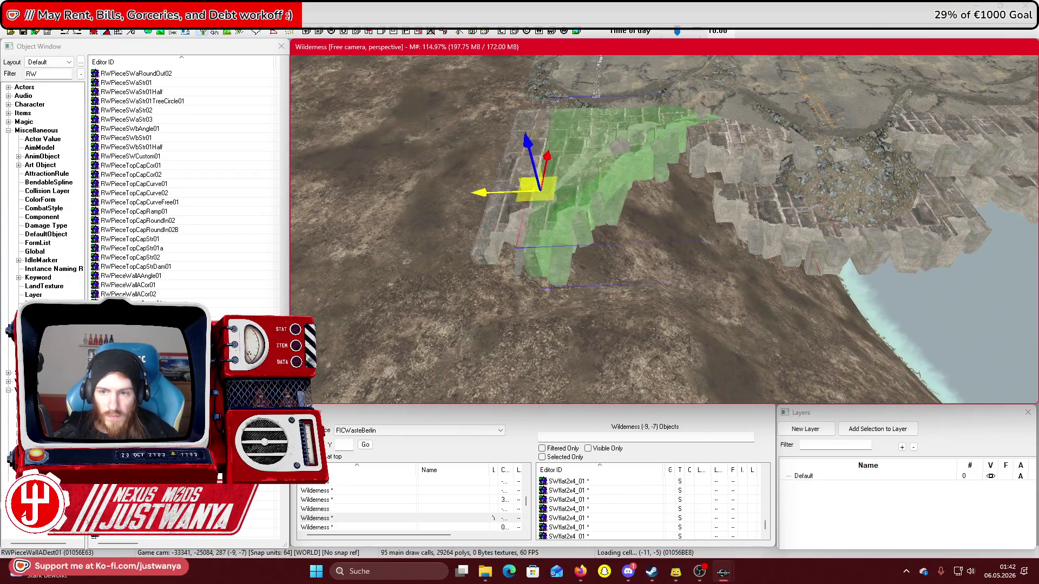
key("shift")
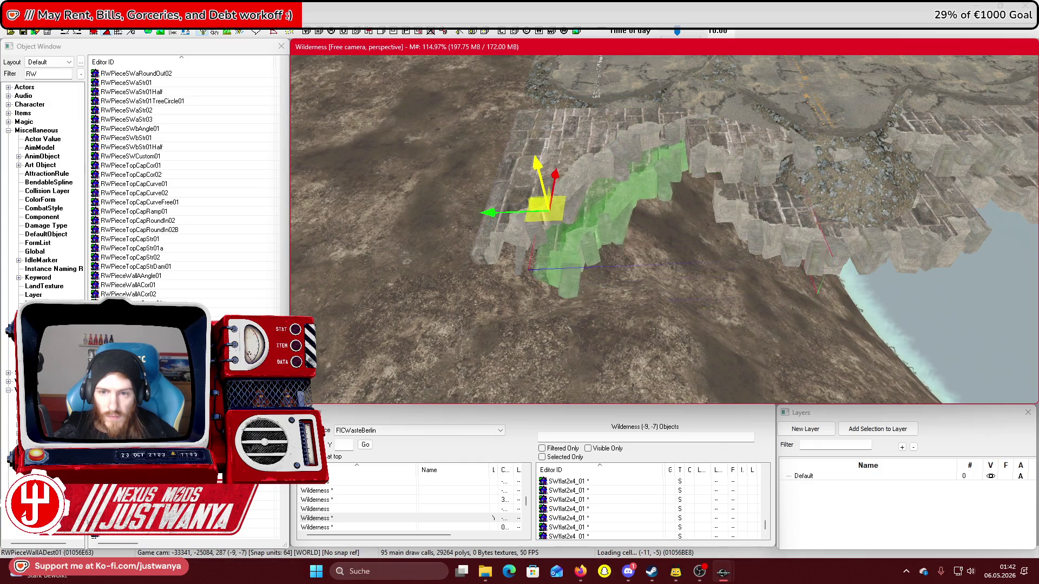
key("shift")
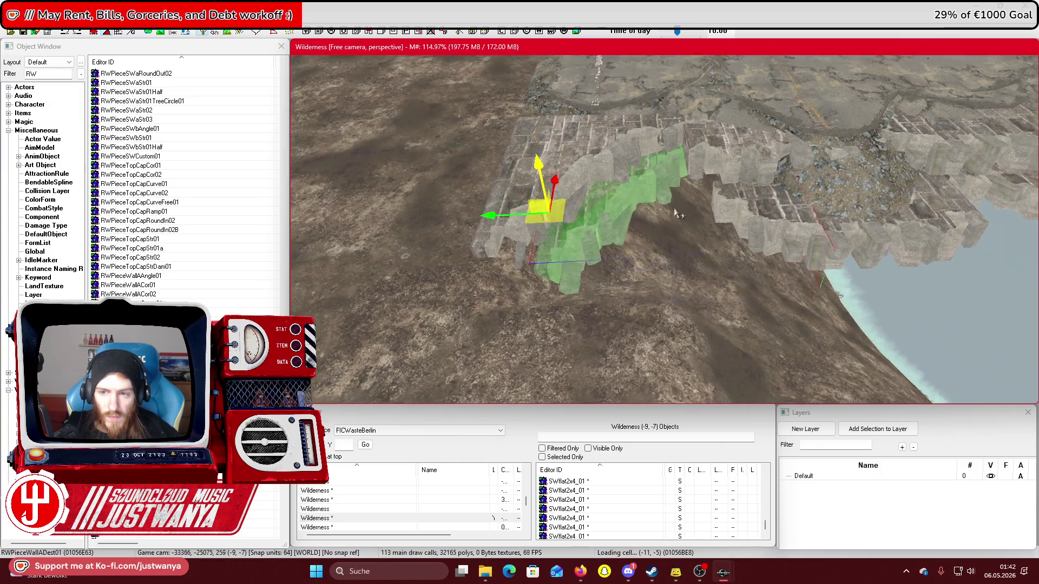
left_click(767, 237)
key("e")
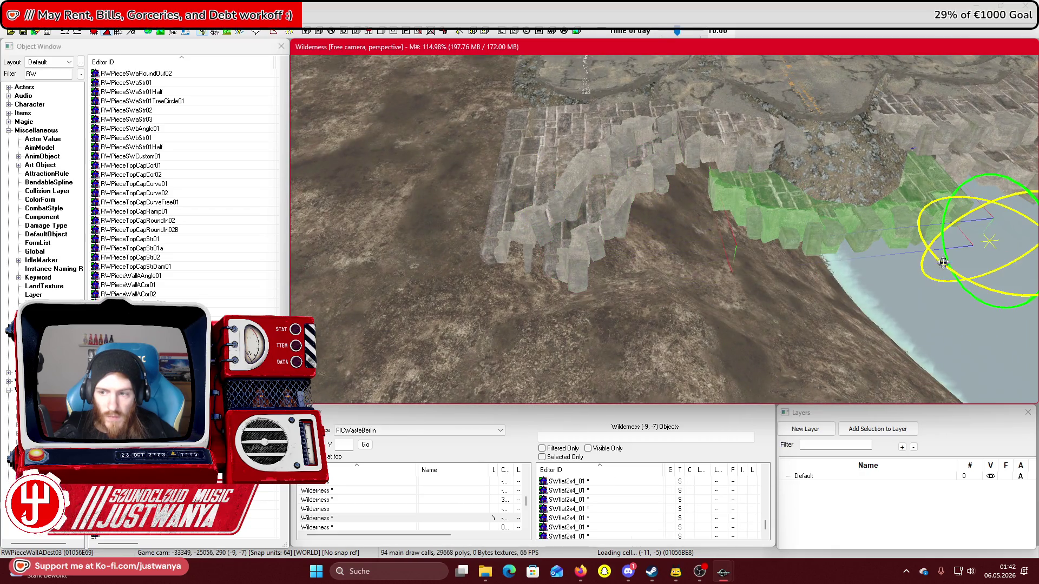
left_click_drag(971, 238, 641, 276)
scroll(671, 265, "up", 3)
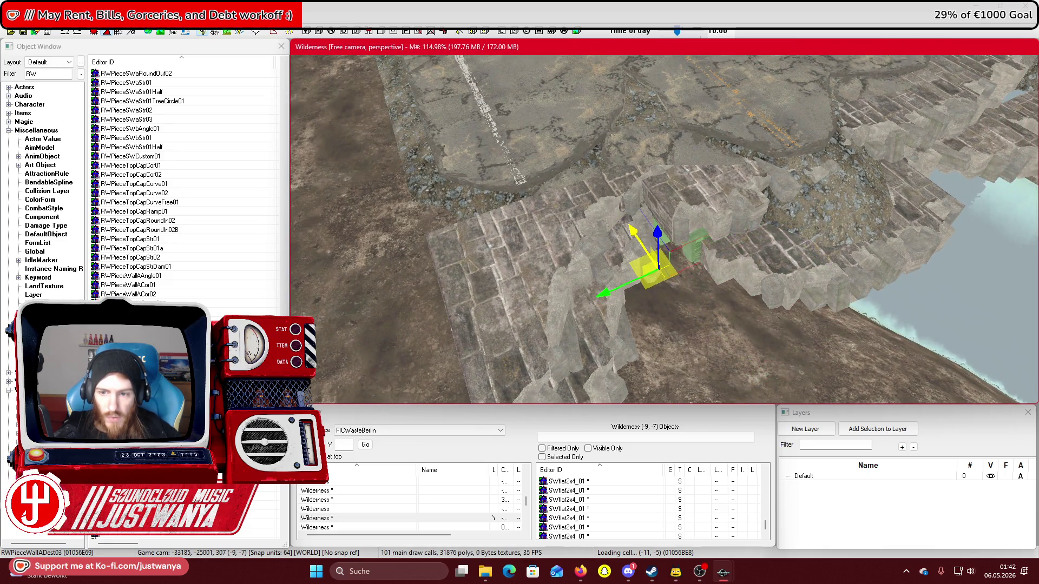
Slide RWPieceWallACurveFree01 right along its length and lower it onto the bank by the bridge
mouse_move(627, 287)
left_mouse_down()
mouse_move(575, 193)
mouse_move(485, 168)
mouse_move(432, 173)
mouse_move(421, 191)
mouse_move(442, 180)
mouse_move(445, 190)
left_mouse_up()
scroll(445, 191, "up", 2)
mouse_move(524, 134)
left_mouse_down()
mouse_move(462, 223)
mouse_move(507, 229)
mouse_move(657, 184)
mouse_move(551, 238)
mouse_move(657, 249)
mouse_move(570, 135)
mouse_move(538, 144)
left_mouse_up()
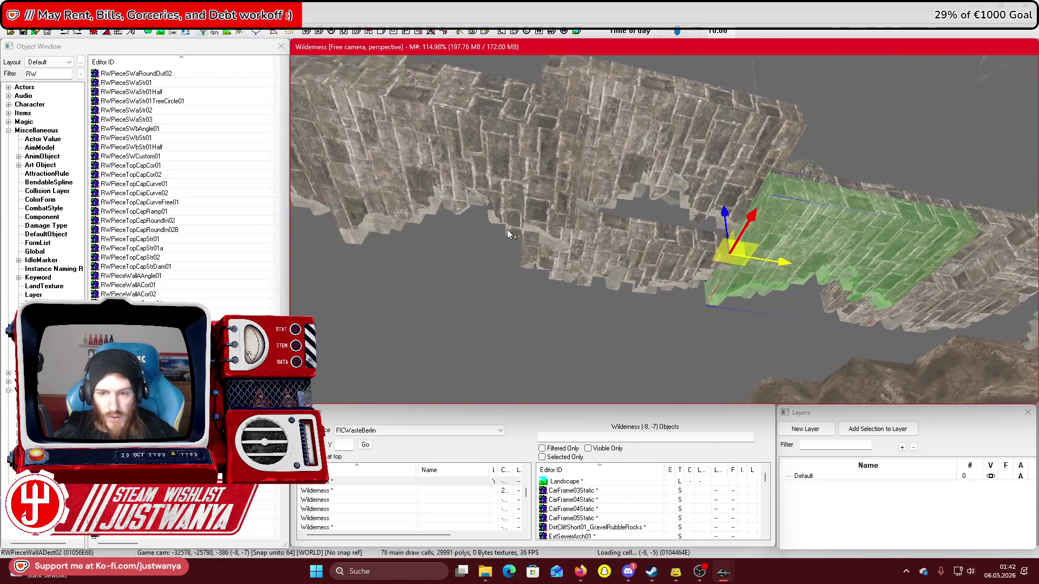
scroll(508, 229, "up", 2)
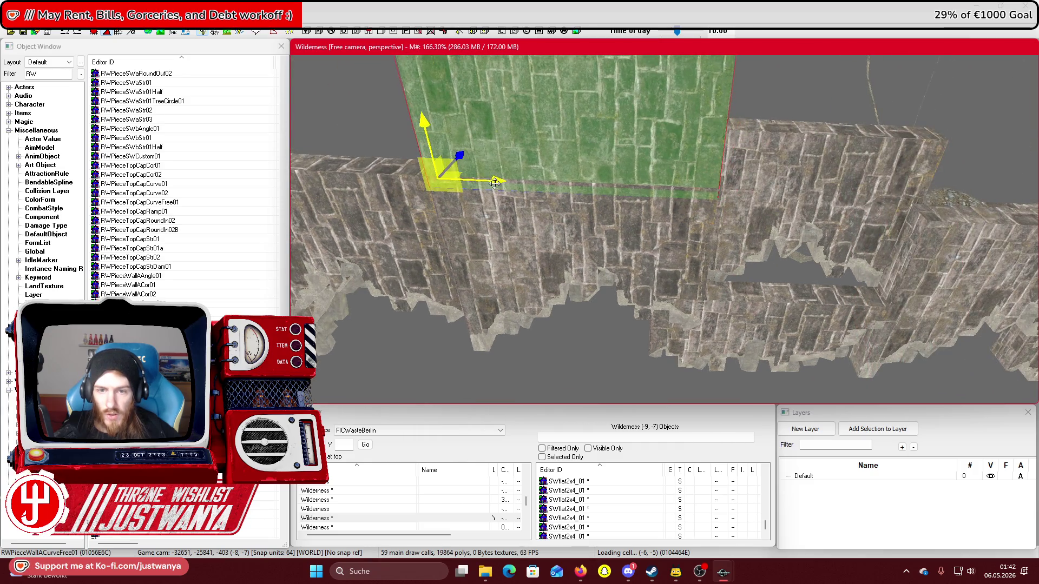
mouse_move(494, 183)
left_mouse_down()
mouse_move(737, 185)
mouse_move(745, 194)
left_mouse_up()
mouse_move(695, 160)
left_mouse_down()
mouse_move(688, 262)
mouse_move(684, 196)
mouse_move(643, 247)
left_mouse_up()
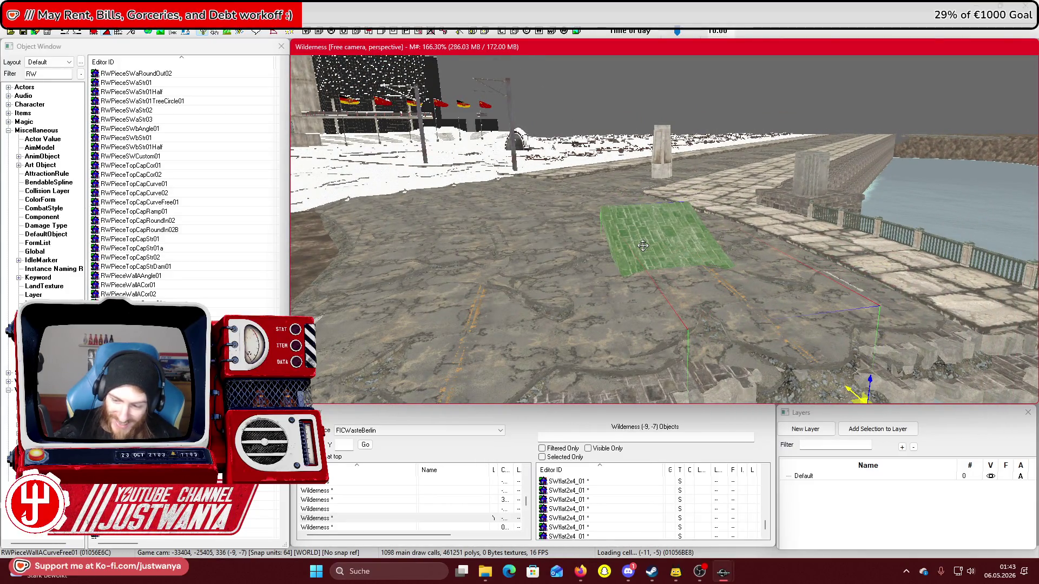
mouse_move(628, 242)
left_mouse_down()
mouse_move(586, 268)
mouse_move(577, 256)
left_mouse_up()
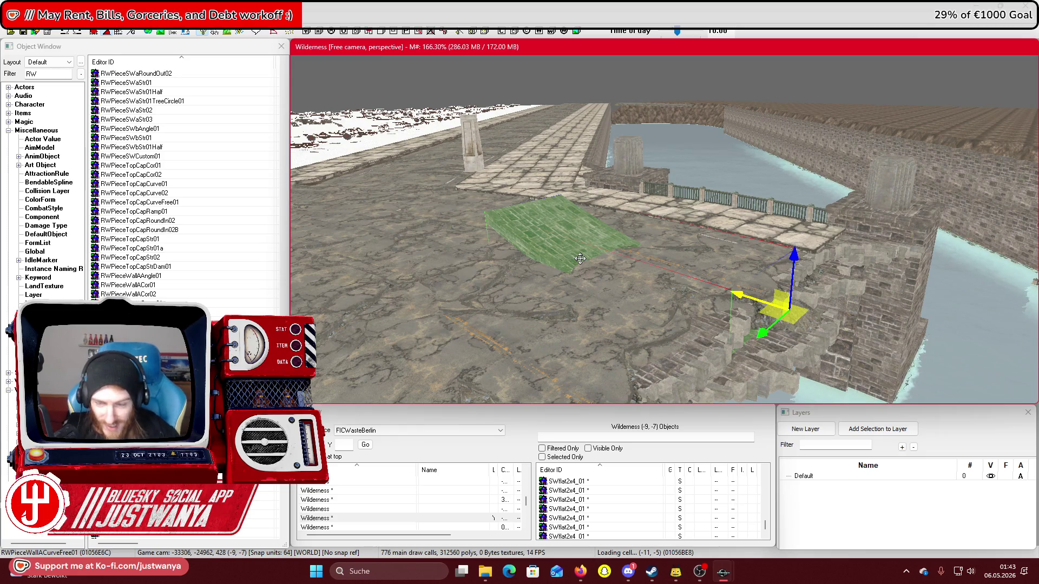
Cycle the under-bridge piece through ramp, angled wall, straight and curved caps, ending on broken wall
key("w")
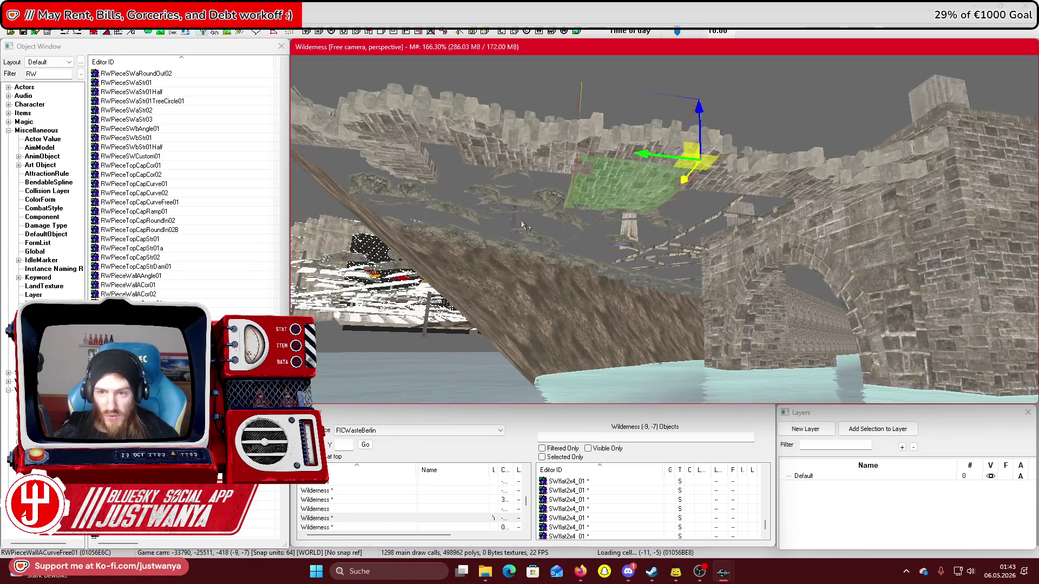
key("ctrl+z")
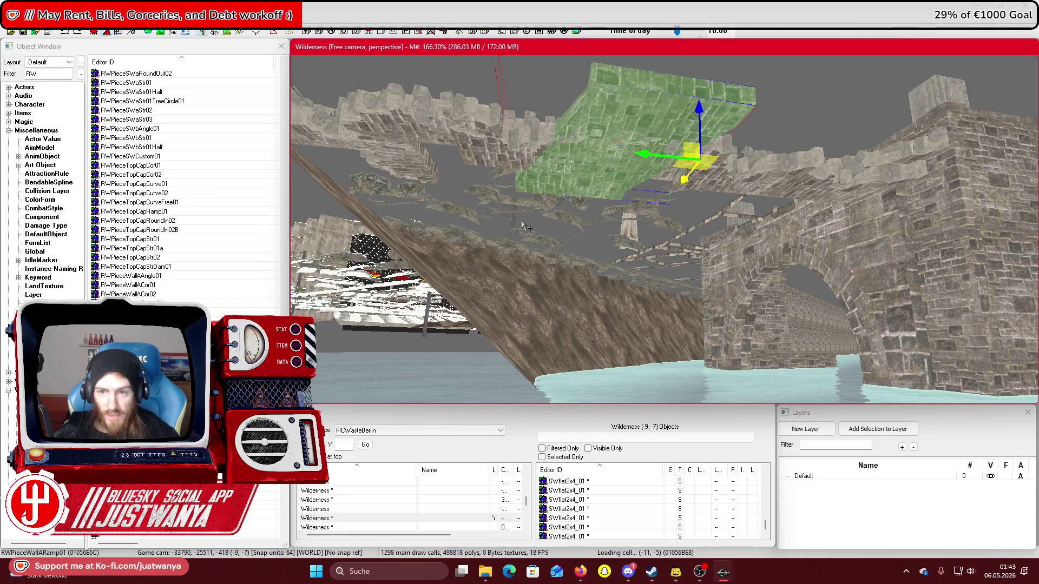
key("ctrl+z")
key("ctrl+z")
key("ctrl+y")
key("ctrl+y")
key("ctrl+y")
key("w")
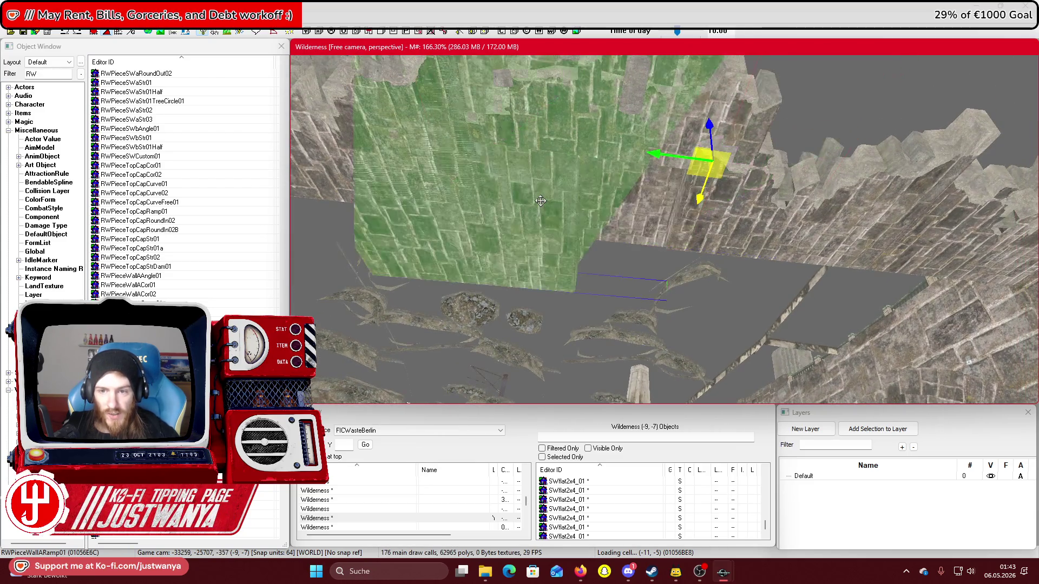
key("ctrl+z")
key("ctrl+z")
key("ctrl+z")
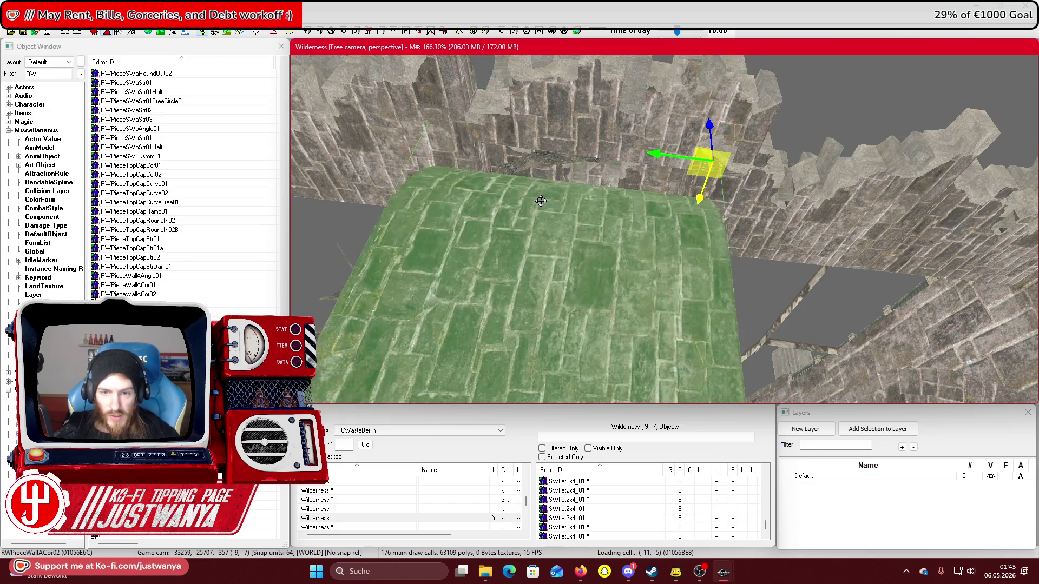
key("ctrl+z")
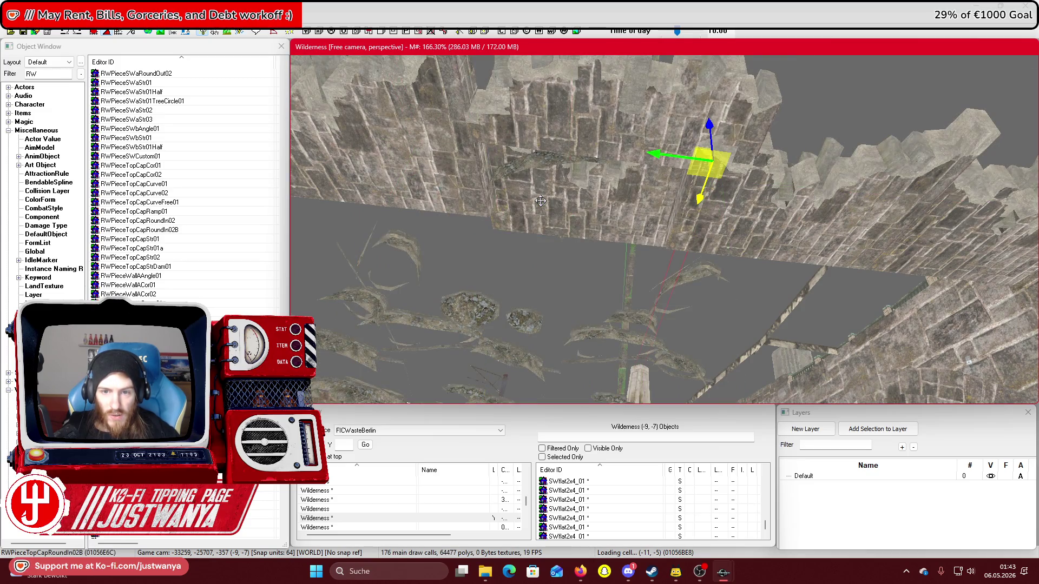
key("ctrl+z")
key("ctrl+z")
key("ctrl+z")
key("ctrl+z")
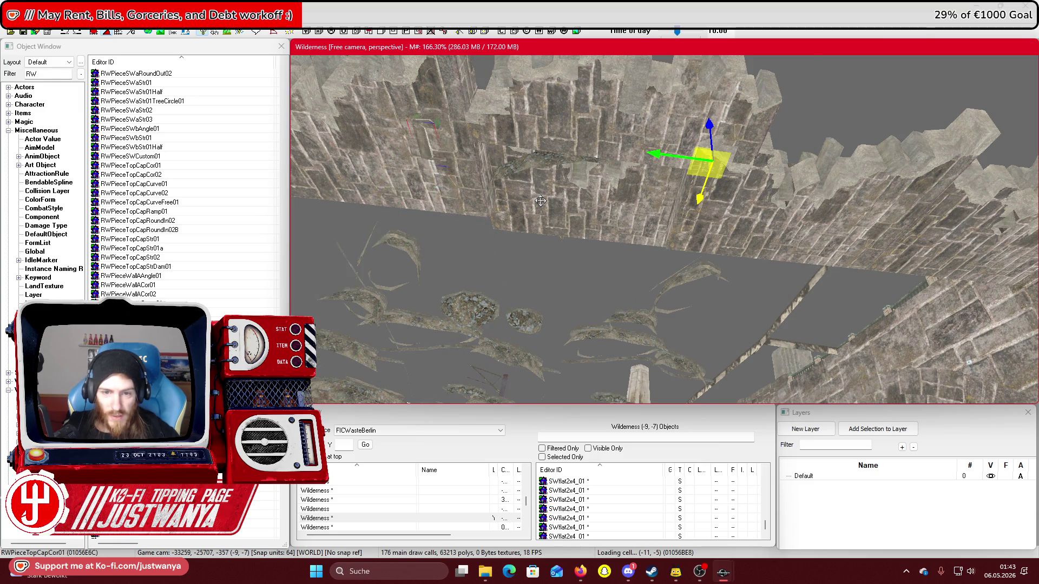
key("ctrl+z")
key("ctrl+z")
key("ctrl+z")
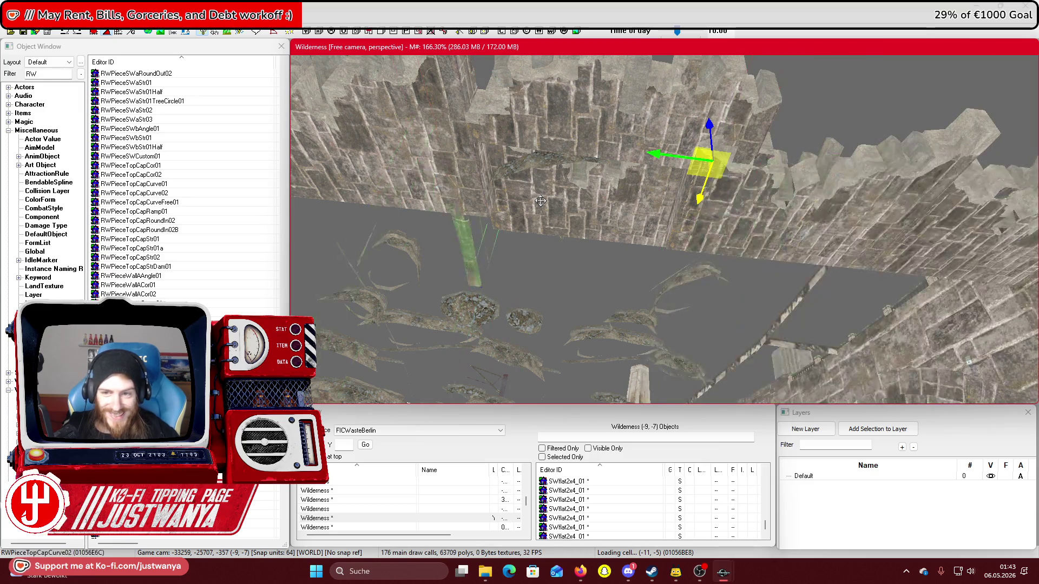
key("ctrl+z")
key("ctrl+z")
key("ctrl+z")
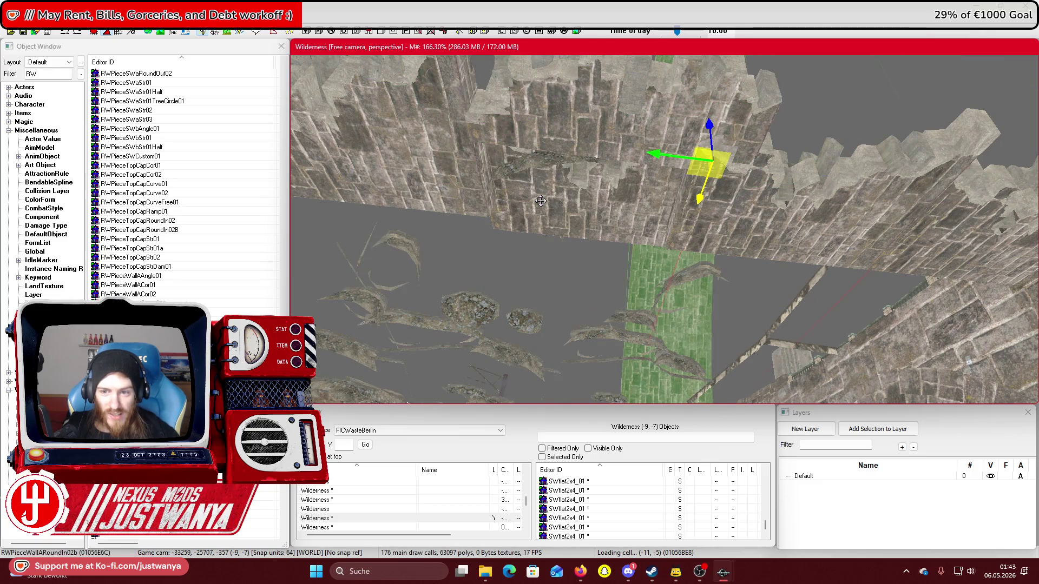
Rotate RWPieceWallAStr01 to follow the bank and slide it along the bank edge
key("ctrl+z")
key("ctrl+z")
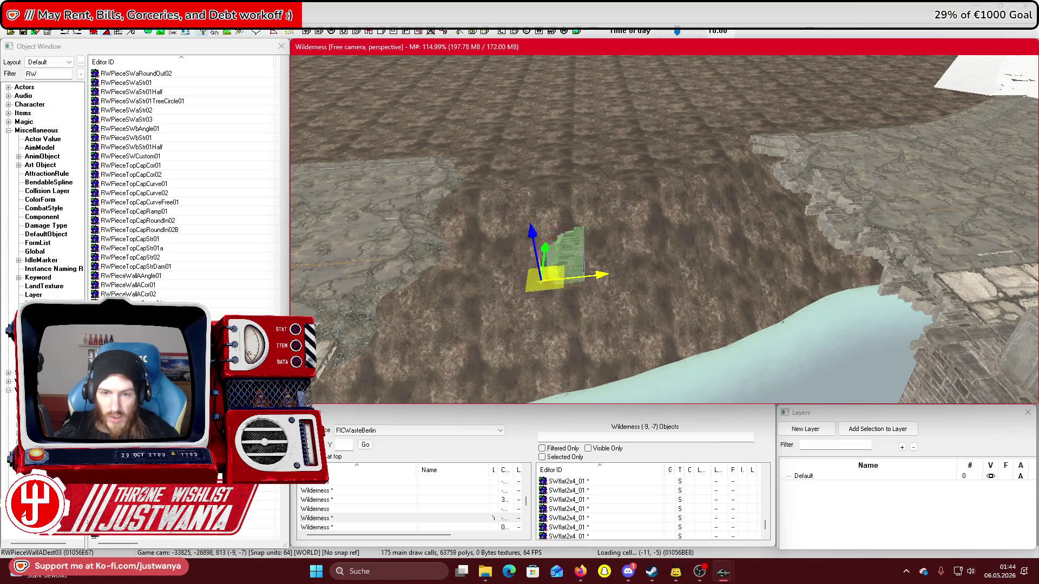
left_click_drag(465, 332, 428, 336)
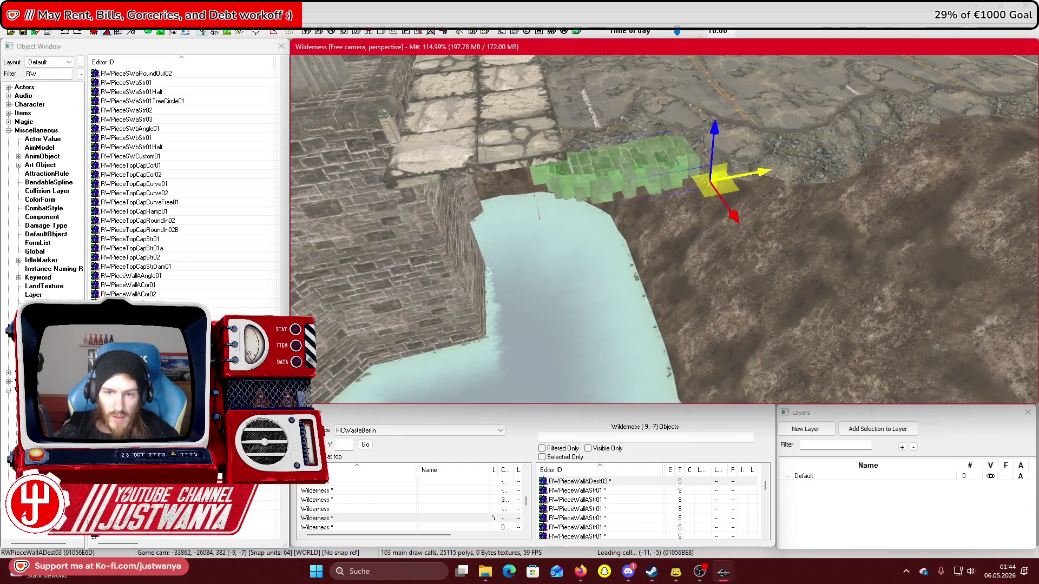
left_click_drag(710, 181, 586, 200)
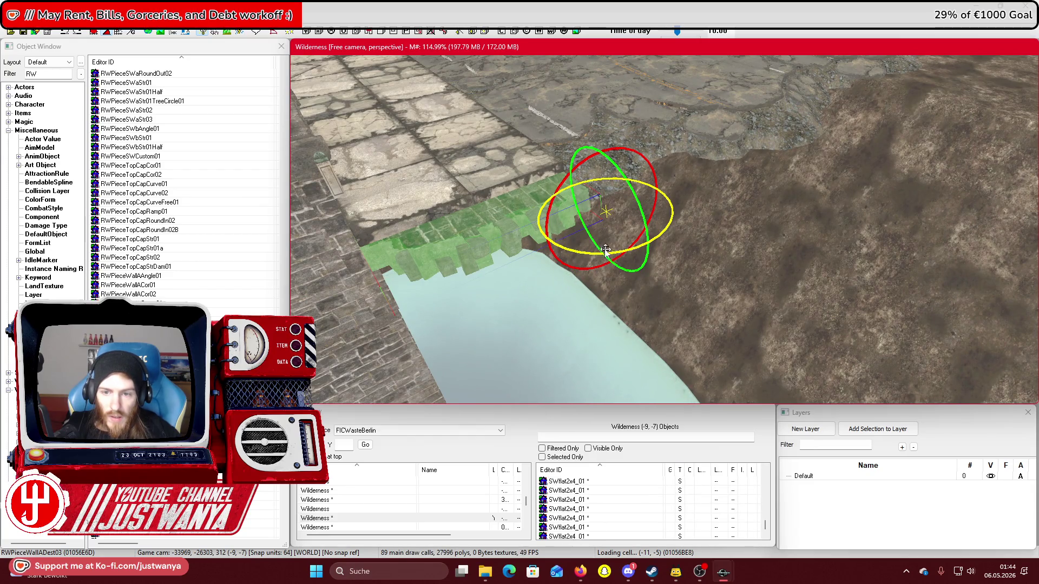
key("w")
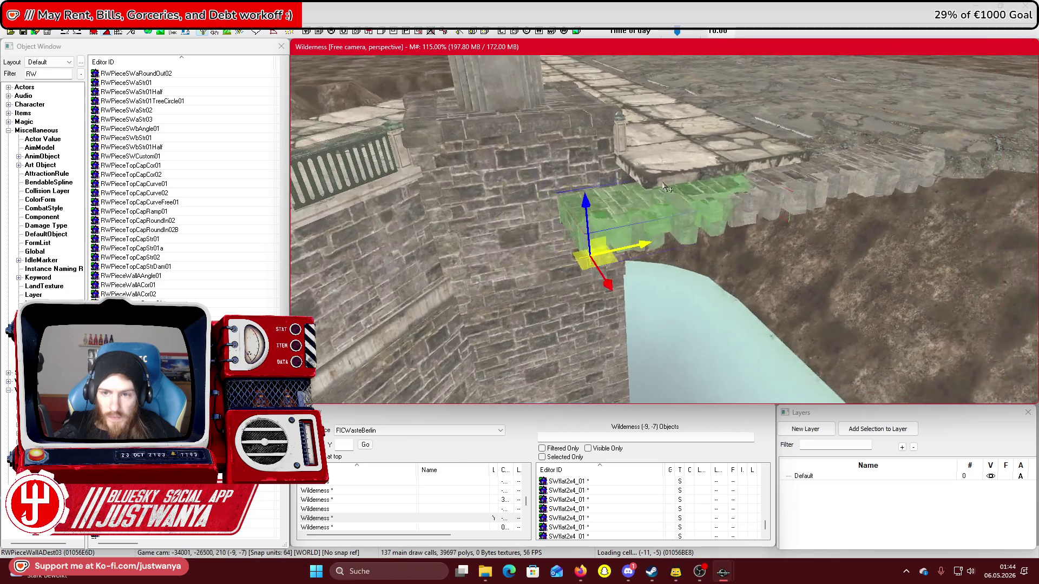
left_click_drag(554, 219, 557, 178)
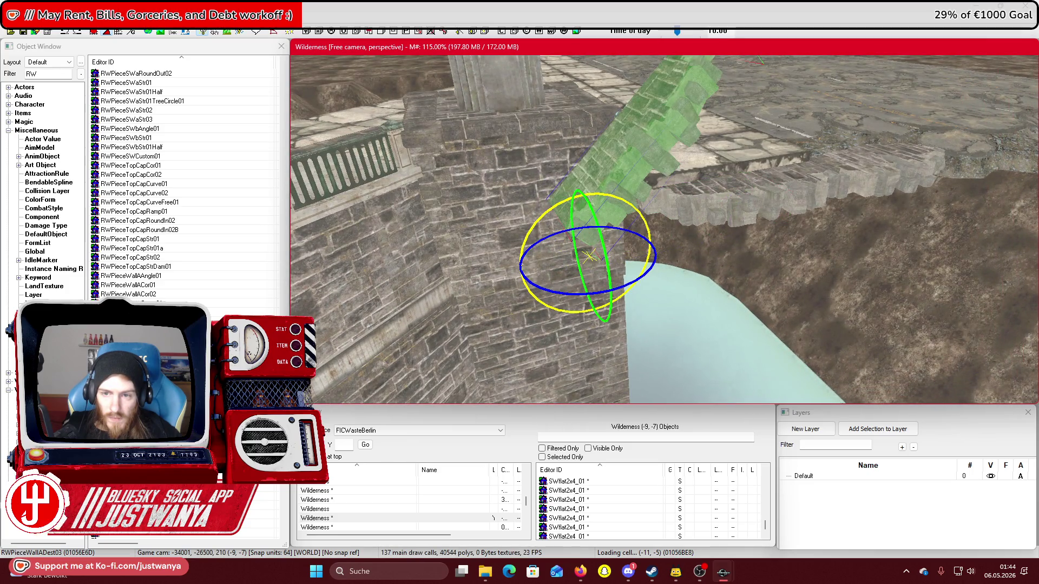
Undo the stray tilt, slide the wall further along, and swap the end piece to RWPieceWallADest02
key("ctrl+z")
key("w")
left_click_drag(767, 320, 691, 306)
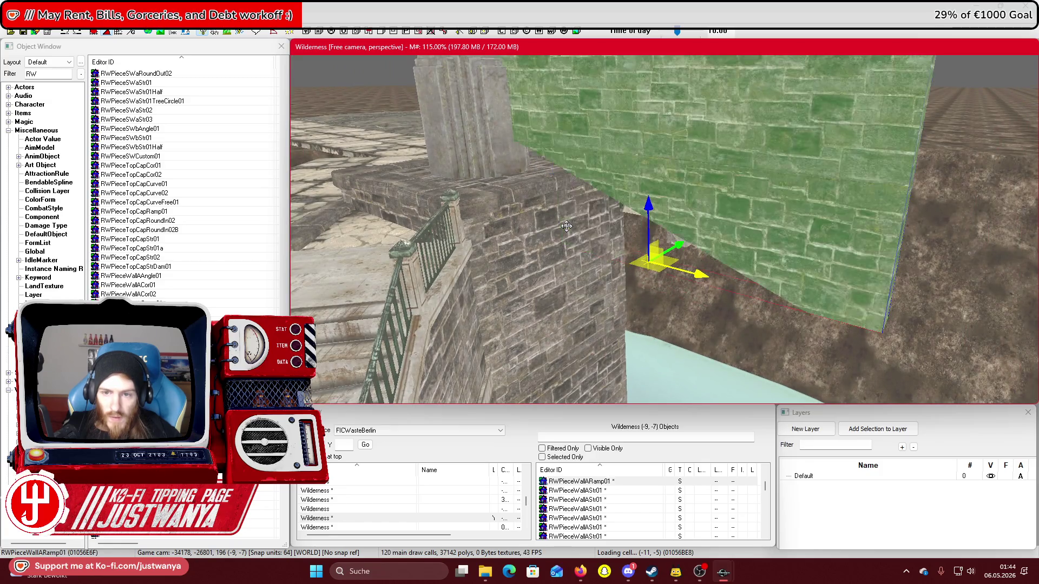
key("ctrl+alt+f")
mouse_move(587, 214)
left_mouse_down()
mouse_move(697, 239)
mouse_move(735, 224)
mouse_move(723, 222)
mouse_move(717, 373)
mouse_move(716, 354)
mouse_move(582, 282)
mouse_move(629, 245)
mouse_move(627, 273)
left_mouse_up()
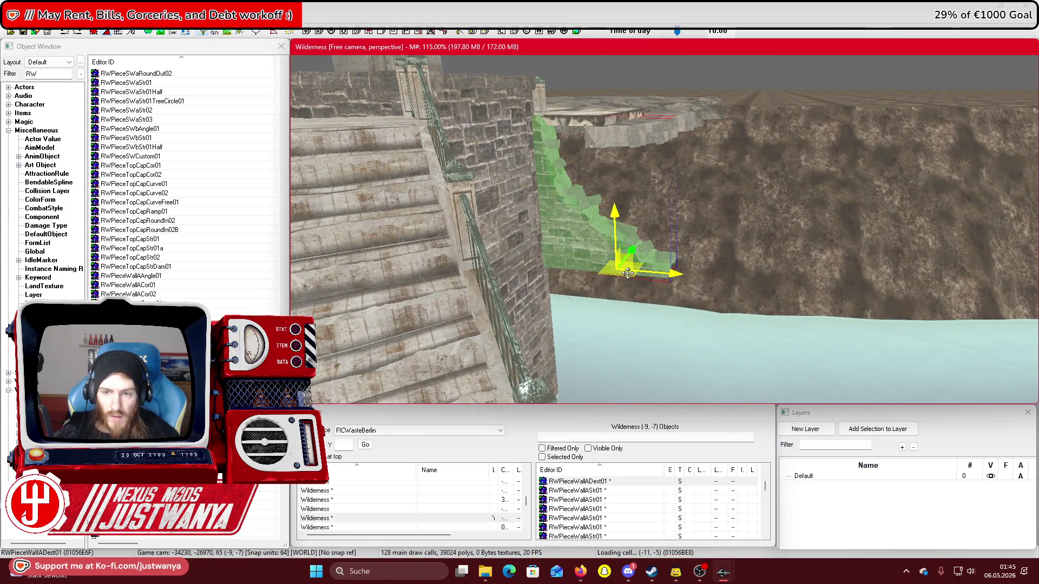
Swap the broken end to RWPieceWallADest03 and flip it upside down
key("ctrl+r")
key("ctrl+r")
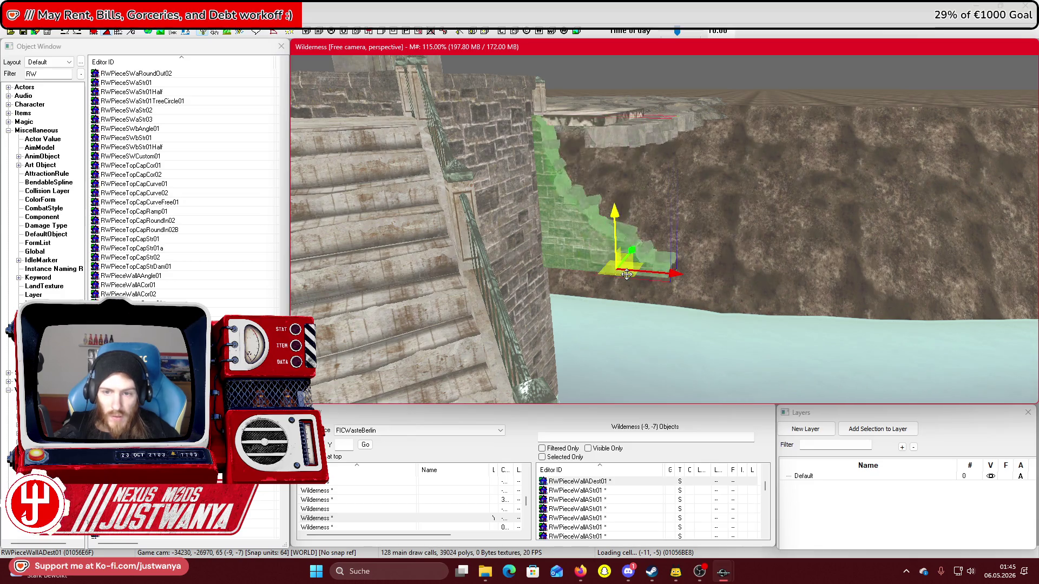
mouse_move(594, 256)
left_mouse_down()
mouse_move(615, 267)
mouse_move(609, 92)
left_mouse_up()
key("1")
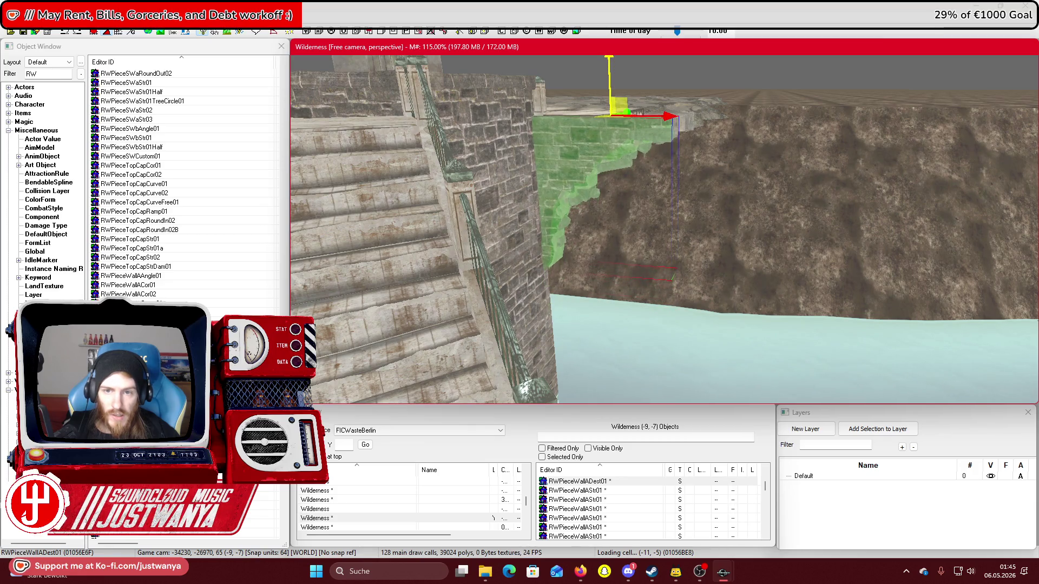
mouse_move(678, 263)
left_mouse_down()
mouse_move(672, 325)
mouse_move(499, 301)
mouse_move(659, 331)
left_mouse_up()
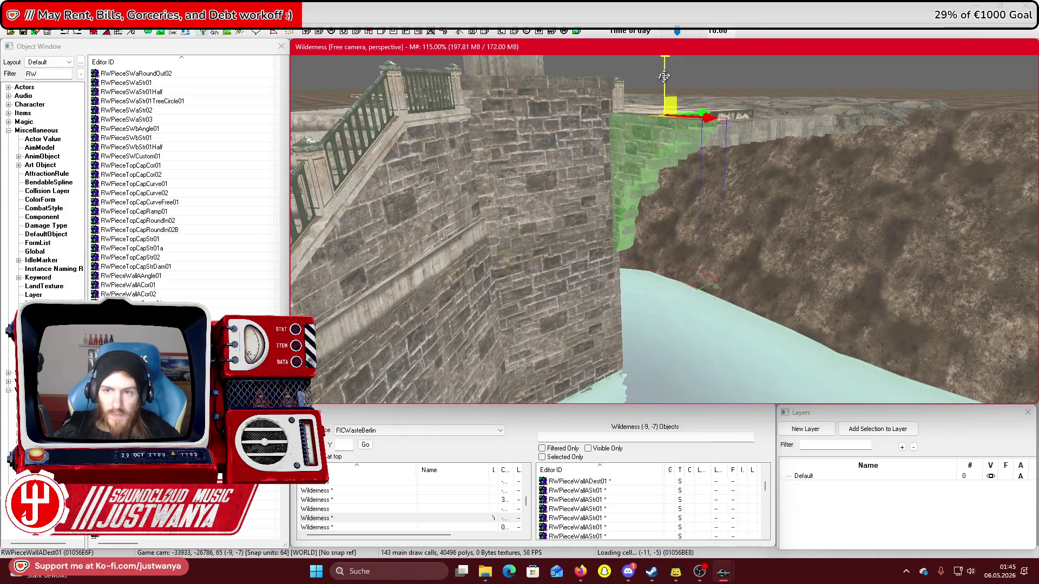
Lower the flipped piece down the pier corner below the waterline, then select the far-bank piece
left_click_drag(703, 259, 732, 288)
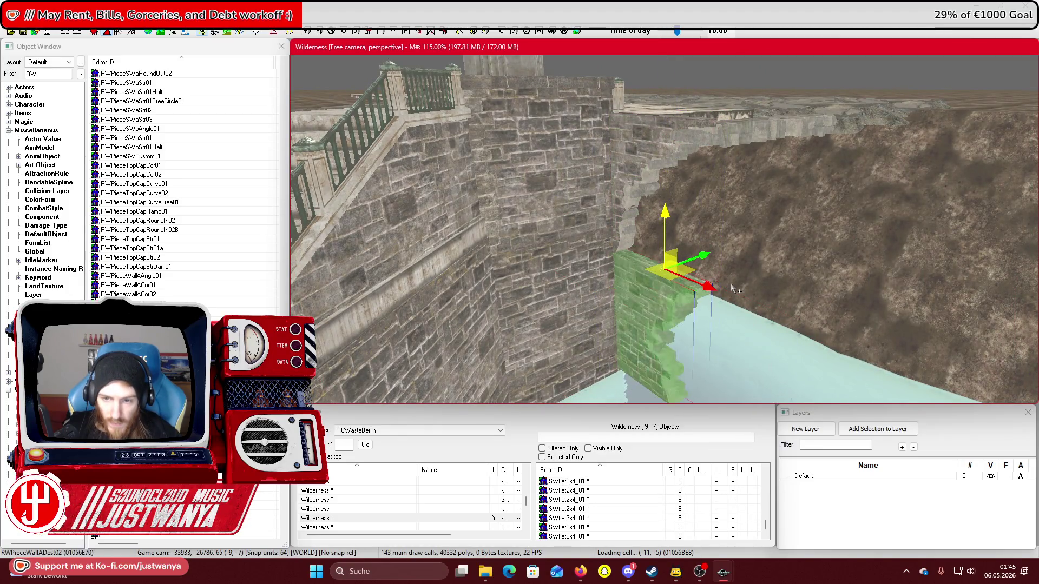
scroll(736, 282, "up", 3)
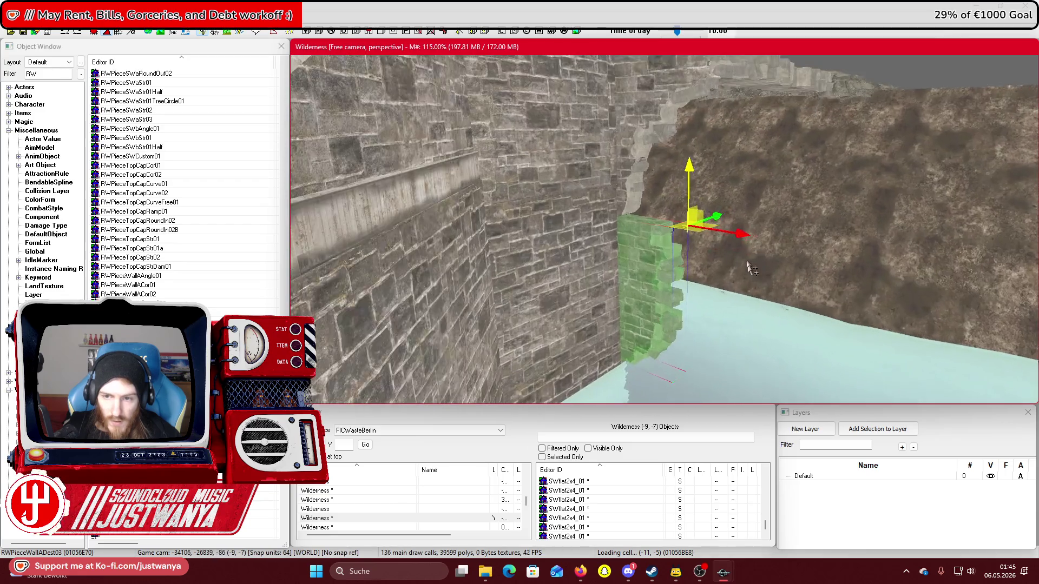
scroll(740, 236, "up", 2)
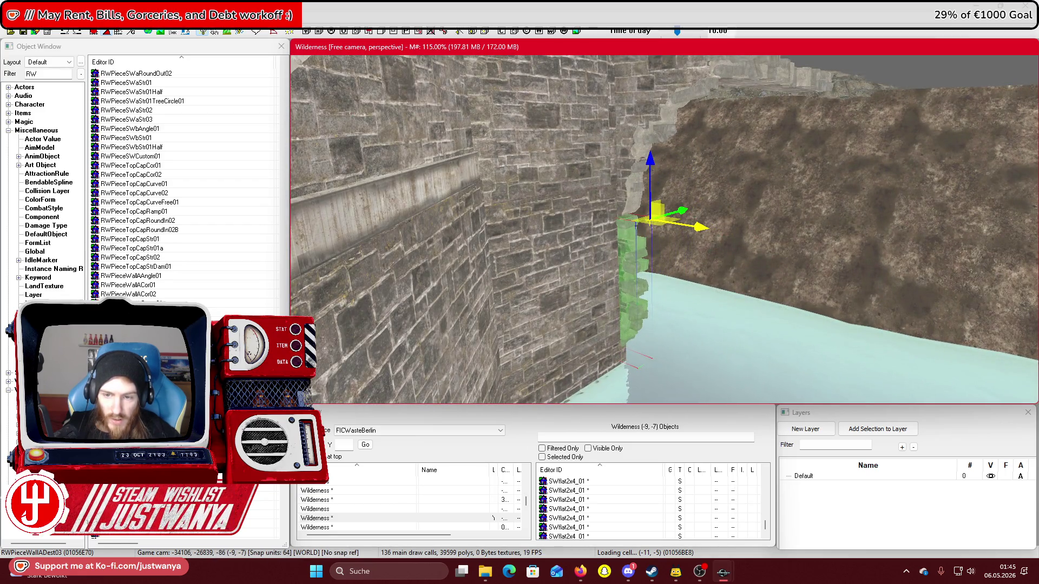
scroll(740, 236, "down", 5)
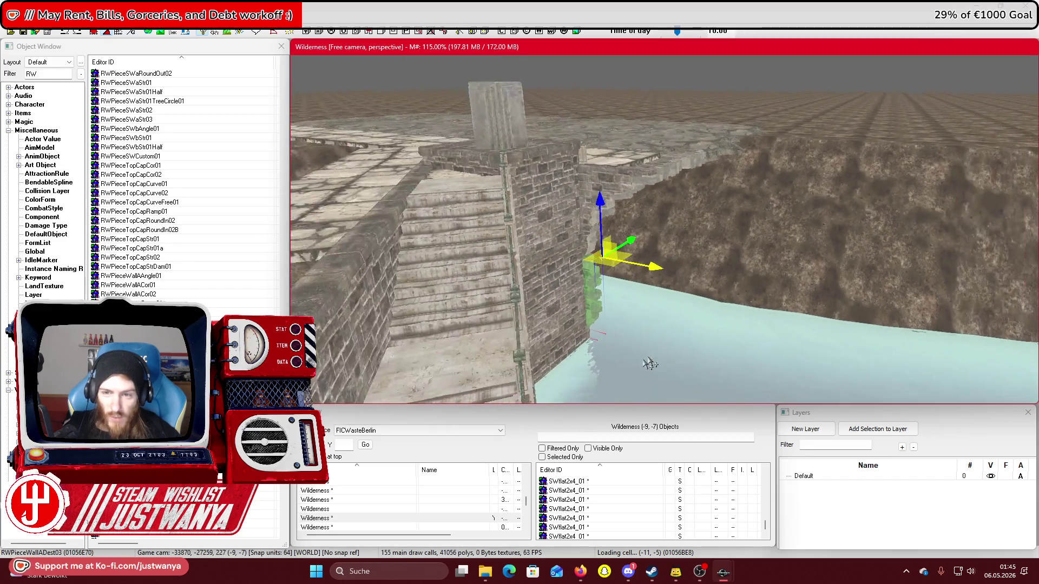
scroll(687, 278, "up", 5)
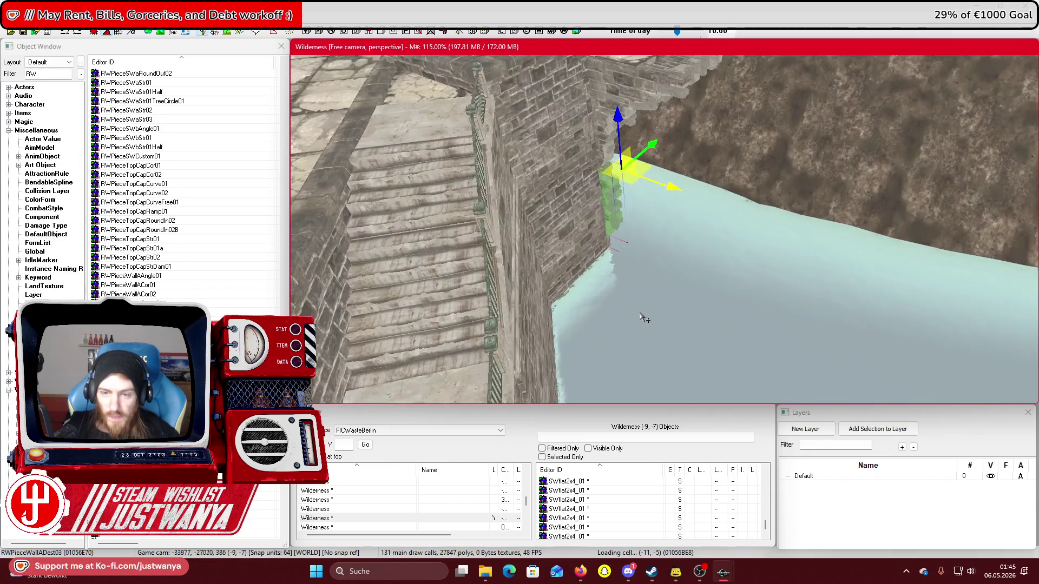
scroll(644, 318, "up", 5)
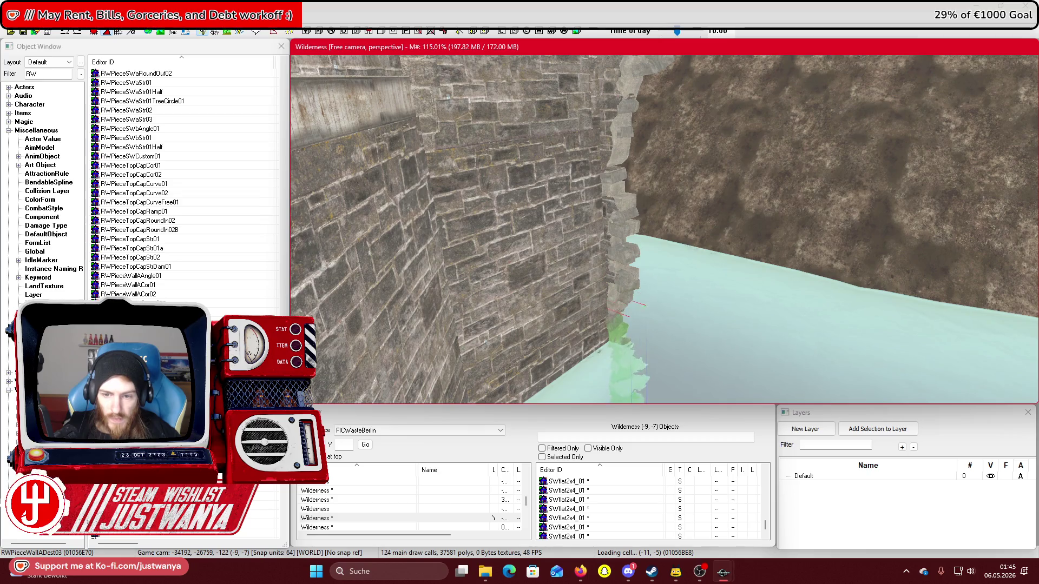
scroll(676, 186, "up", 5)
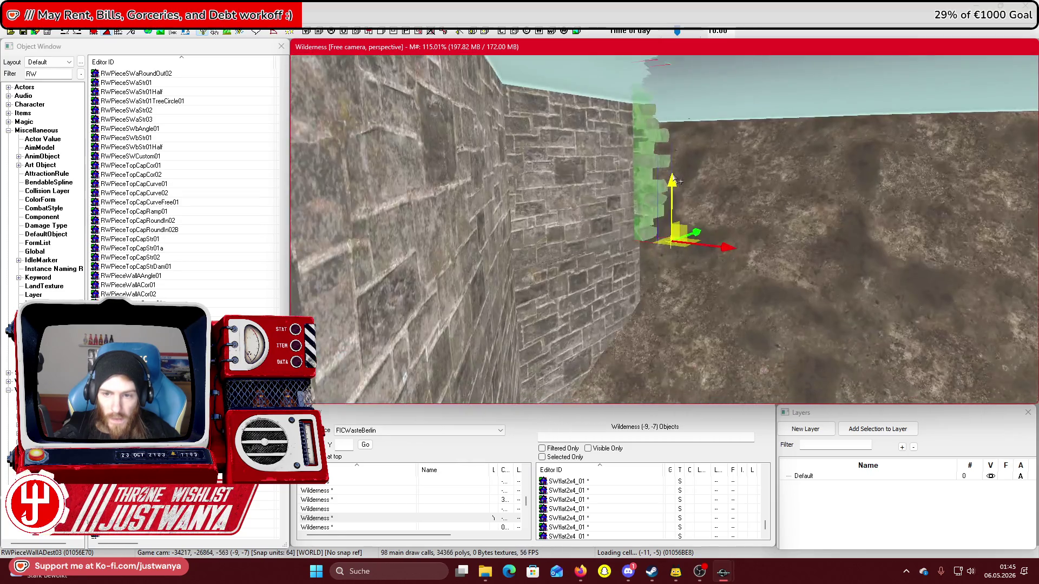
scroll(677, 182, "up", 5)
mouse_move(671, 273)
left_mouse_down()
mouse_move(672, 400)
mouse_move(677, 329)
mouse_move(635, 359)
mouse_move(671, 292)
mouse_move(661, 352)
mouse_move(668, 342)
mouse_move(649, 325)
mouse_move(593, 295)
left_mouse_up()
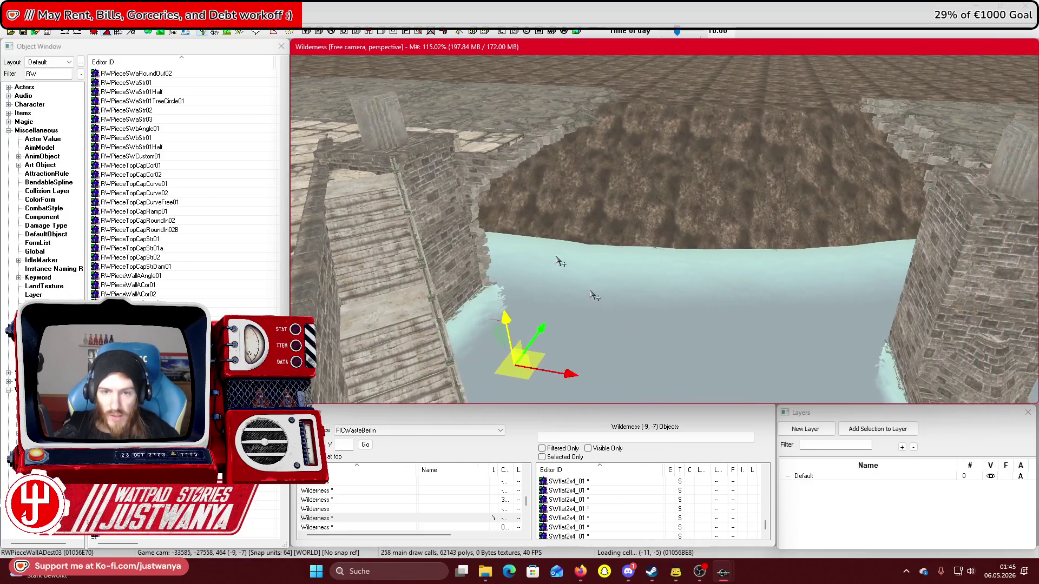
left_click(485, 170)
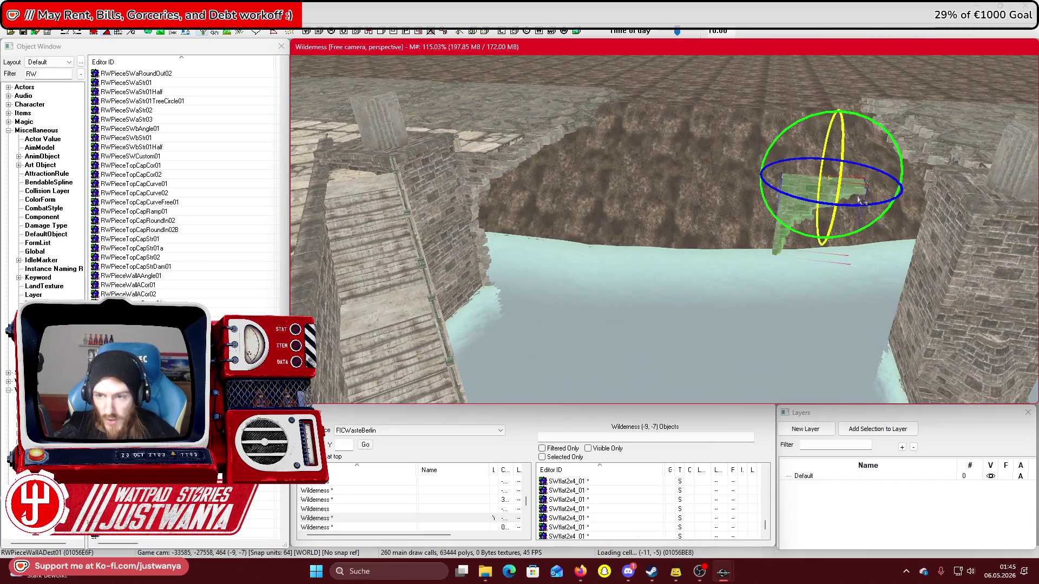
Shift the broken wall piece right along X toward the wall end
scroll(809, 207, "up", 5)
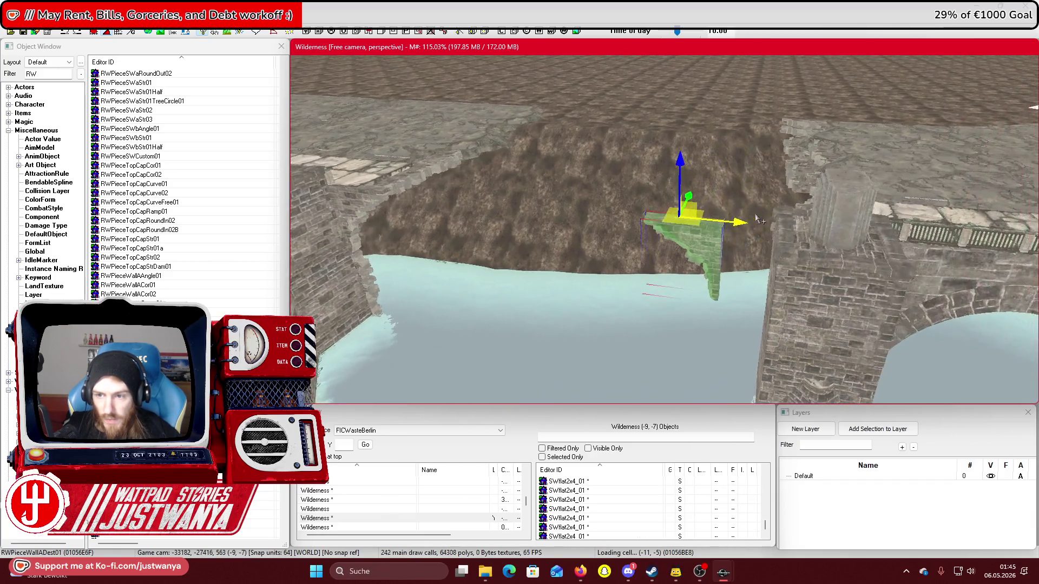
mouse_move(704, 211)
left_mouse_down()
mouse_move(828, 216)
mouse_move(816, 212)
left_mouse_up()
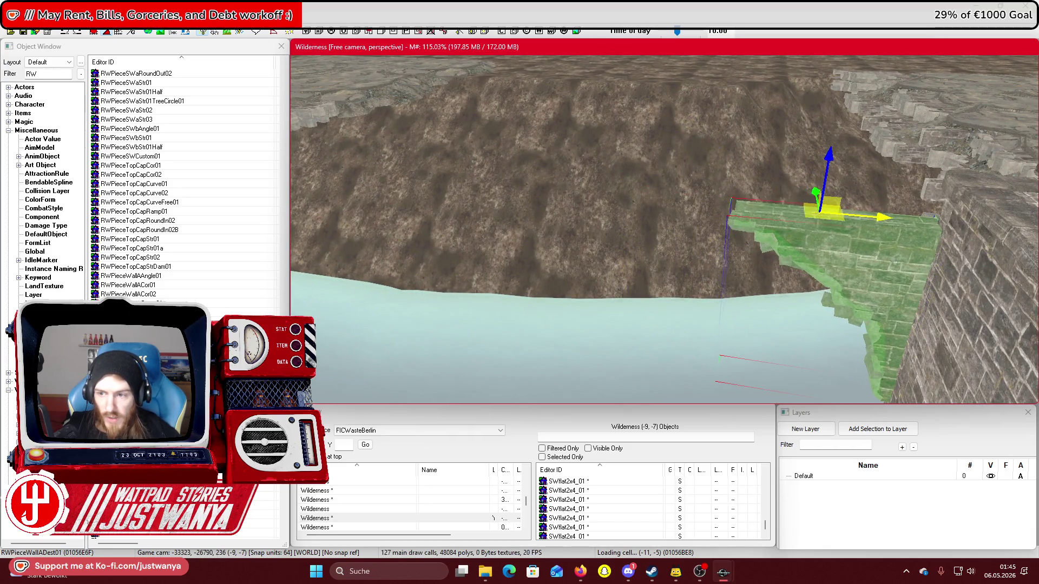
mouse_move(881, 250)
left_mouse_down()
mouse_move(901, 236)
mouse_move(884, 222)
left_mouse_up()
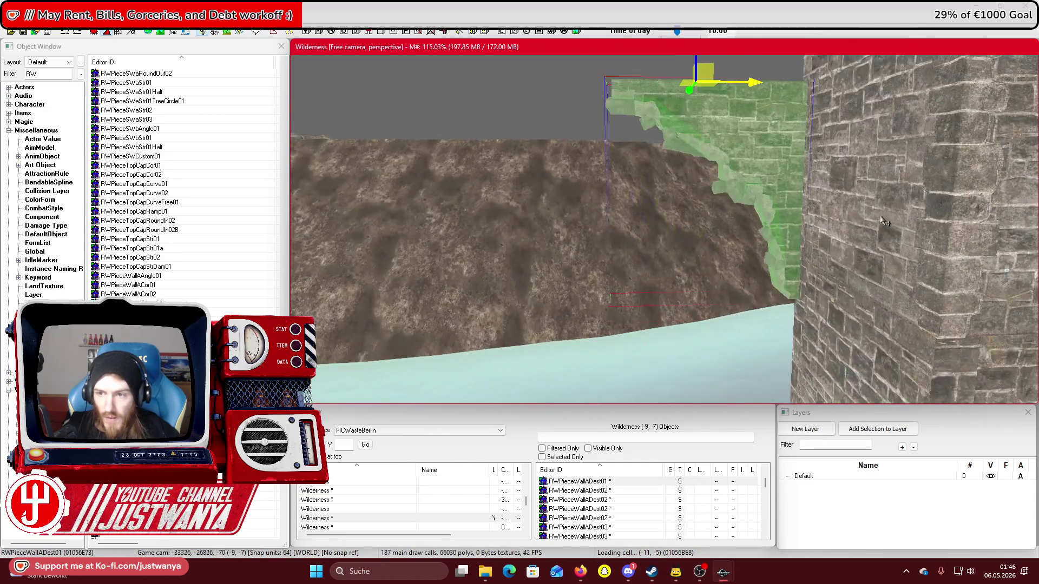
scroll(721, 174, "down", 3)
Select the jagged piece below, slide it right against the pier and drop it to the water
left_click(714, 303)
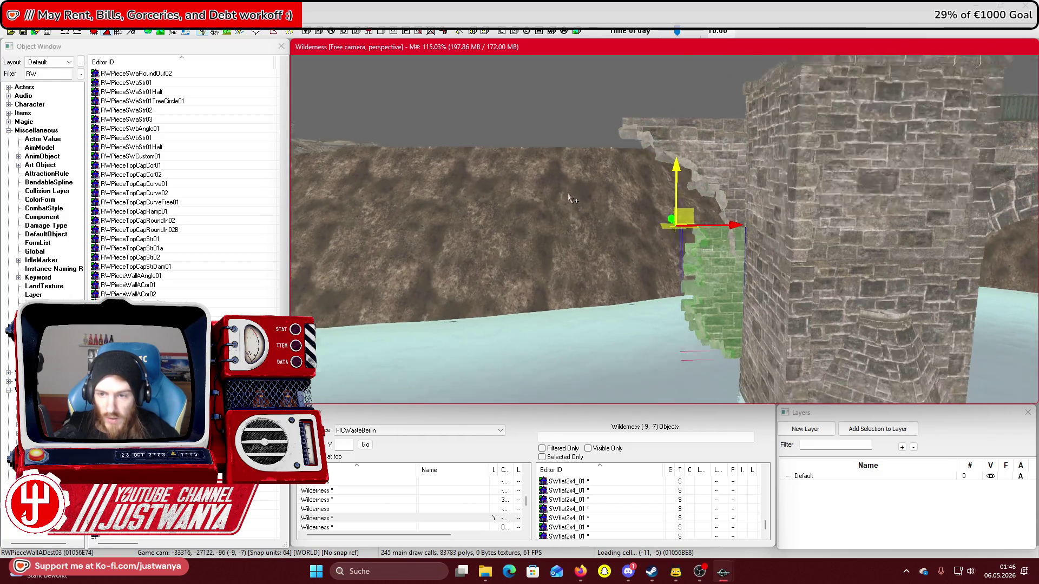
scroll(571, 206, "up", 3)
scroll(570, 195, "up", 2)
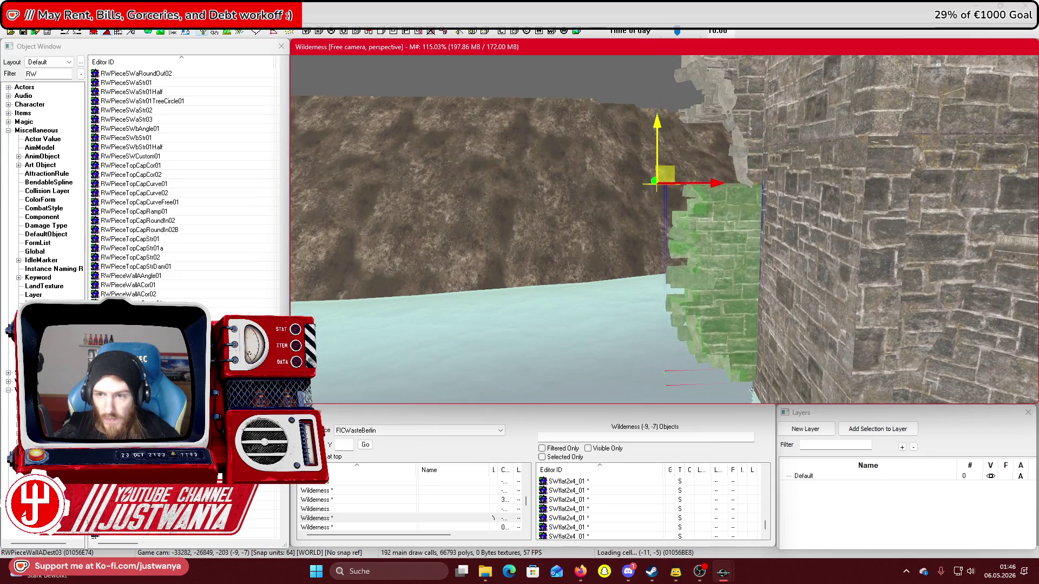
left_click_drag(714, 184, 764, 184)
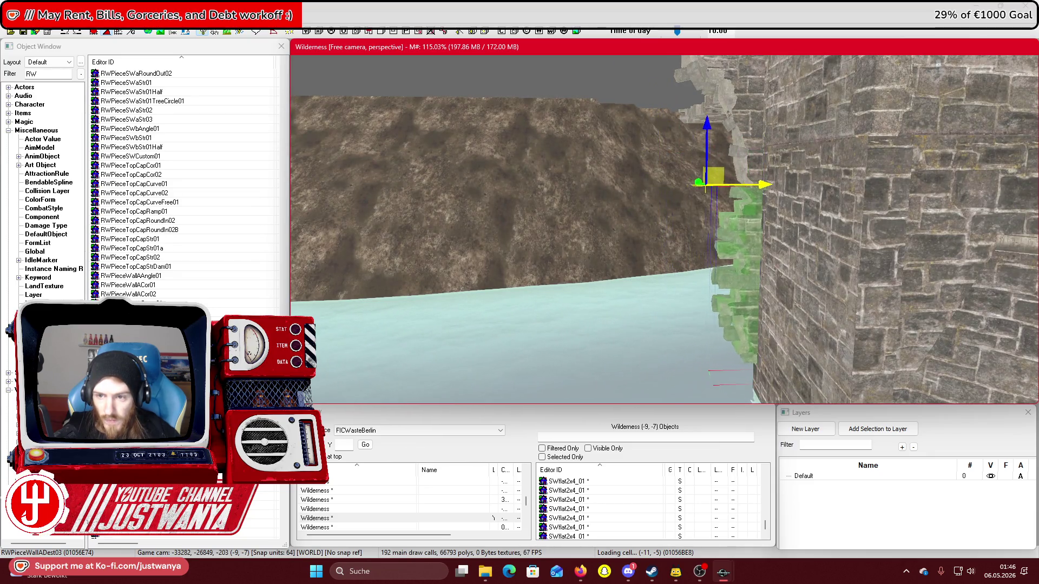
scroll(772, 173, "up", 2)
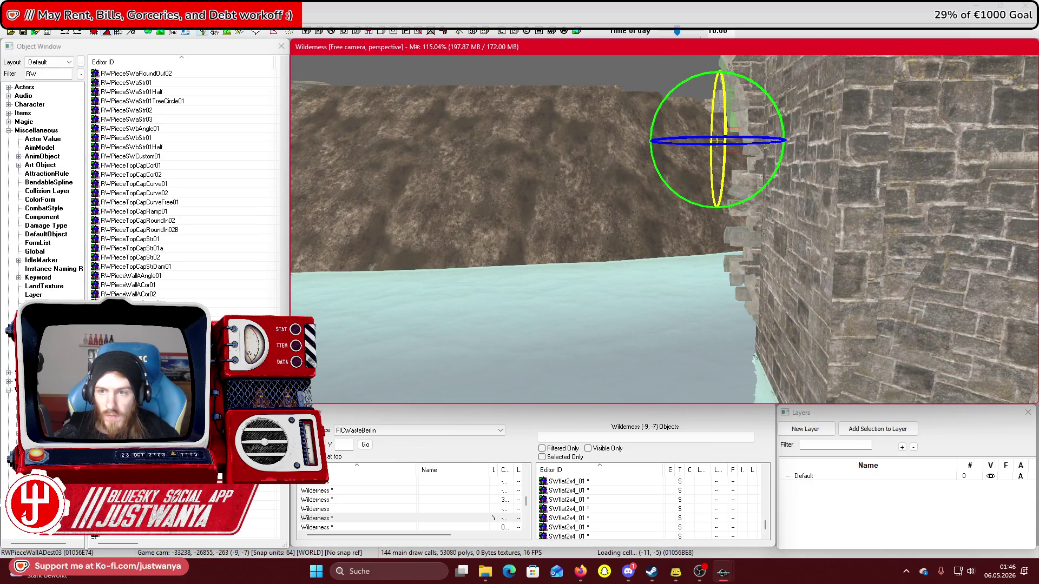
key("shift")
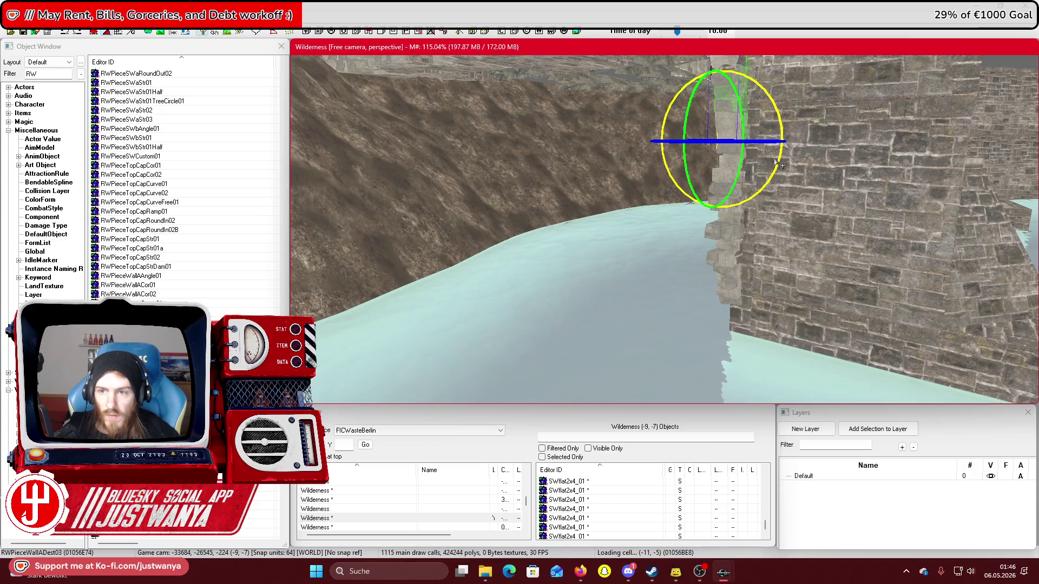
left_click_drag(719, 95, 715, 330)
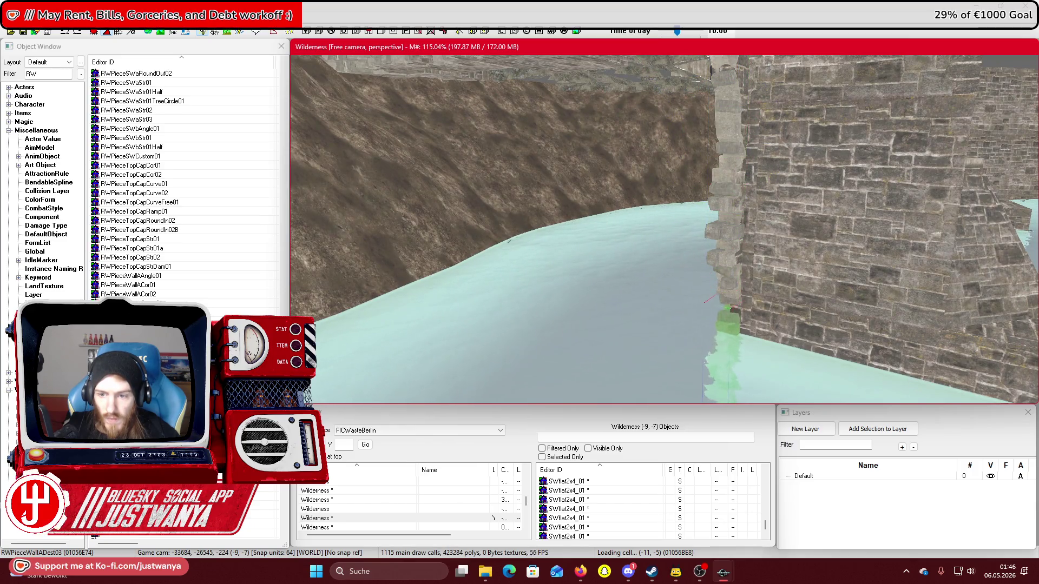
scroll(666, 226, "up", 5)
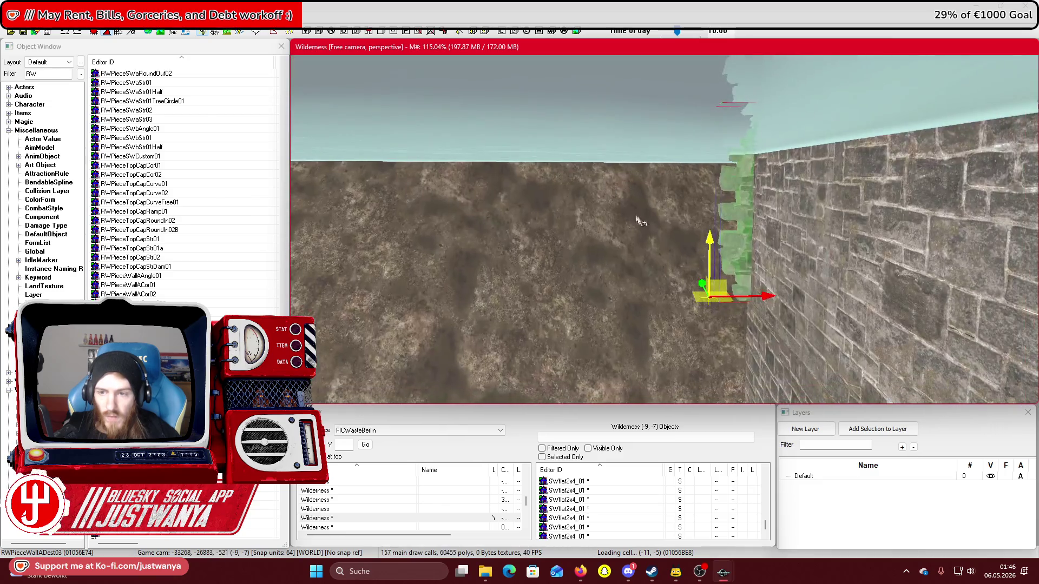
left_click_drag(772, 308, 721, 308)
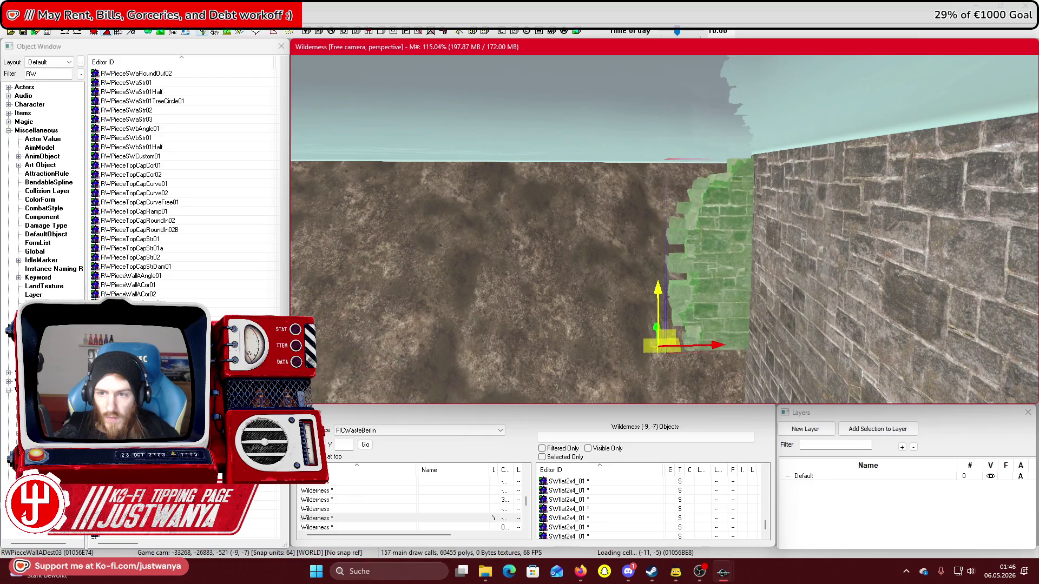
Lower the jagged piece slightly and push it right against the wall end, checking the fit
key("shift")
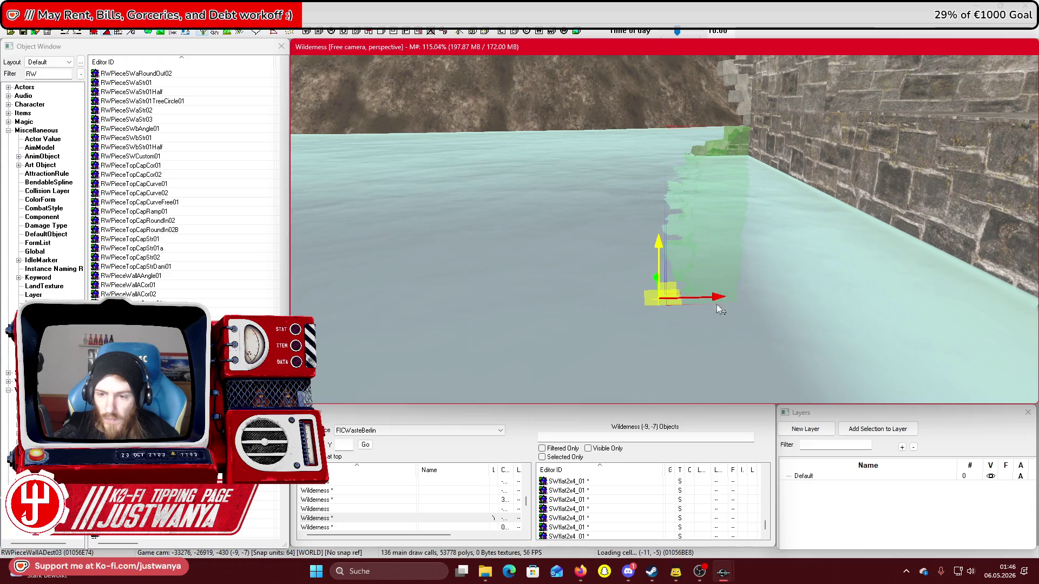
key("shift")
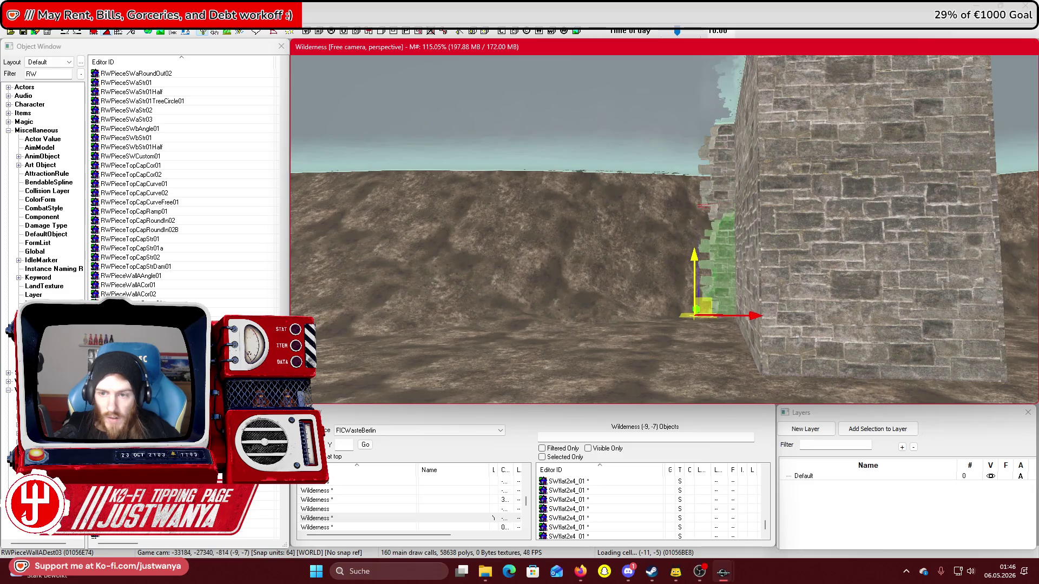
left_click_drag(694, 267, 694, 273)
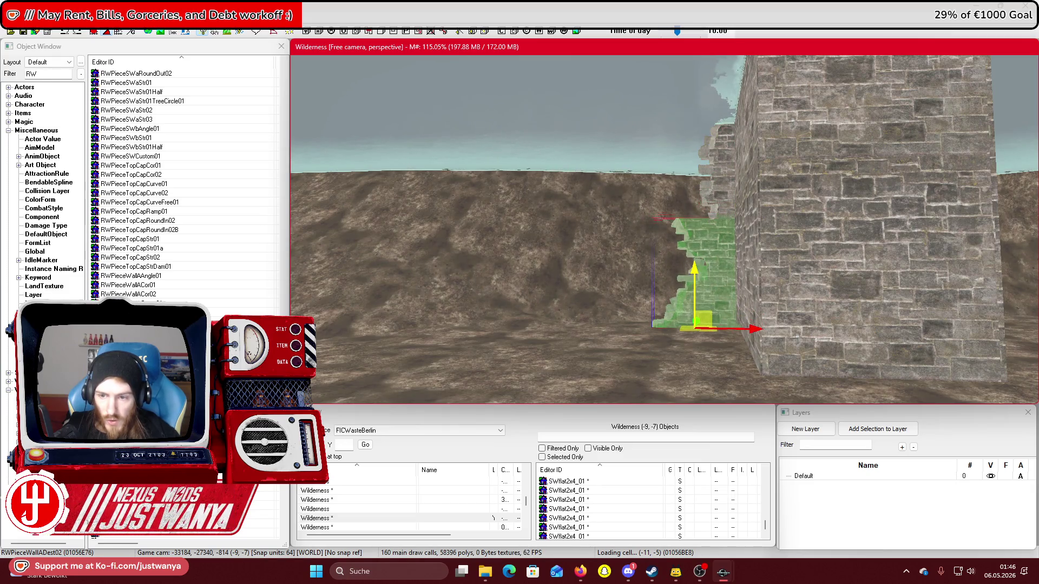
left_click_drag(745, 332, 774, 332)
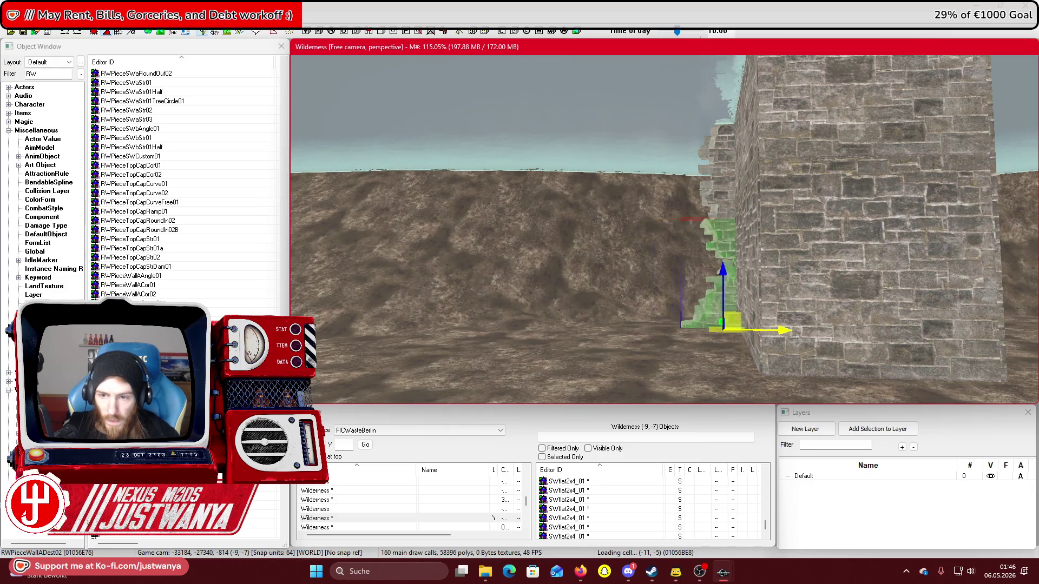
key("shift")
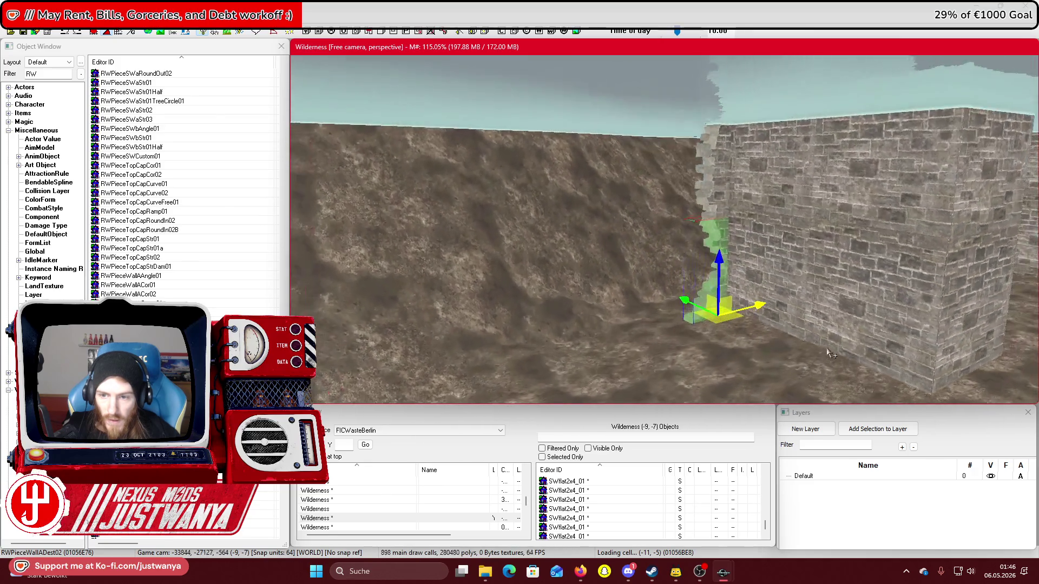
key("shift")
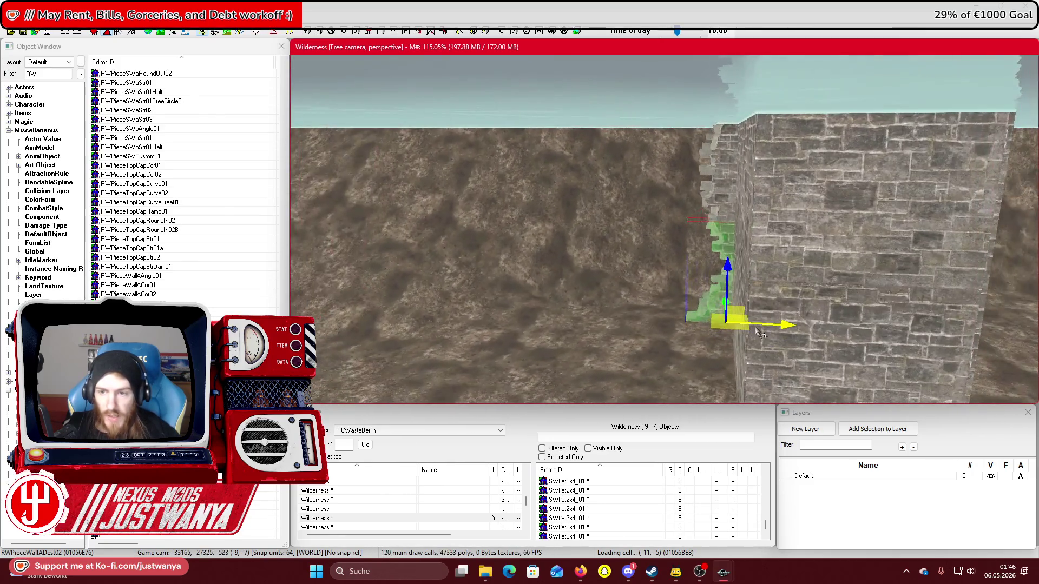
key("shift")
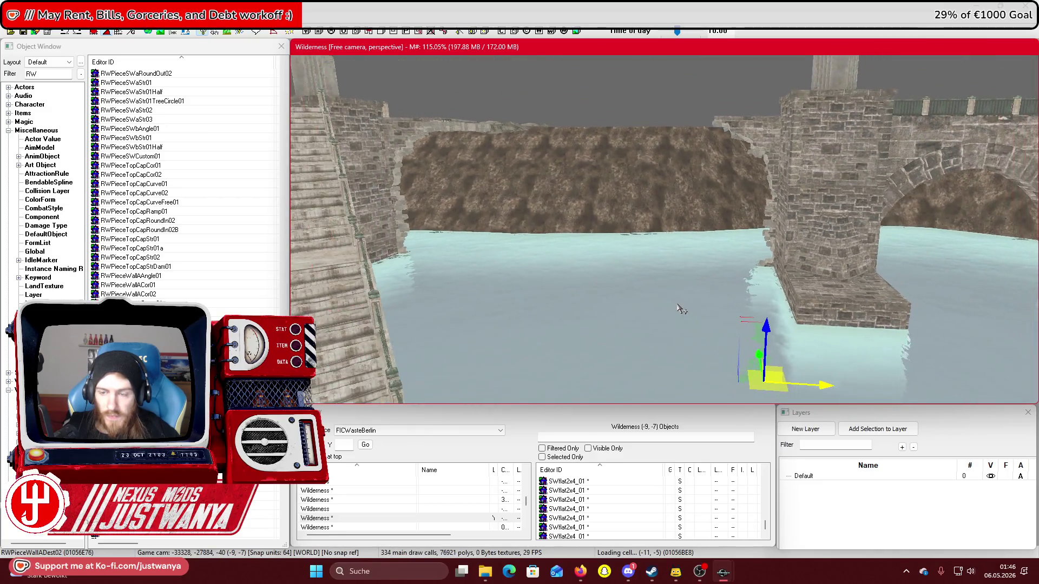
Slide the broken wall piece along X beside the pier until it fits without gaps
key("shift")
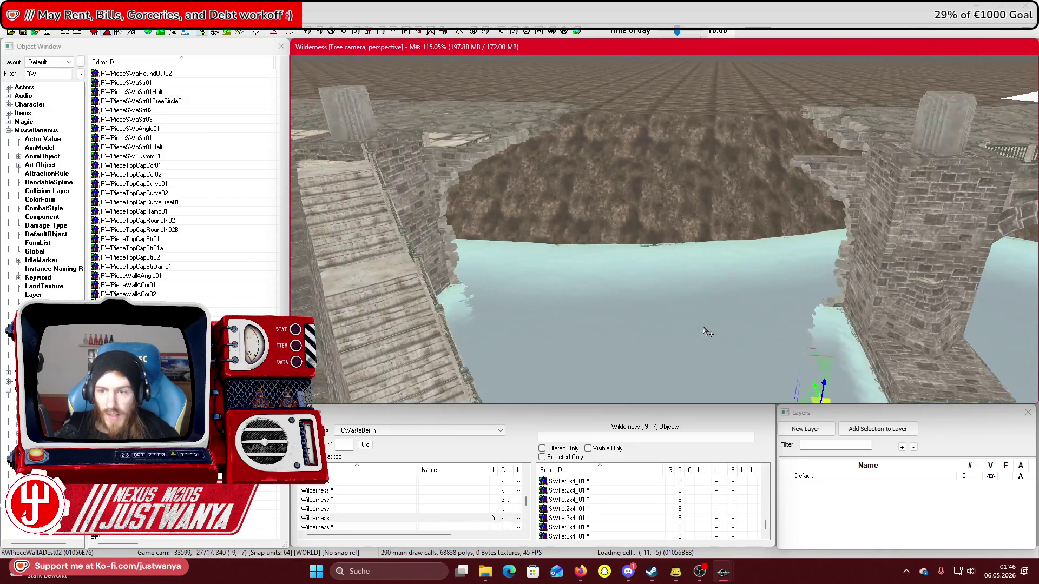
key("shift")
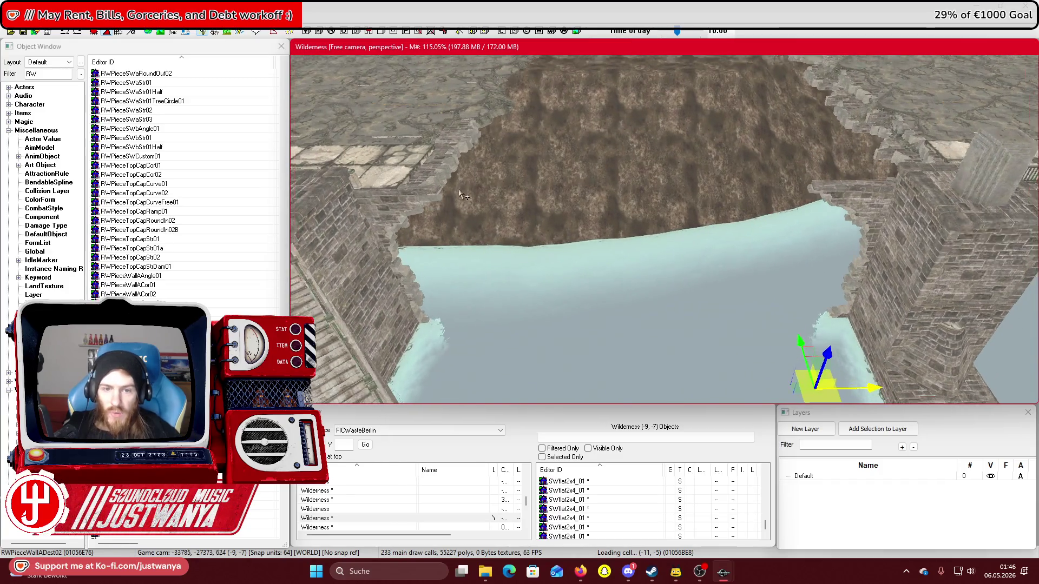
key("shift")
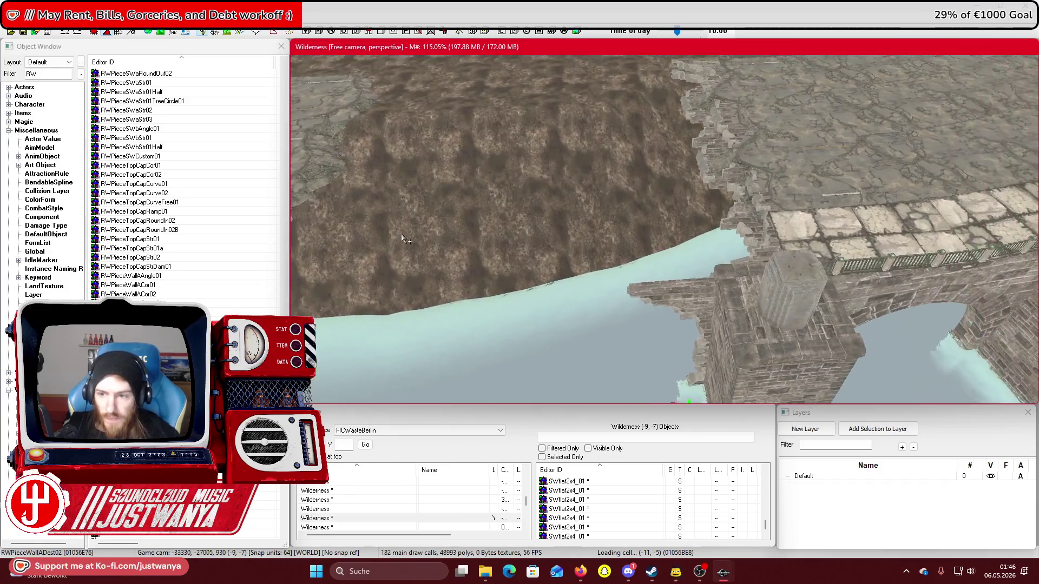
key("shift")
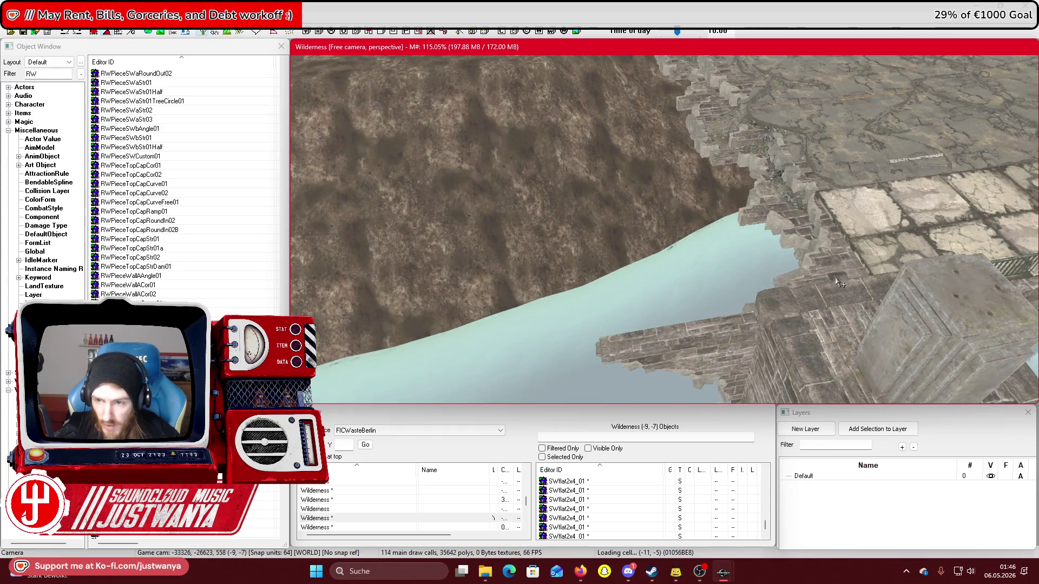
key("shift")
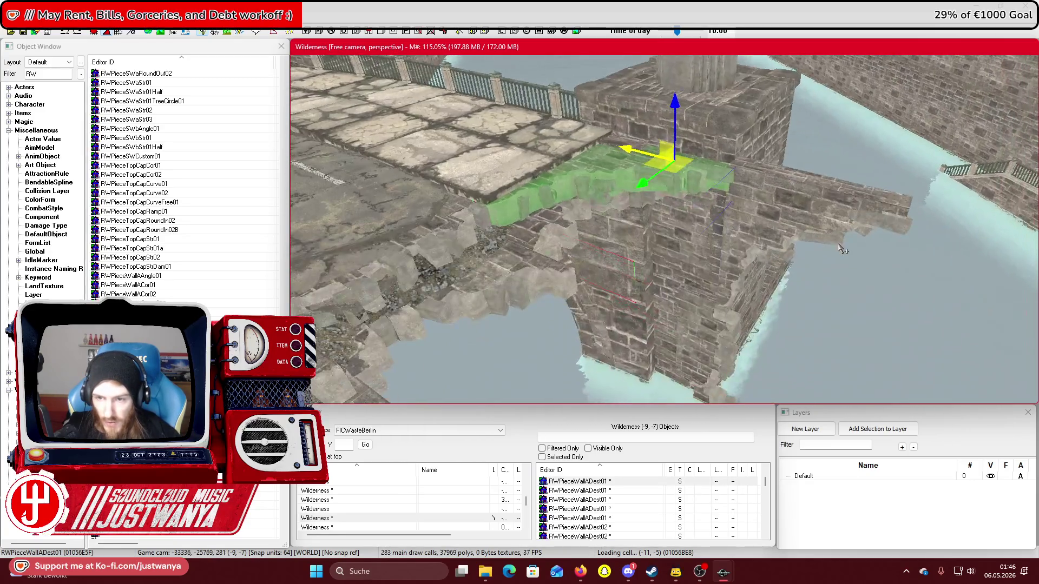
key("shift")
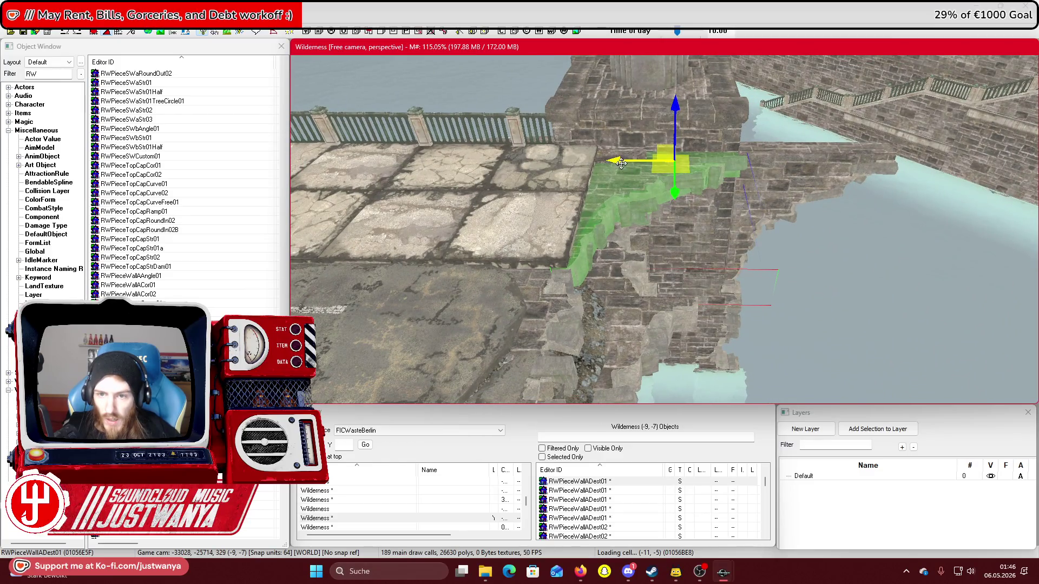
left_click_drag(773, 161, 765, 160)
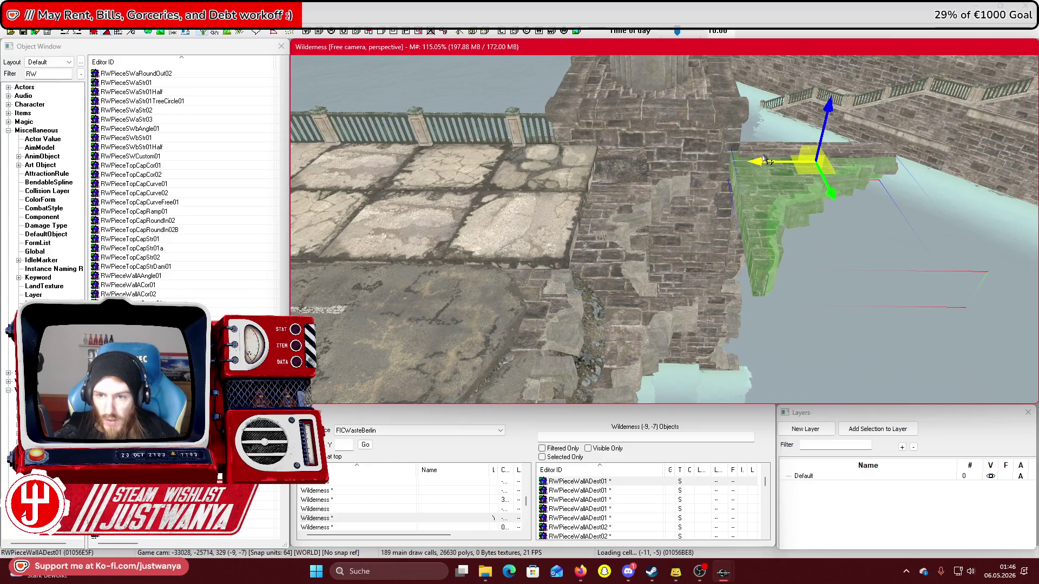
left_click_drag(577, 182, 754, 181)
key("shift")
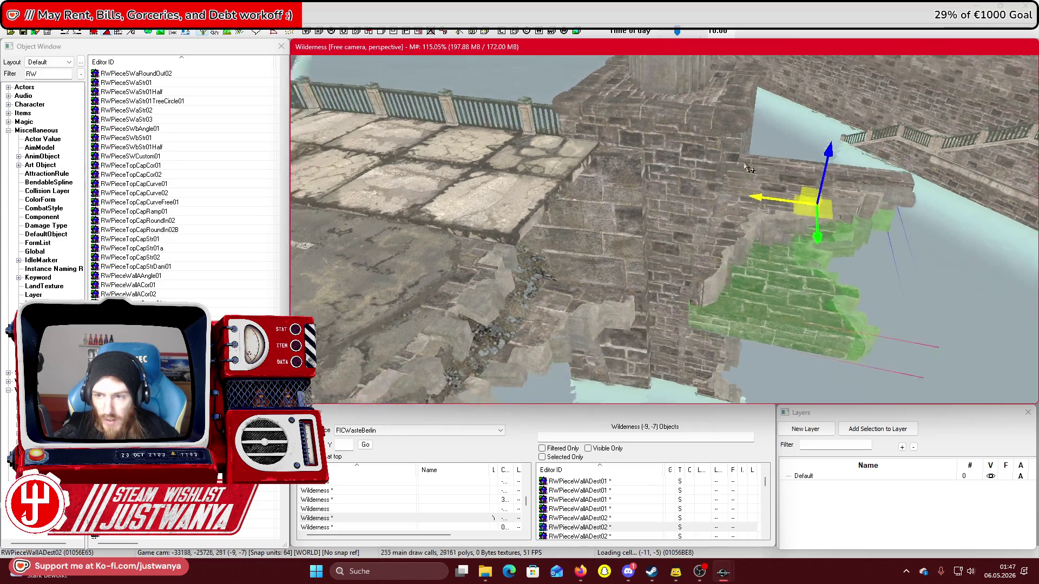
left_click_drag(776, 200, 756, 198)
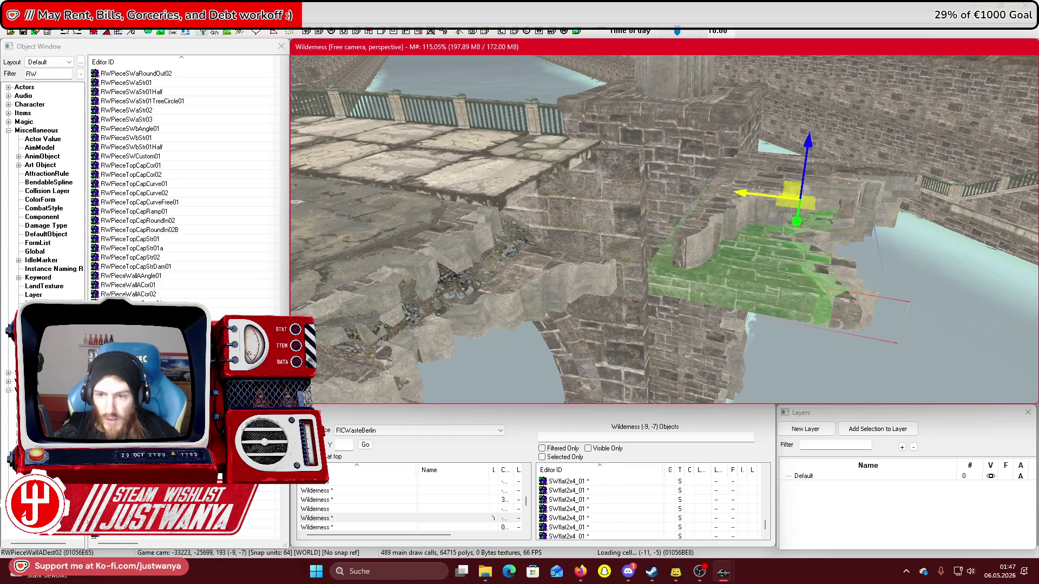
Select RWPieceWallAStr01 and move it into the gap beside the bridge deck
left_click(560, 266)
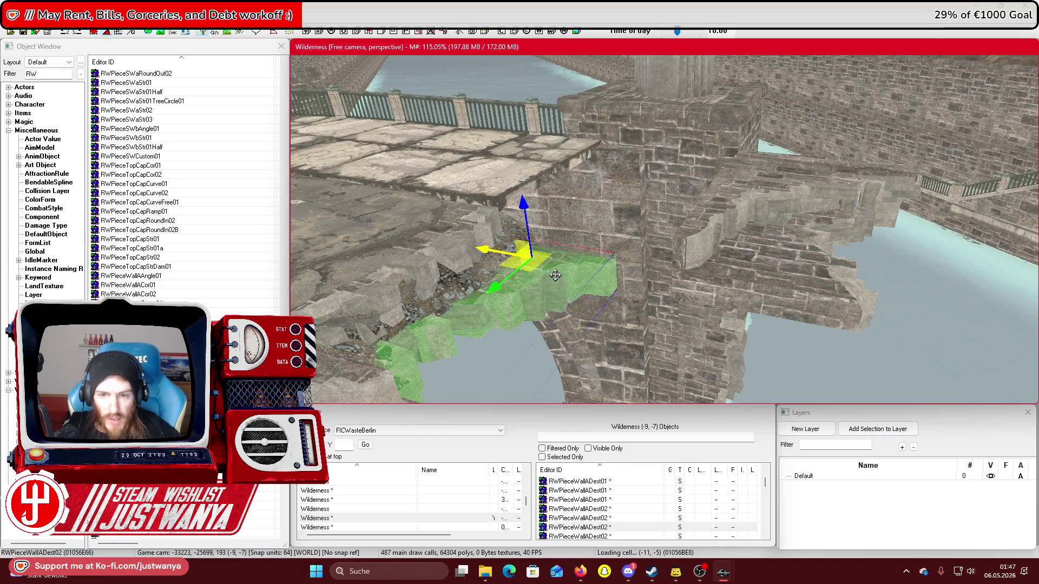
key("shift")
scroll(449, 146, "down", 3)
left_click(451, 149)
key("shift")
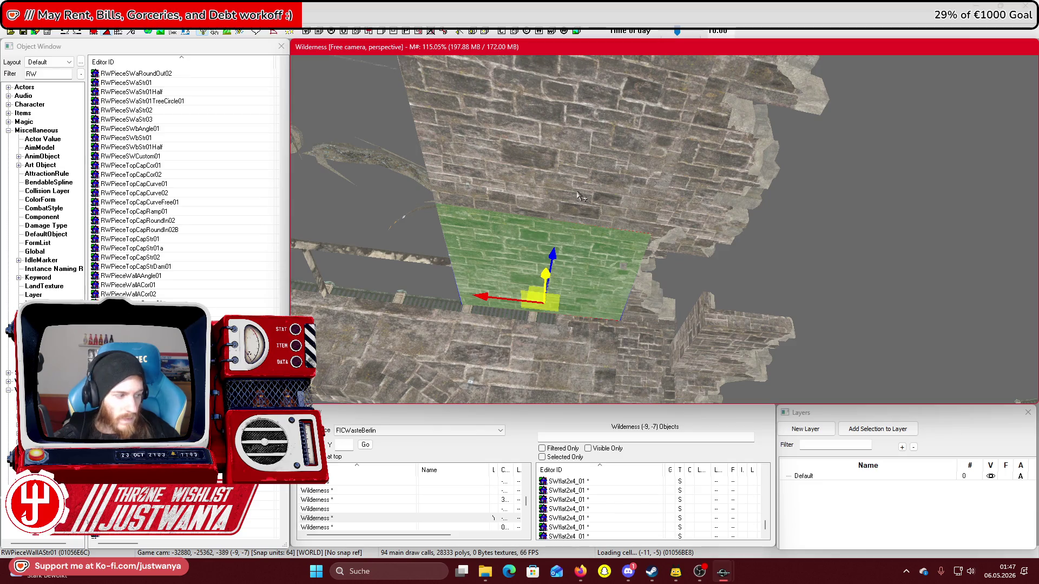
key("shift")
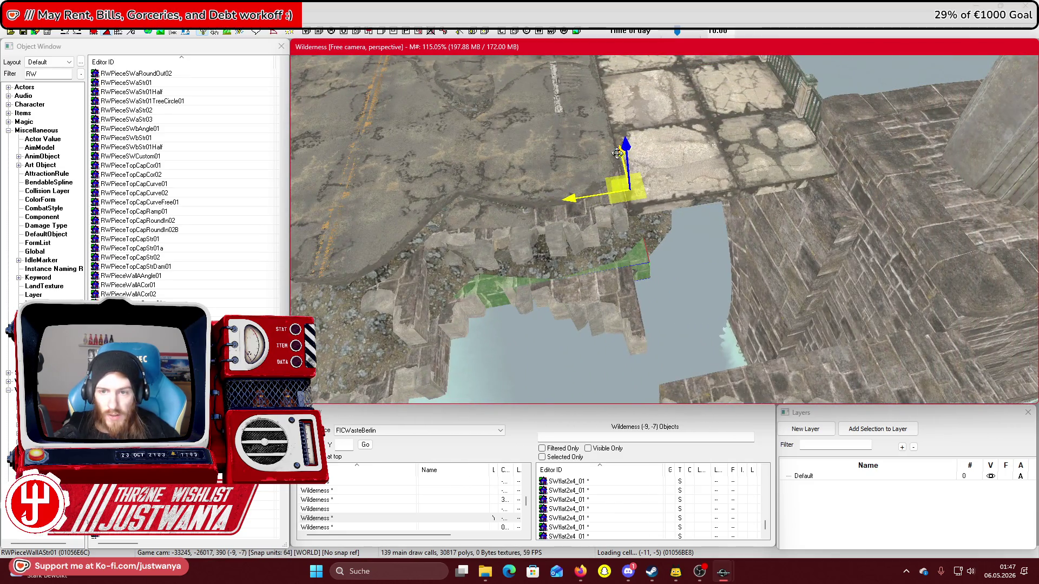
left_click_drag(617, 153, 638, 244)
mouse_move(601, 280)
left_mouse_down()
mouse_move(763, 238)
mouse_move(789, 243)
left_mouse_up()
key("shift")
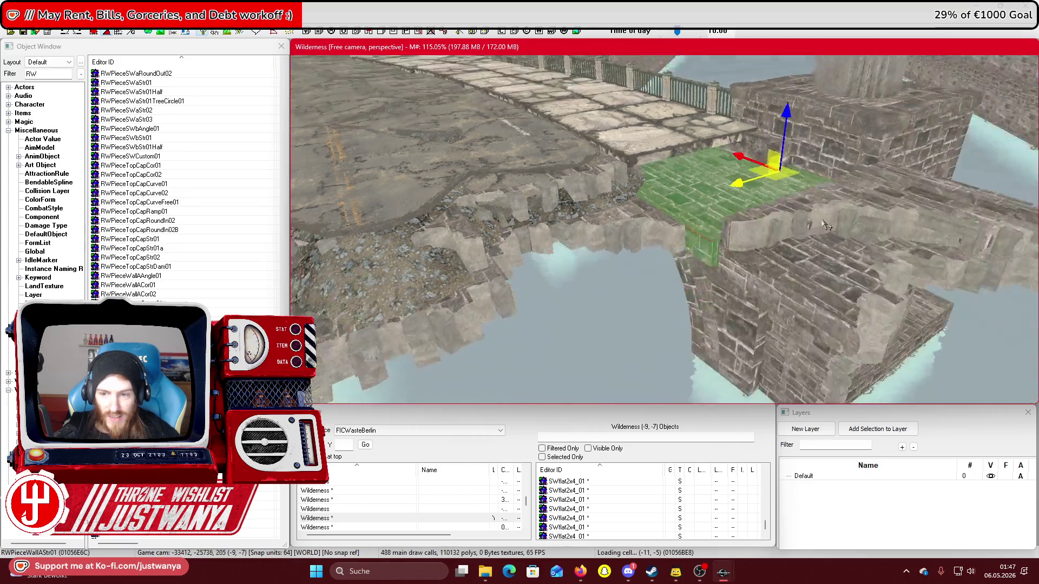
scroll(653, 143, "up", 3)
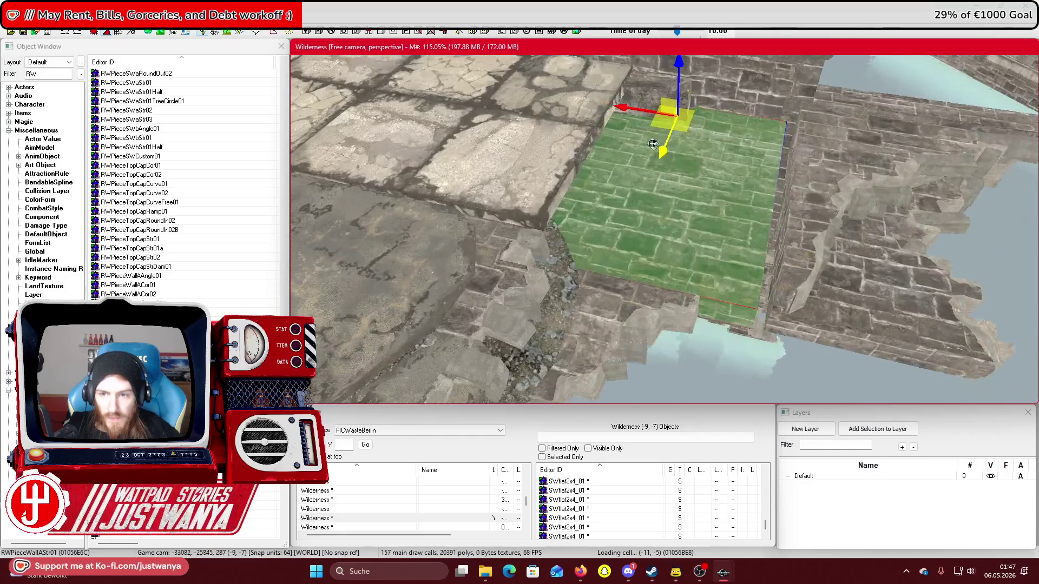
scroll(645, 113, "down", 5)
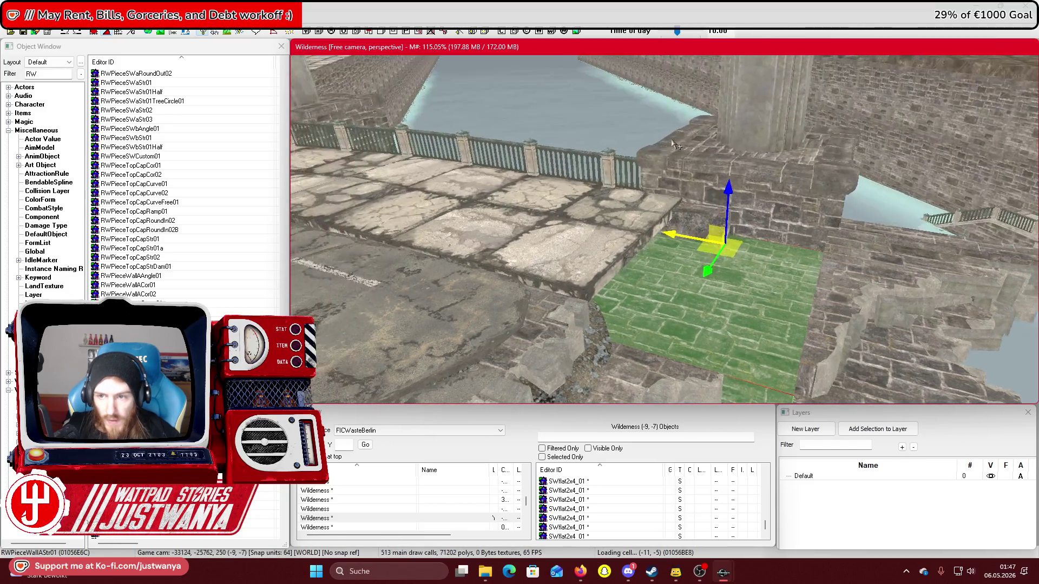
Shift the flat floor piece right toward the end of the bridge walkway
scroll(671, 136, "up", 2)
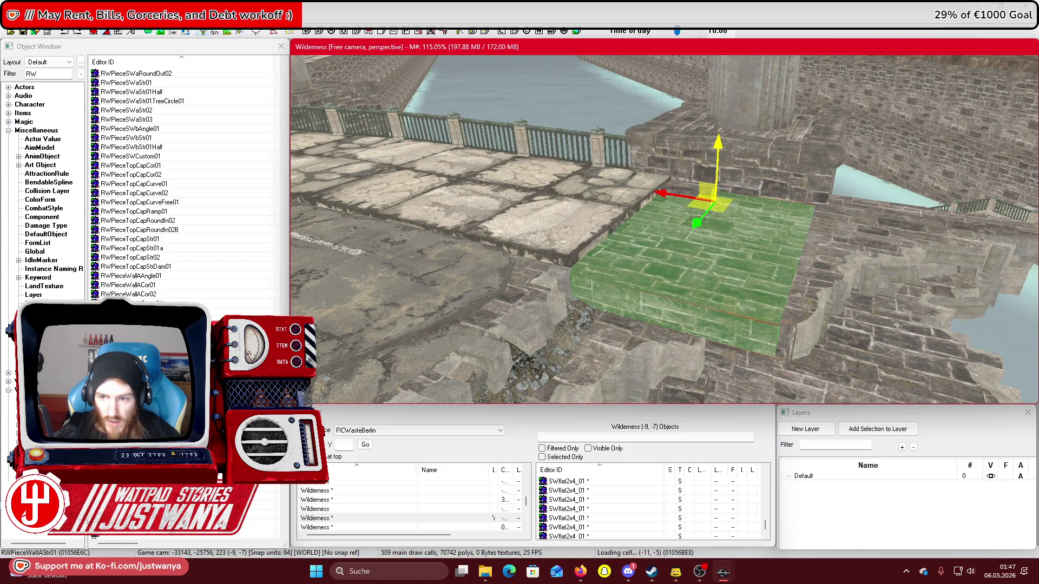
key("shift")
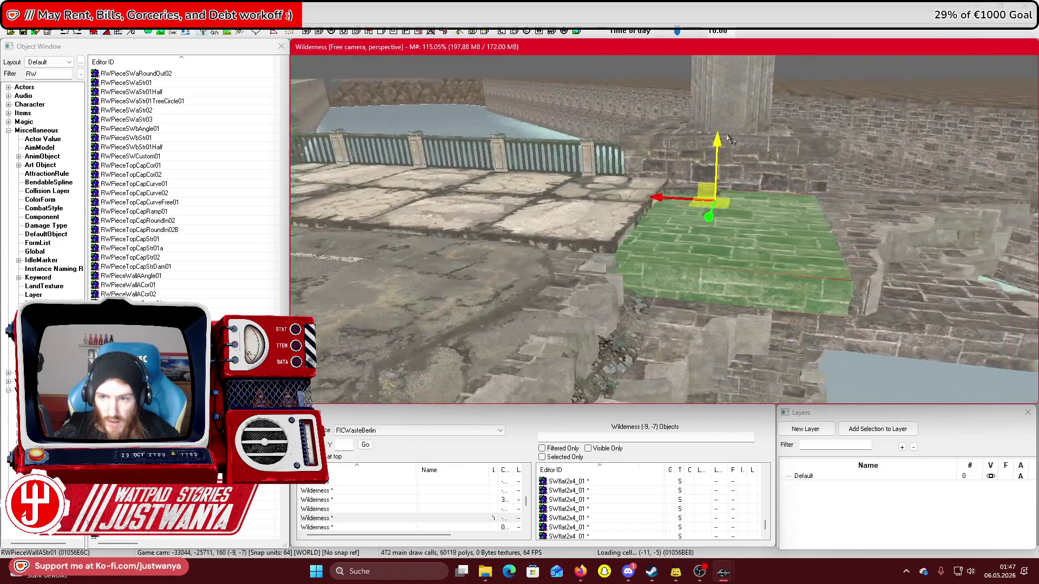
key("shift")
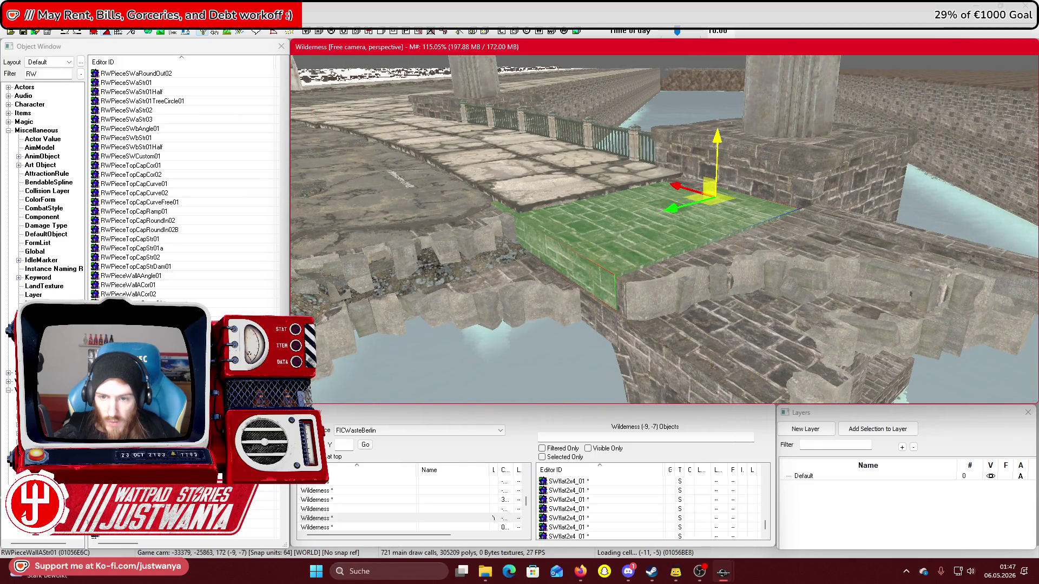
key("shift")
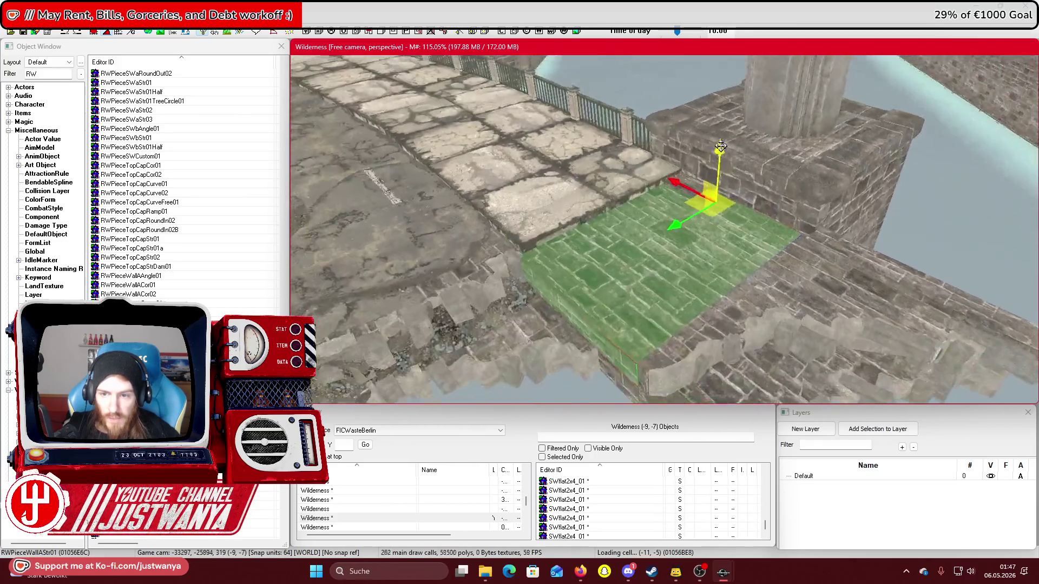
key("shift")
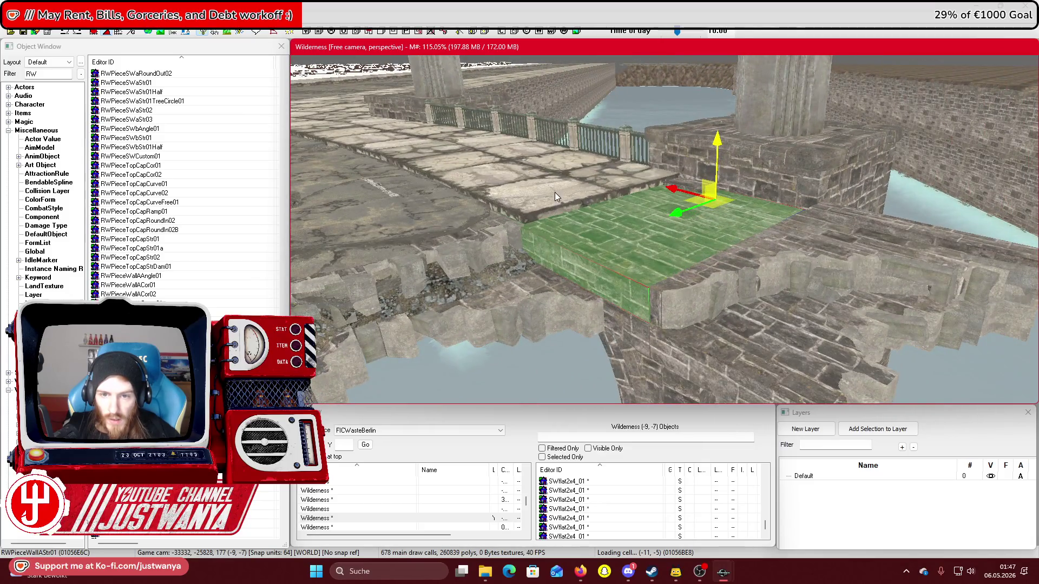
key("shift")
mouse_move(505, 185)
left_mouse_down()
mouse_move(720, 179)
mouse_move(739, 168)
left_mouse_up()
key("shift")
Revert to the SWEndCap01a end cap and set it onto the flat slab edge, checking its fit
key("ctrl+z")
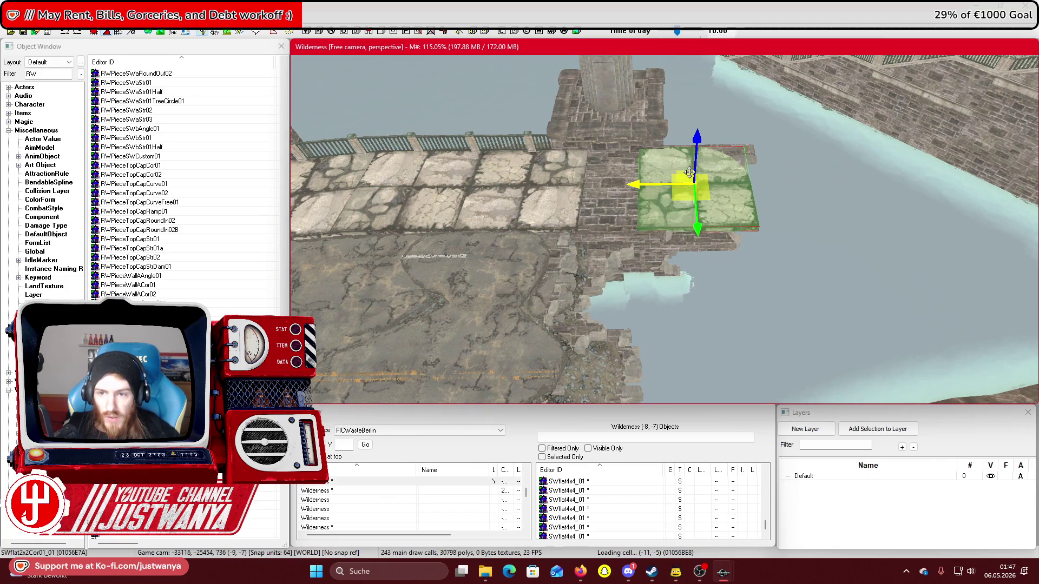
key("ctrl+z")
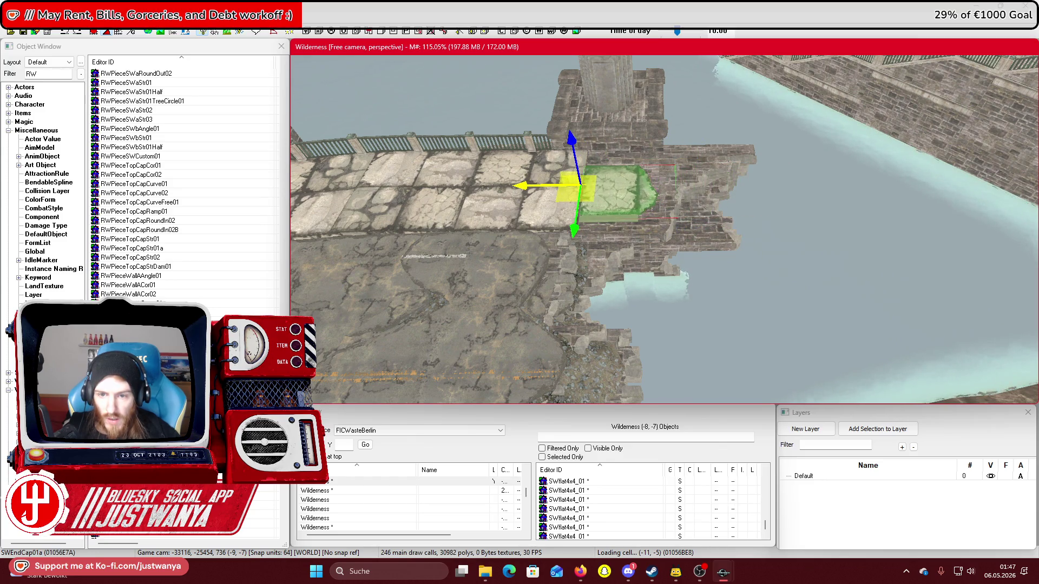
scroll(568, 200, "up", 5)
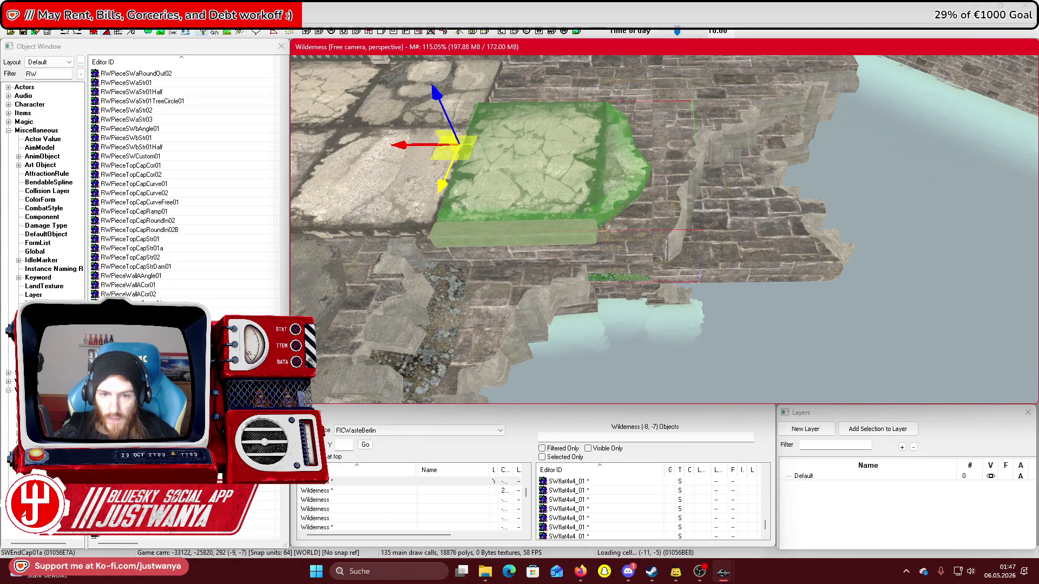
scroll(547, 184, "up", 3)
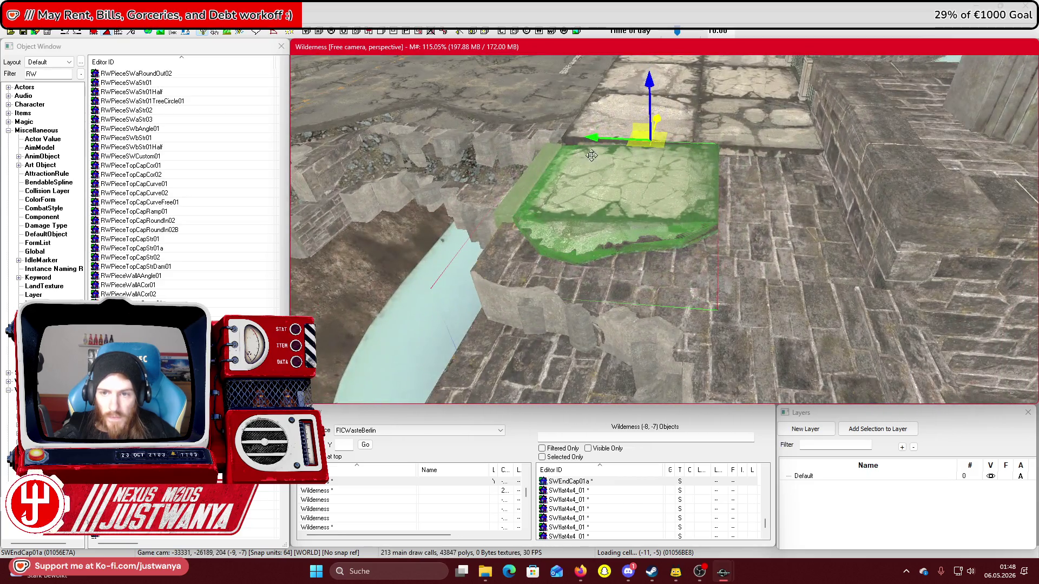
left_click_drag(591, 155, 619, 154)
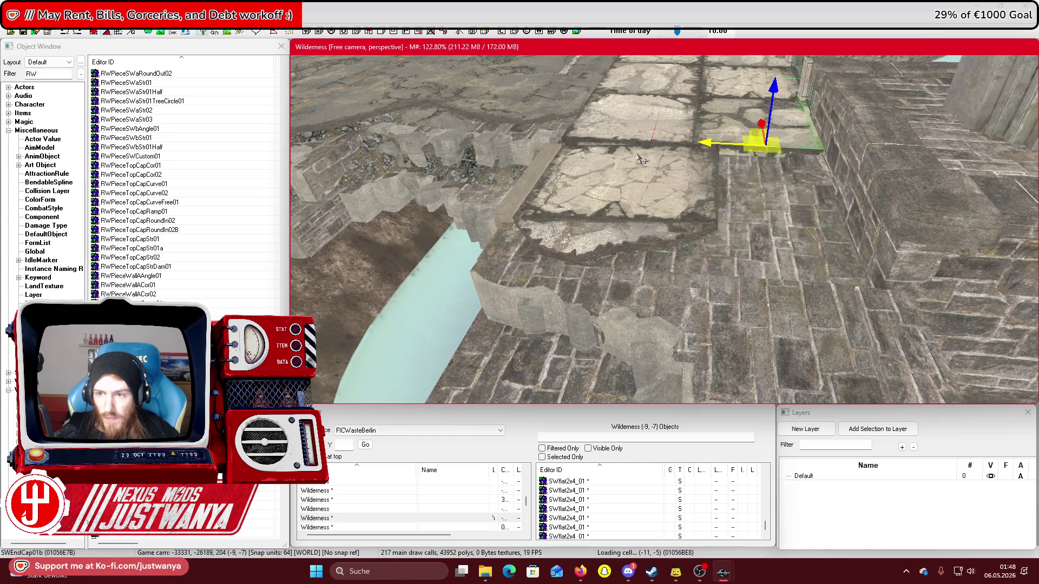
scroll(661, 161, "up", 2)
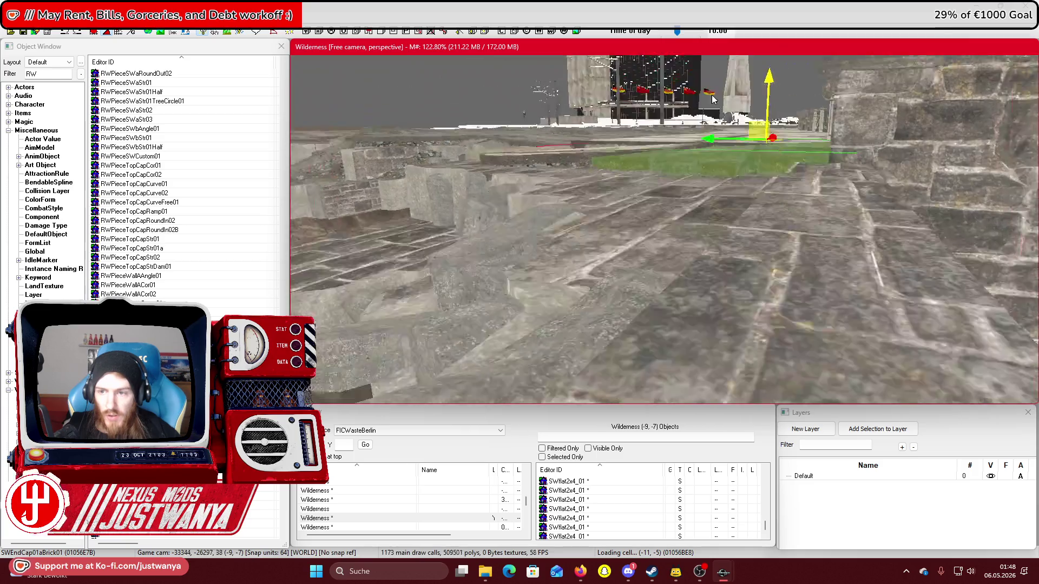
scroll(745, 119, "down", 3)
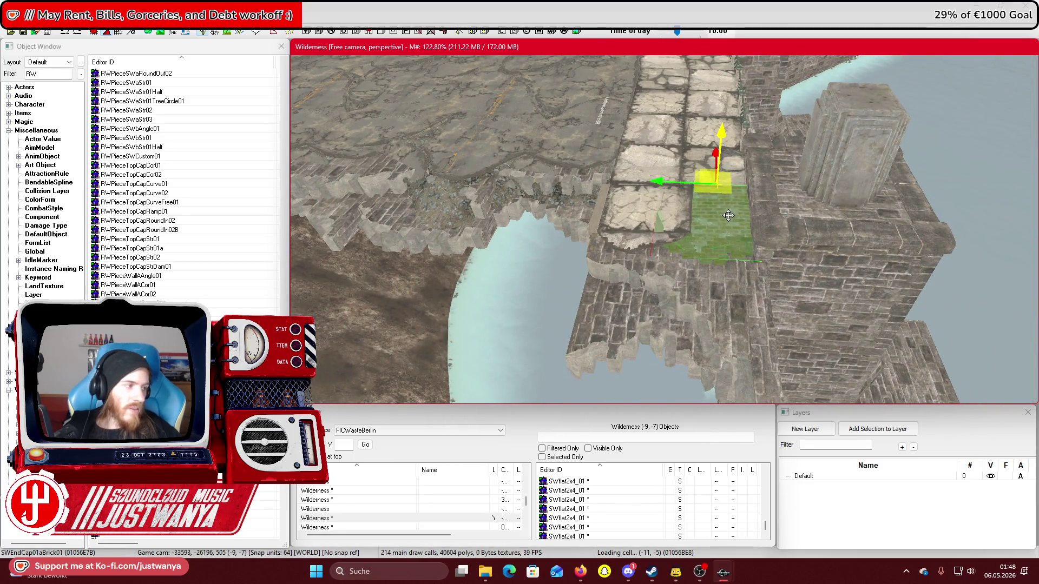
key("shift")
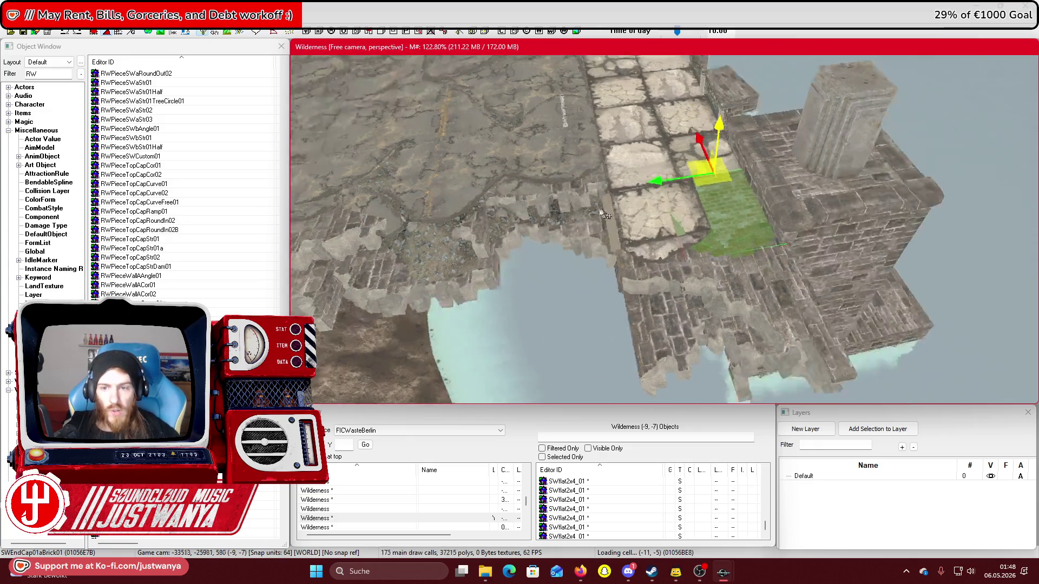
key("shift")
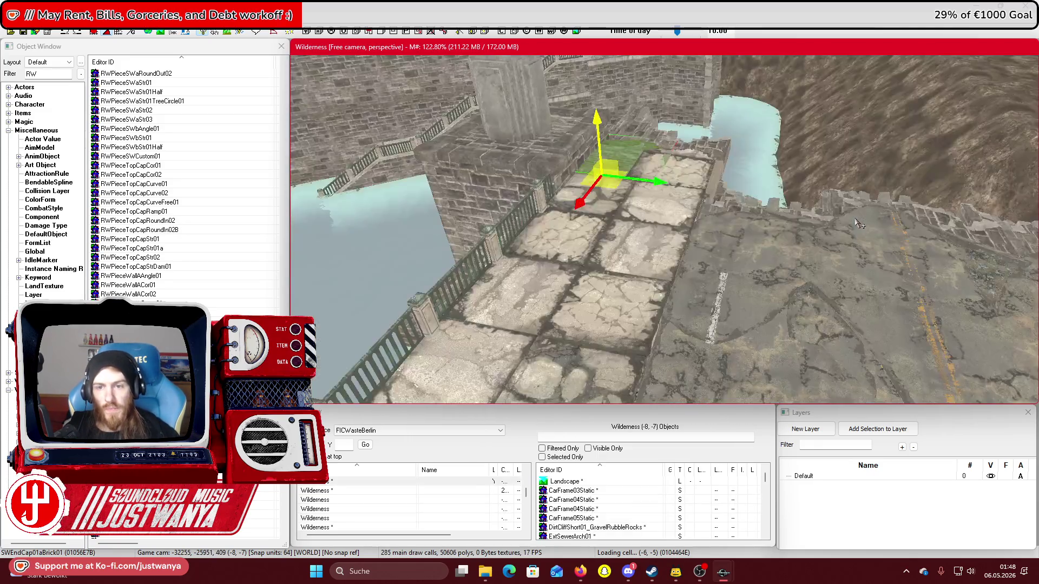
Move RWPieceWallADest03 down to the riverbank edge and rotate it to follow the bank
key("shift")
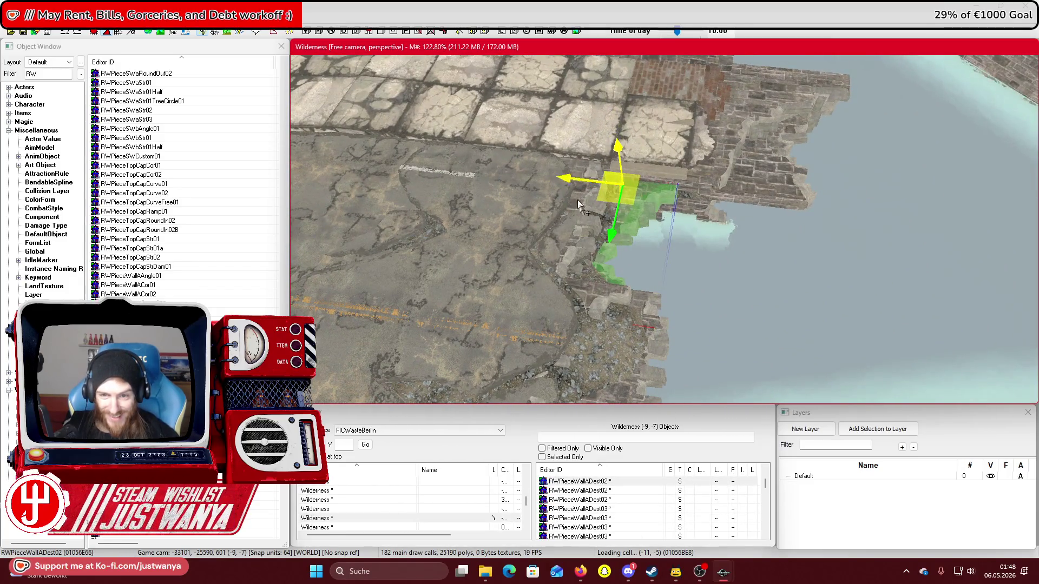
key("shift")
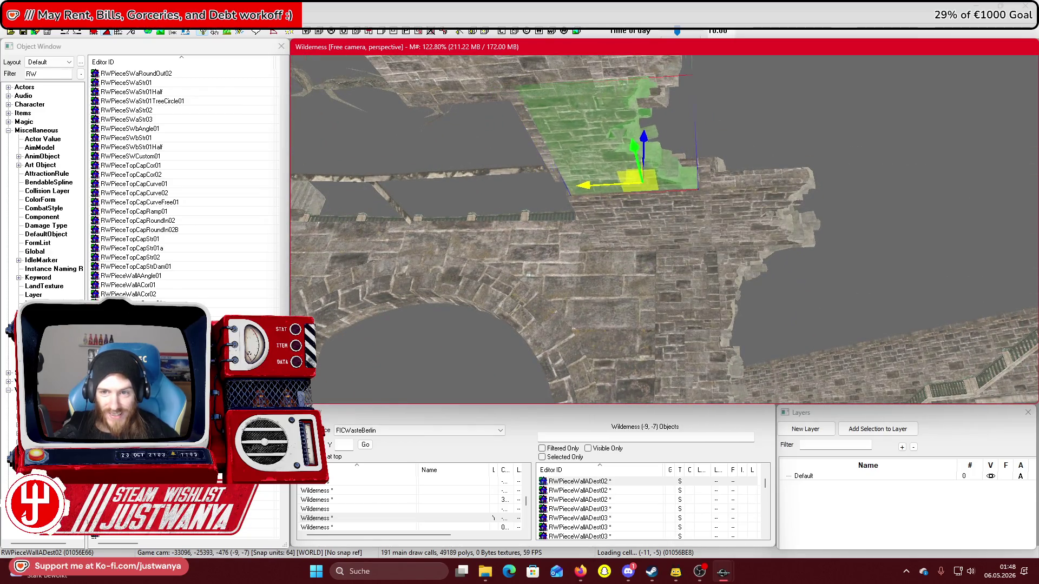
key("shift")
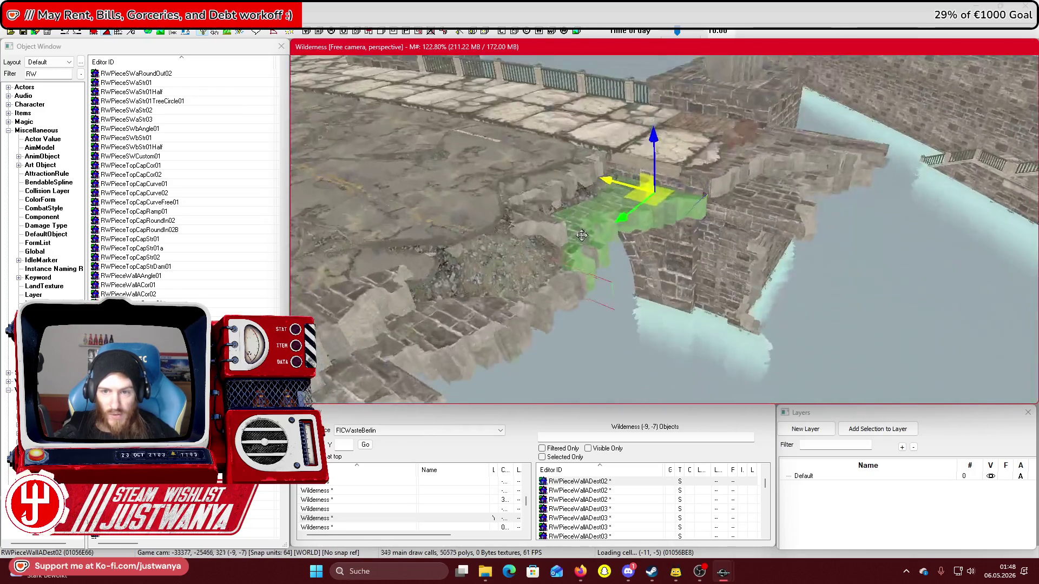
key("shift")
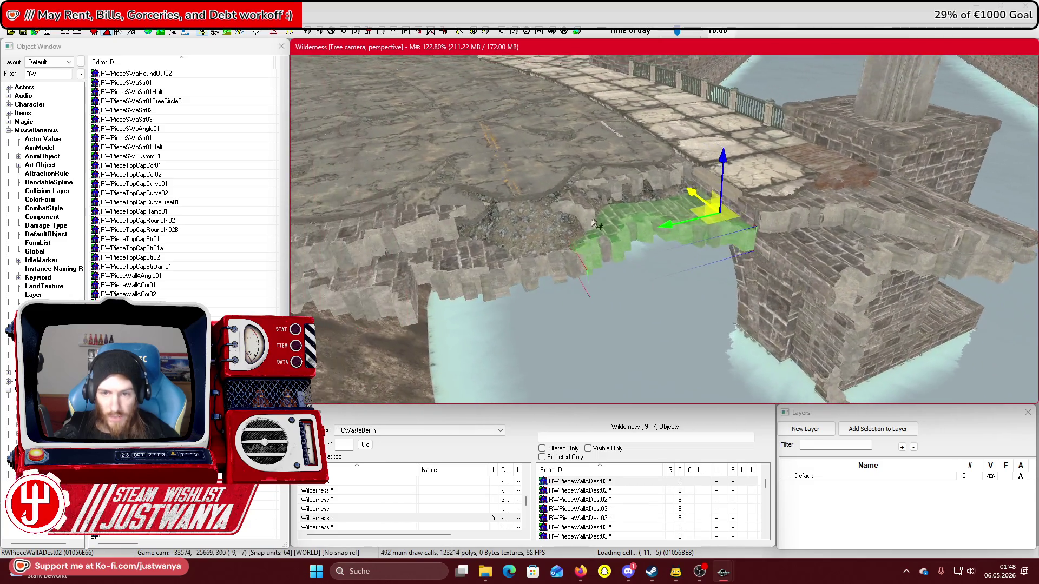
key("shift")
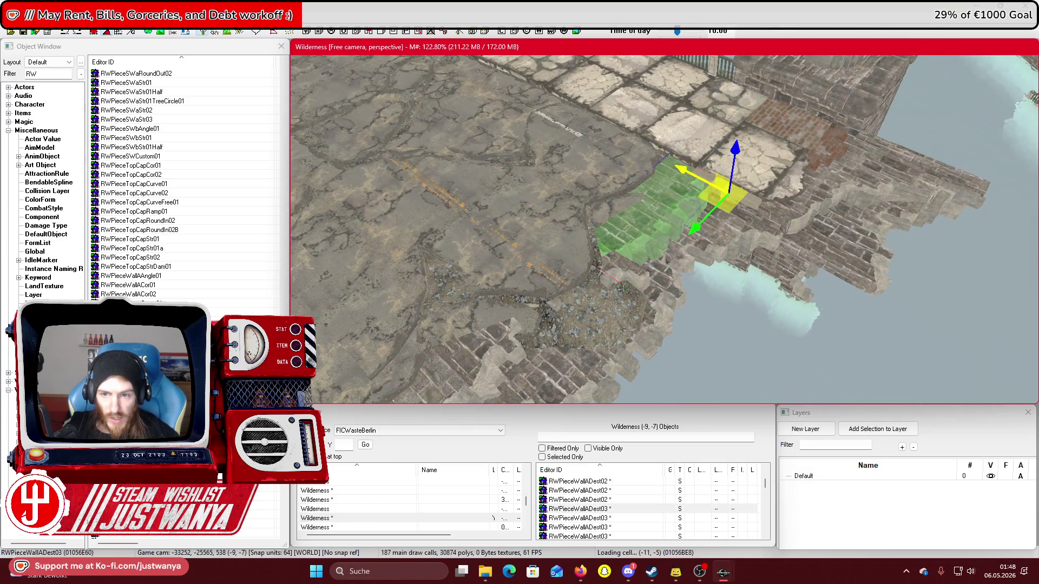
key("shift")
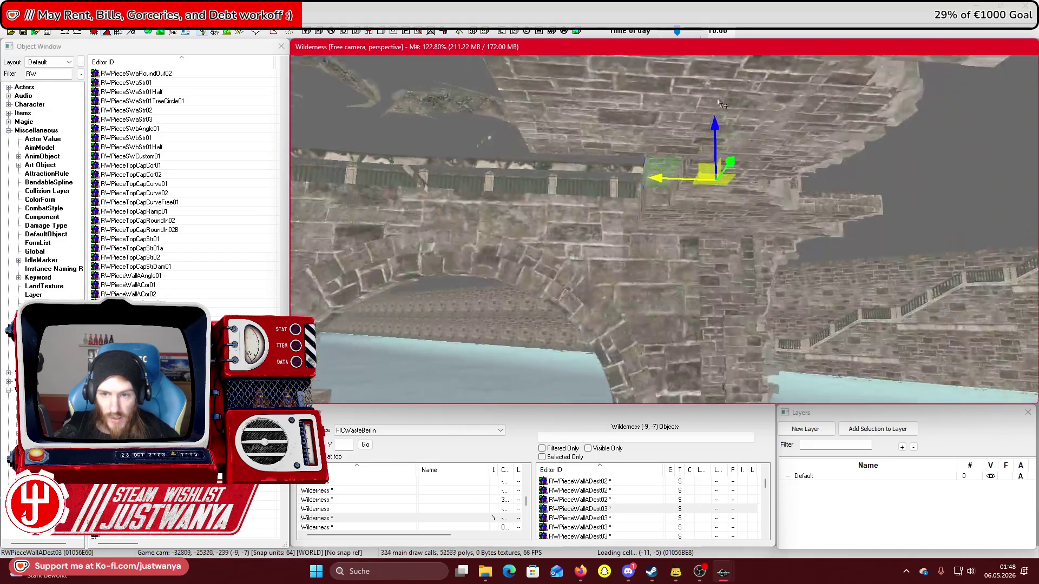
key("shift")
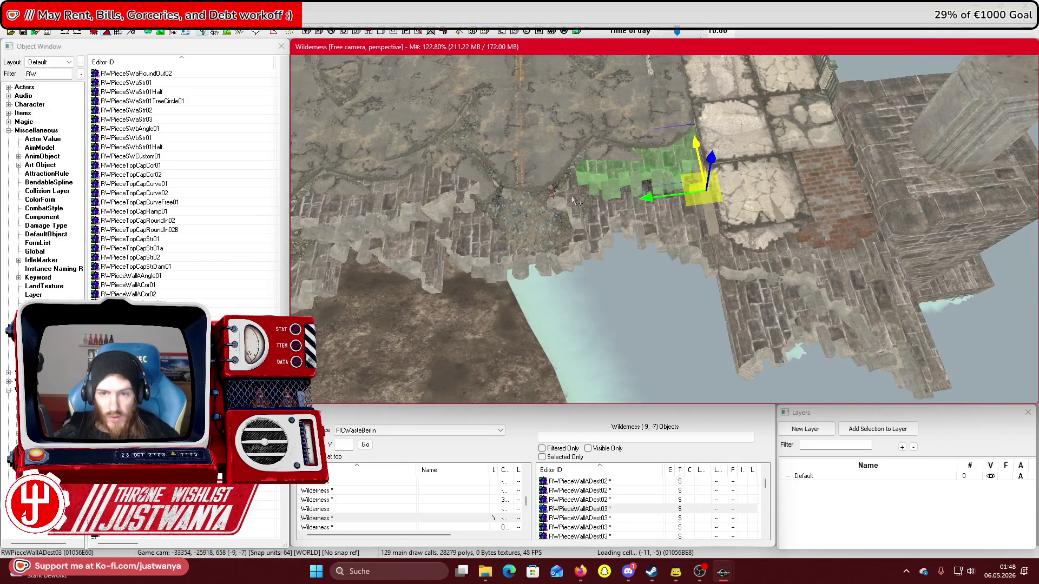
key("shift")
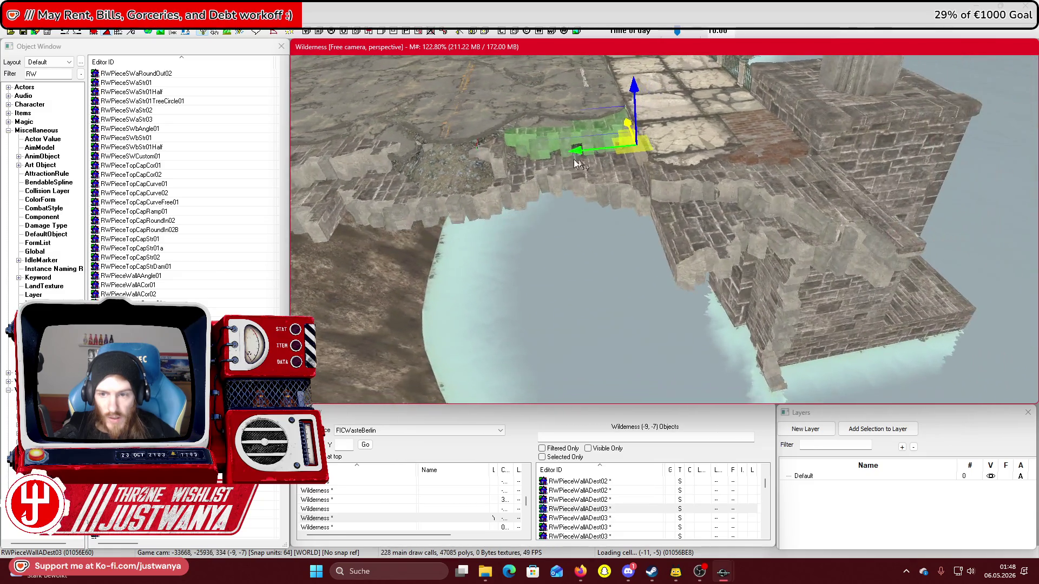
left_click_drag(629, 130, 677, 247)
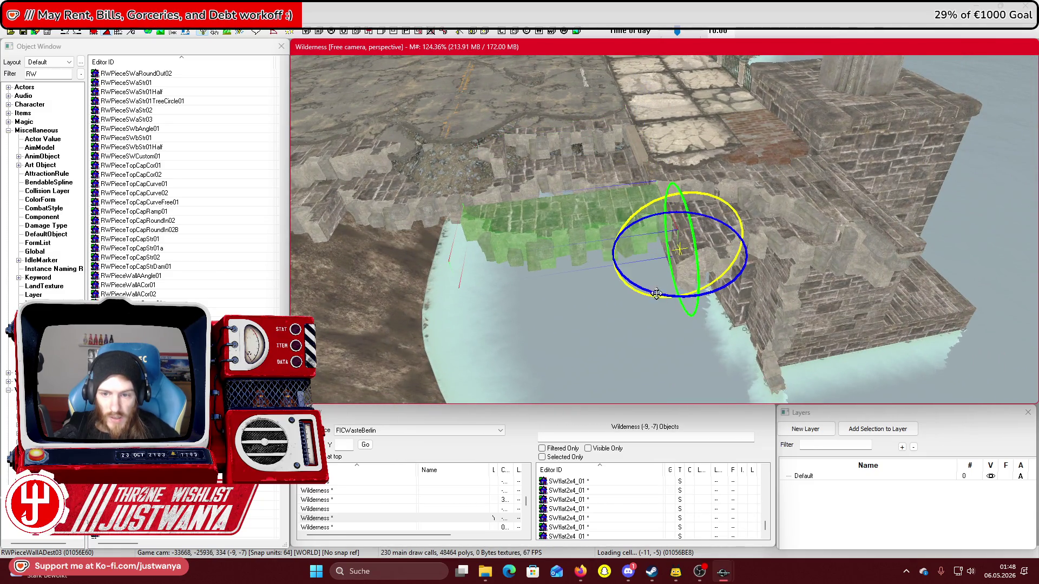
left_click_drag(656, 294, 681, 287)
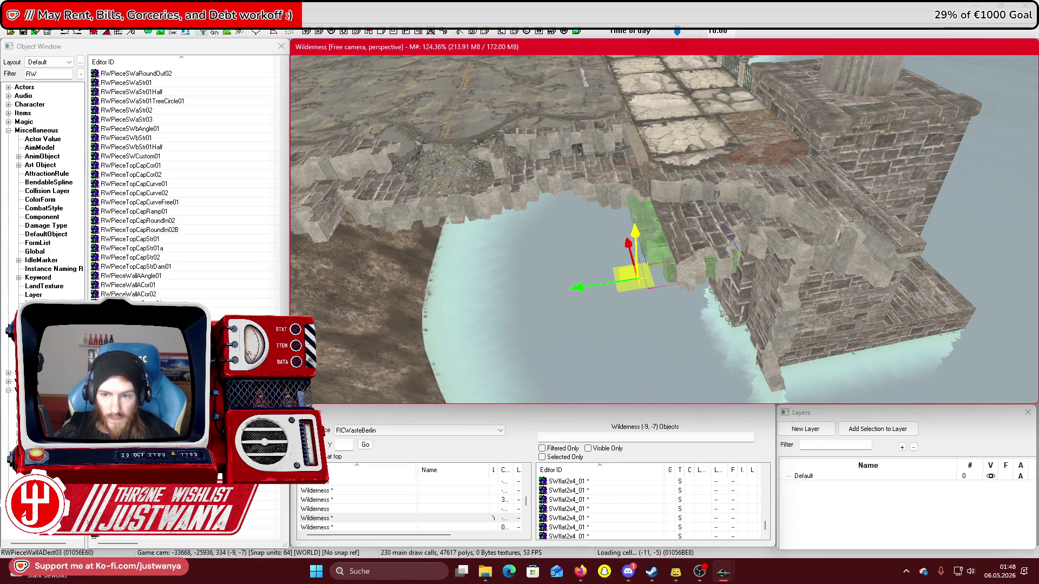
Raise the broken wall piece along Z up to the bank wall top
key("shift")
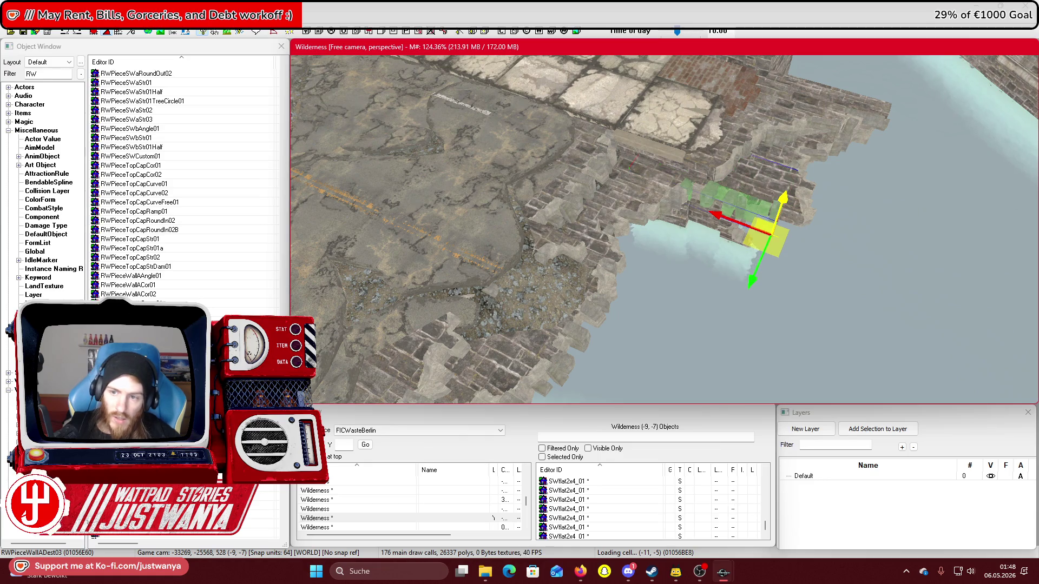
scroll(749, 179, "up", 5)
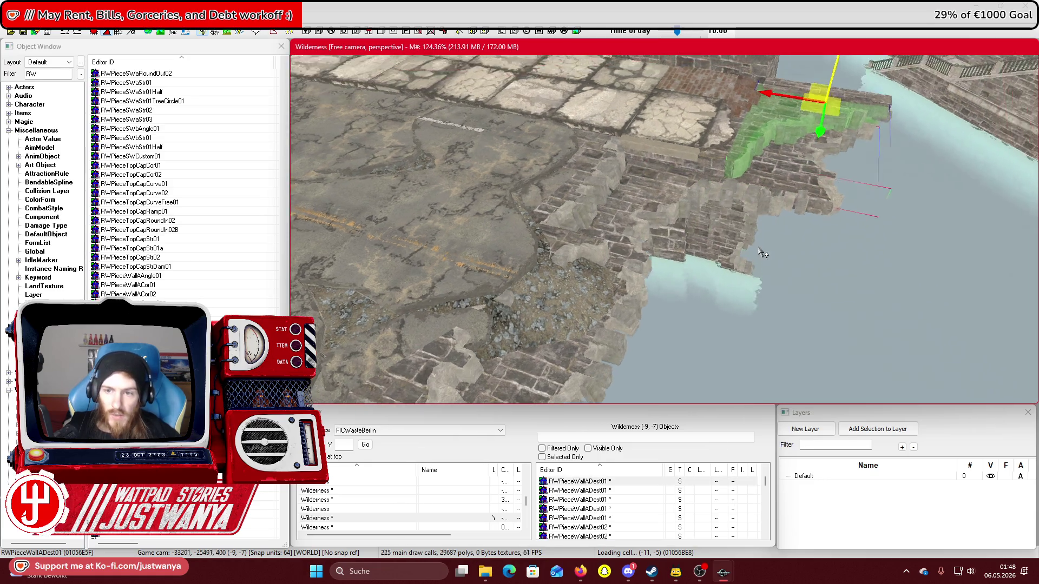
scroll(748, 228, "up", 3)
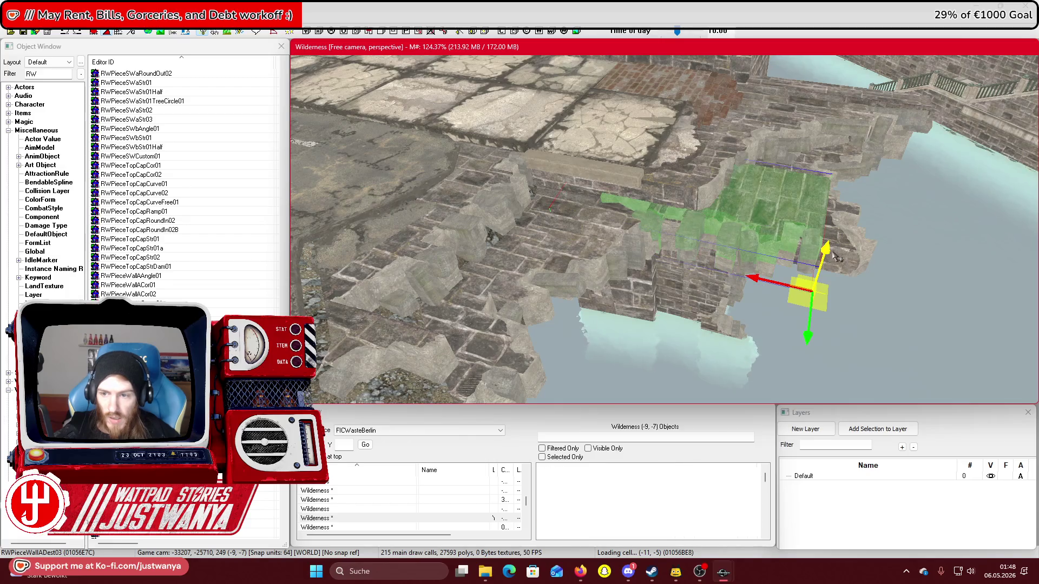
left_click_drag(824, 255, 827, 230)
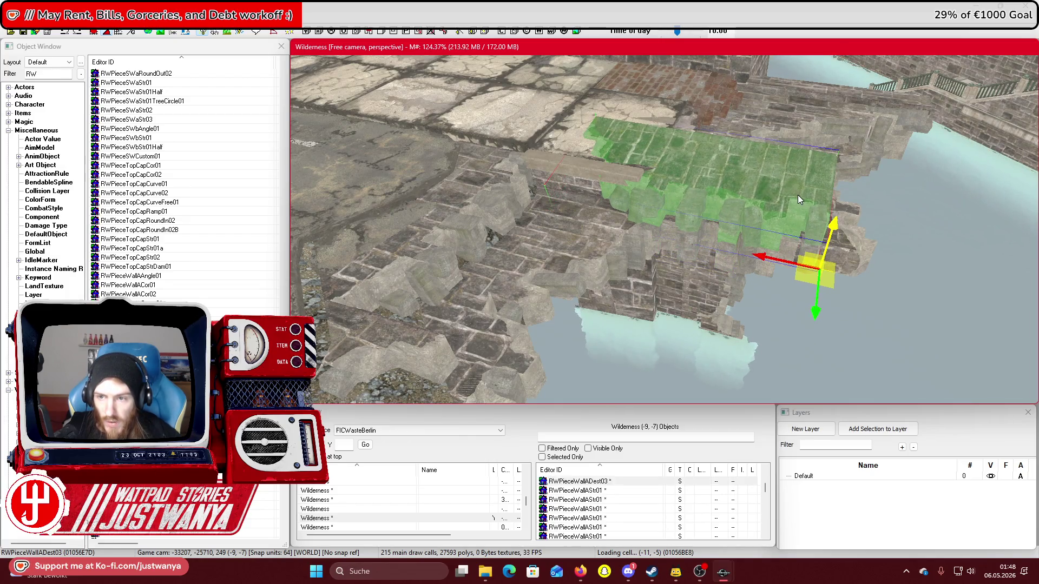
Reset the SWflat2x4_01 piece's rotation, turn it about 90° and move it left along the bank
double_click(800, 199)
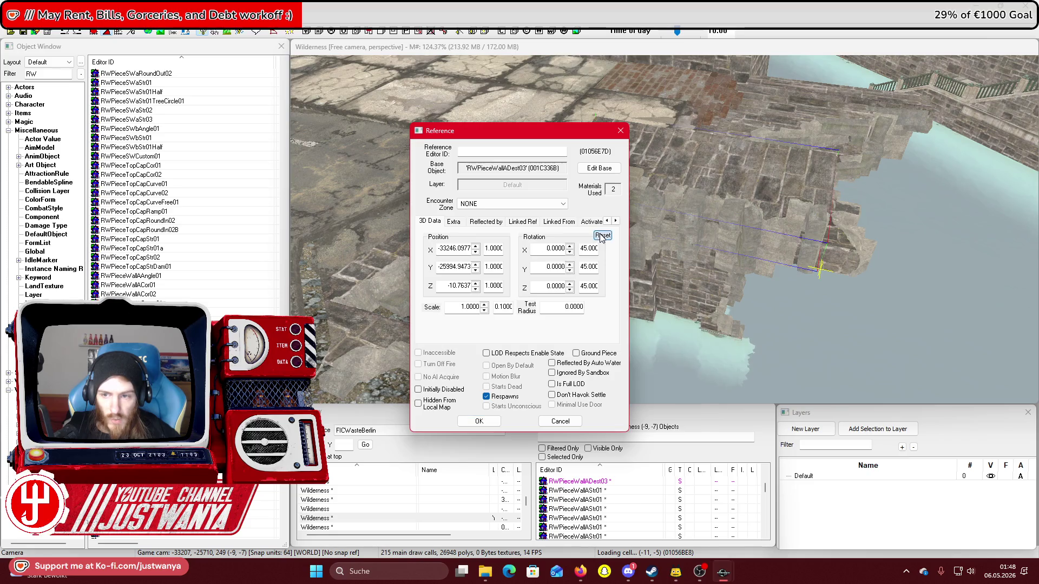
left_click(601, 236)
left_click(478, 421)
left_click_drag(798, 308, 806, 293)
left_click_drag(804, 219, 809, 226)
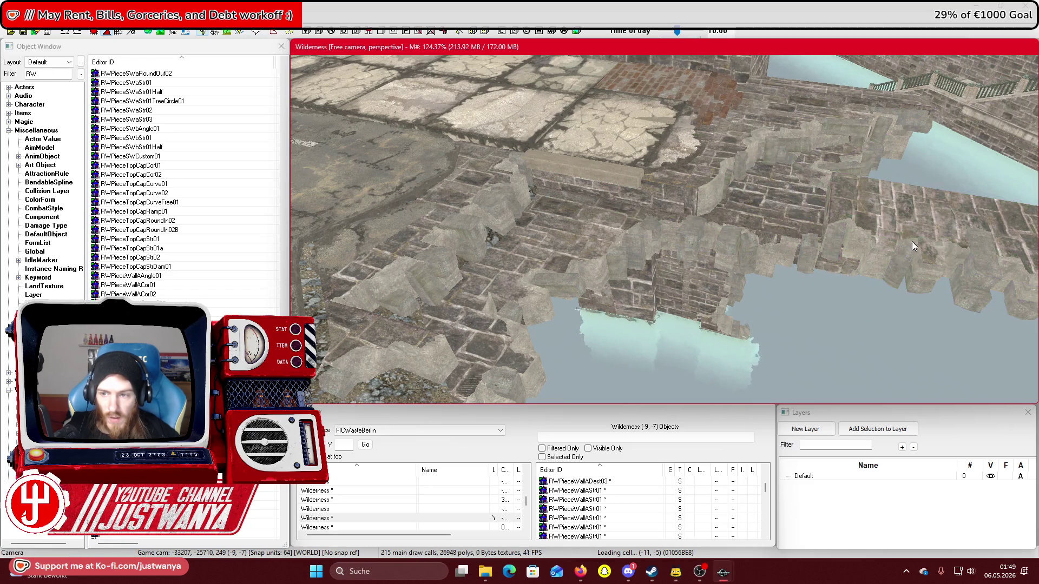
left_click_drag(788, 260, 441, 183)
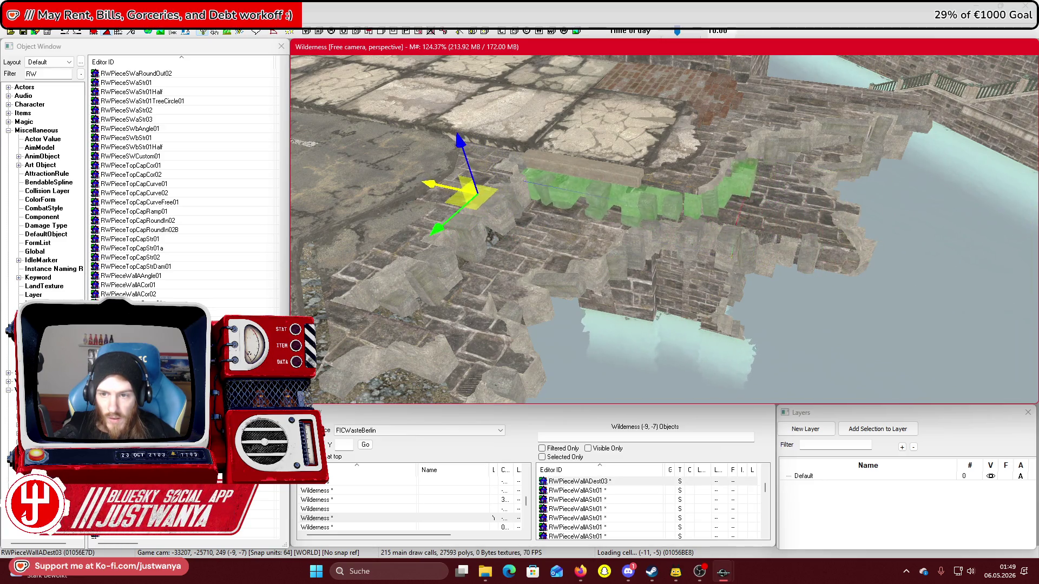
Slide the wall piece further left along the wall top above the water
key("shift")
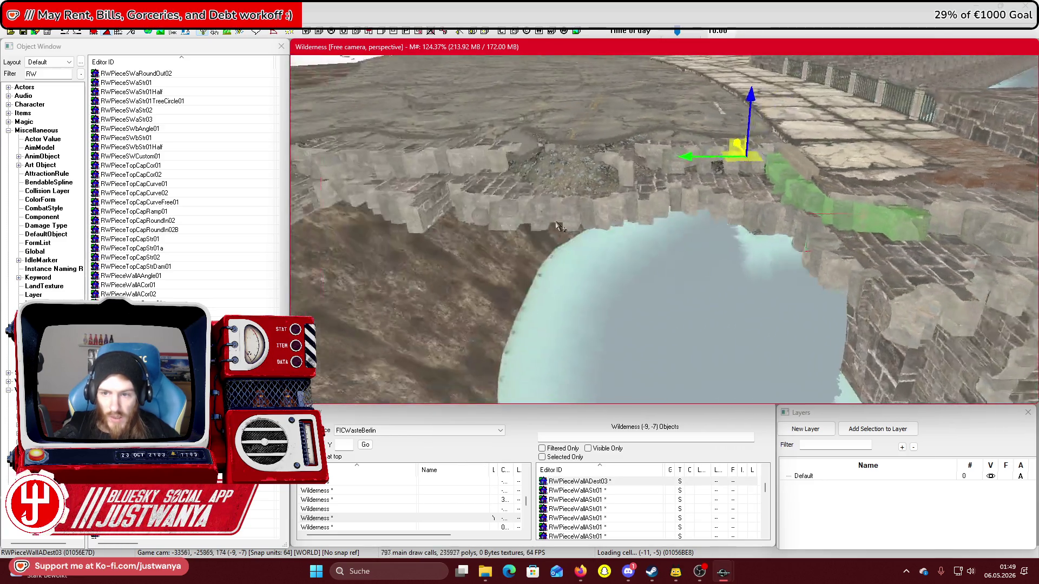
key("shift")
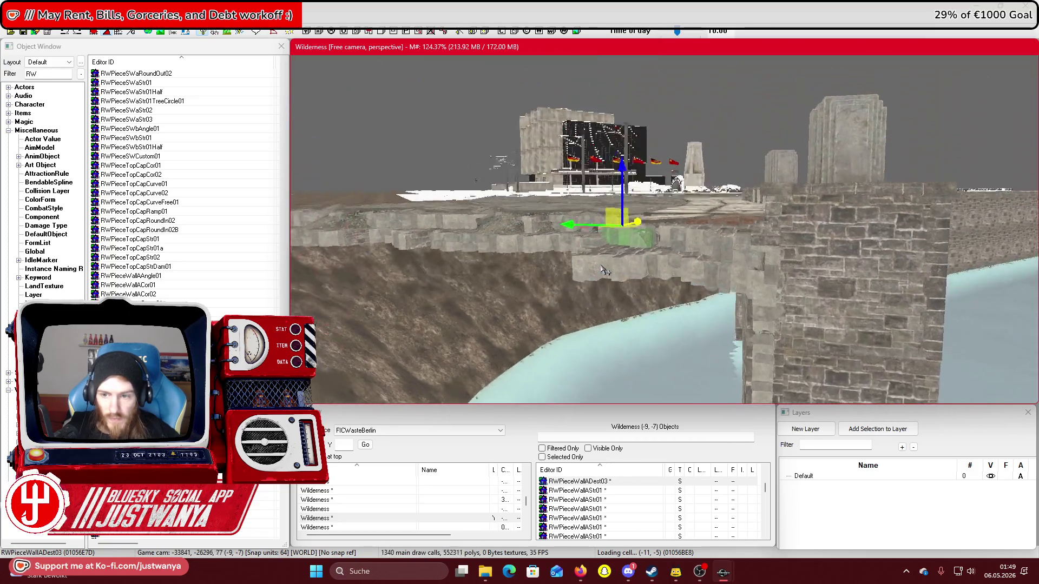
key("shift")
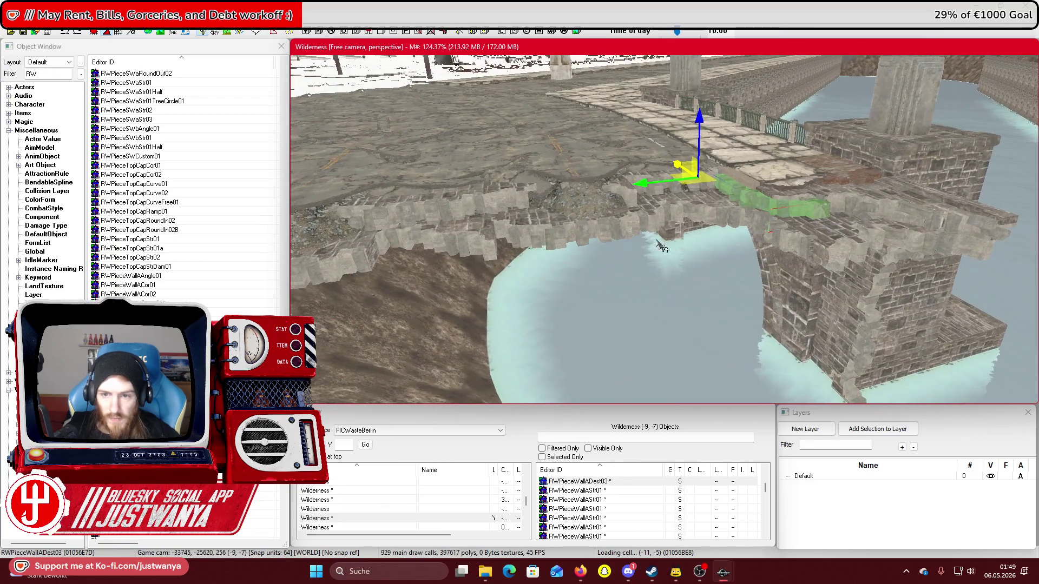
key("shift")
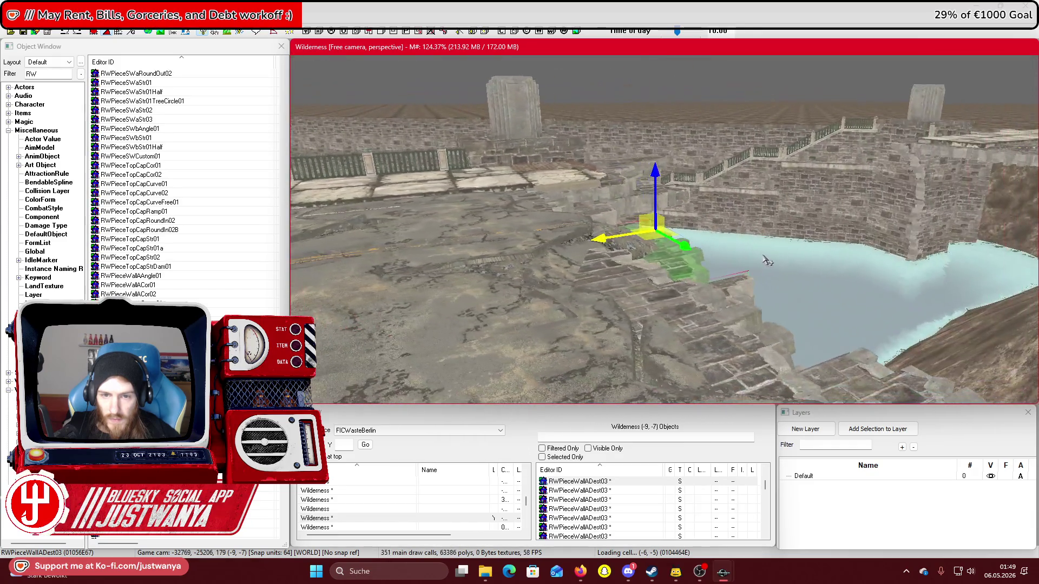
key("shift")
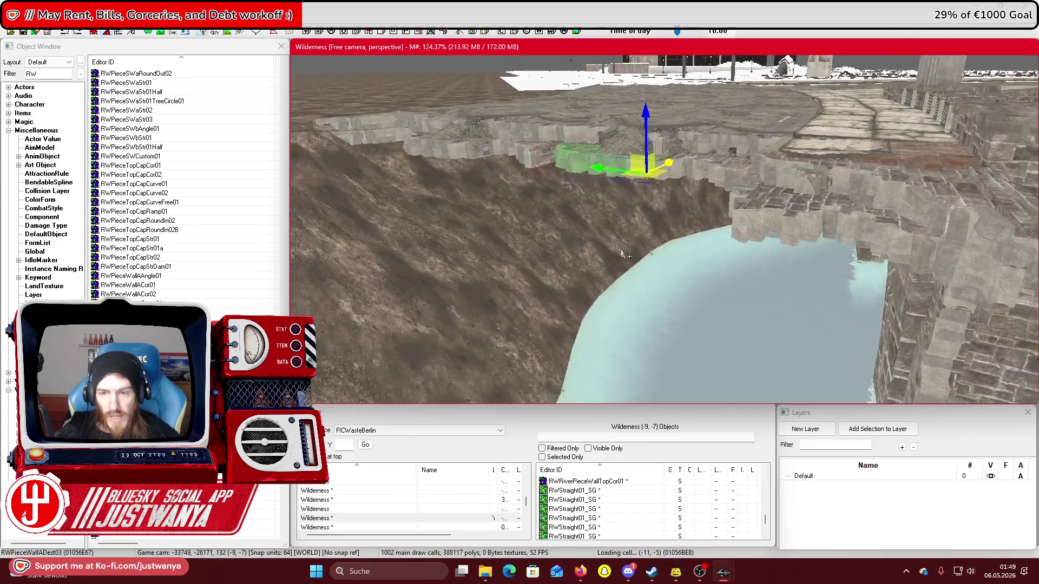
key("shift")
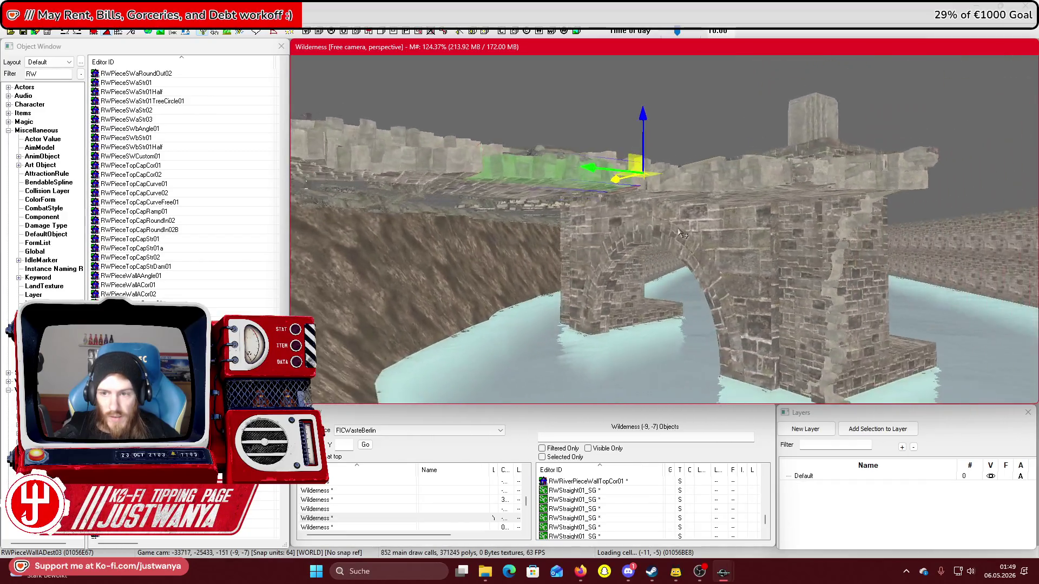
key("shift")
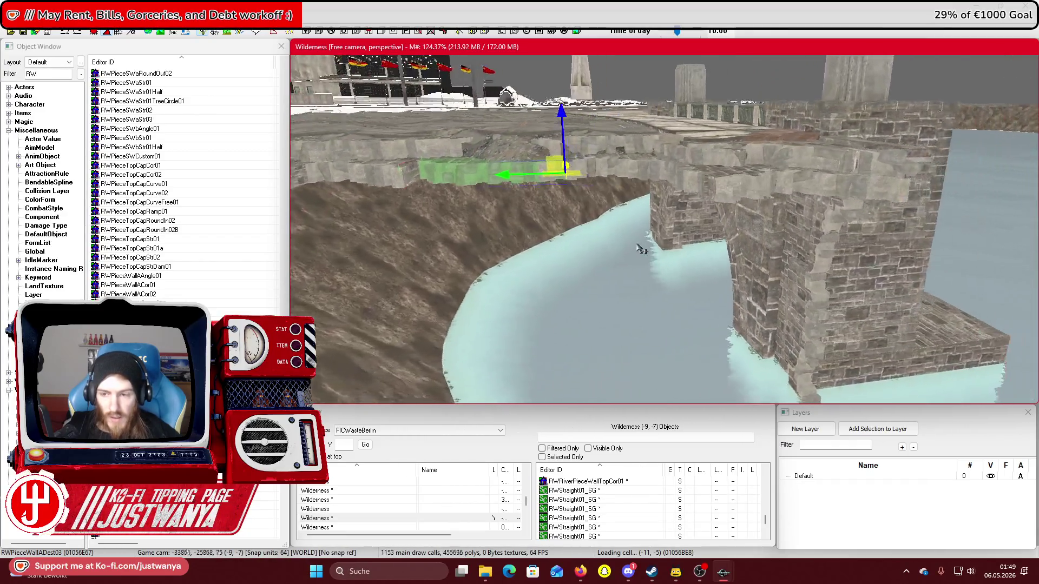
key("shift")
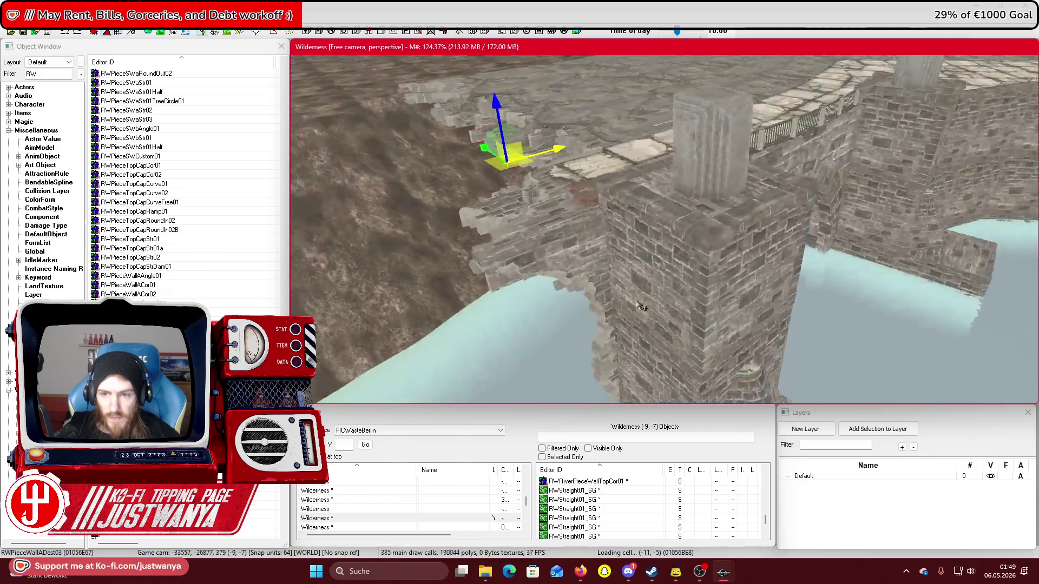
key("shift")
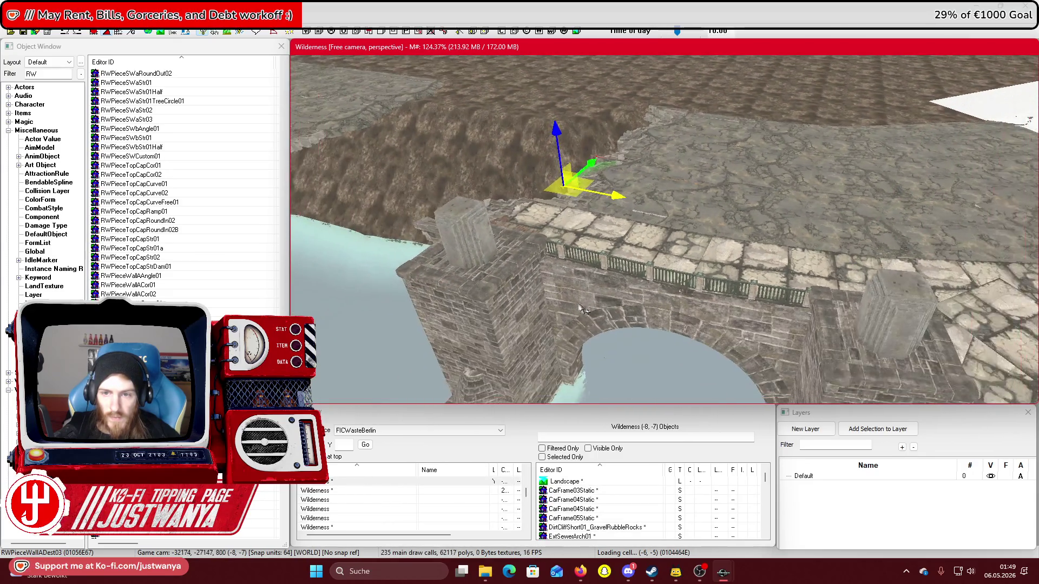
key("shift")
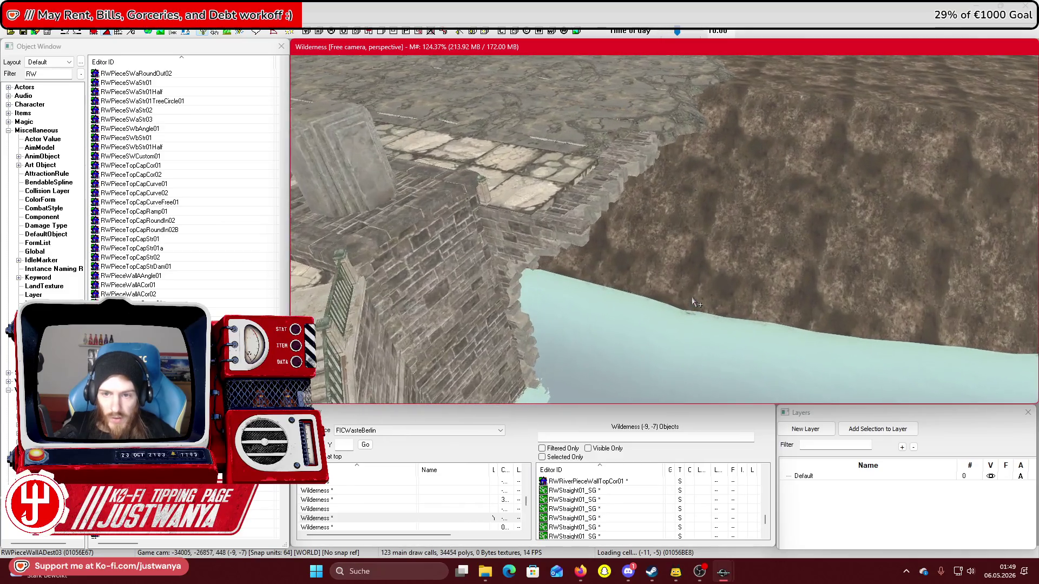
key("shift")
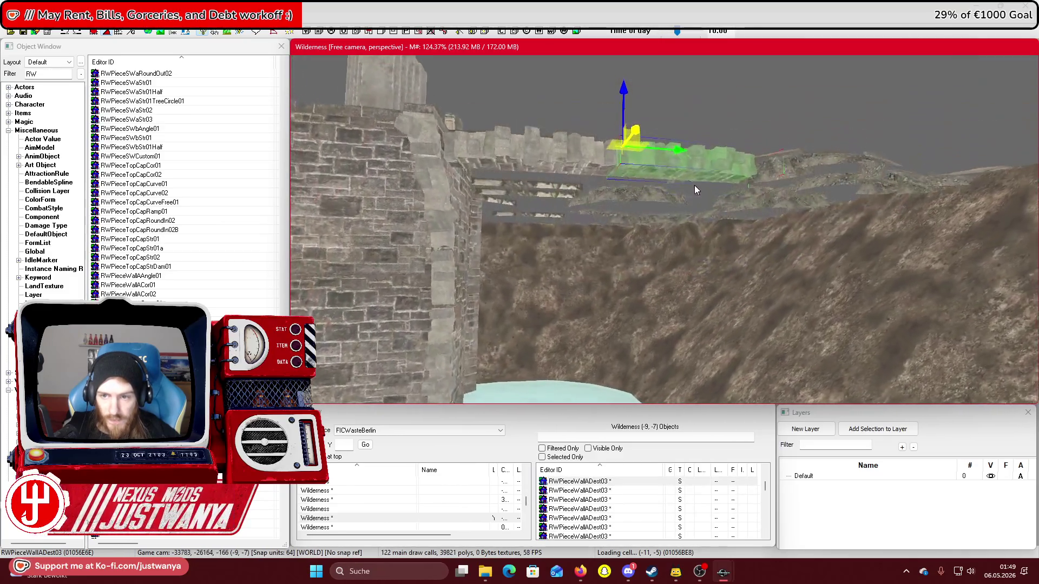
key("shift")
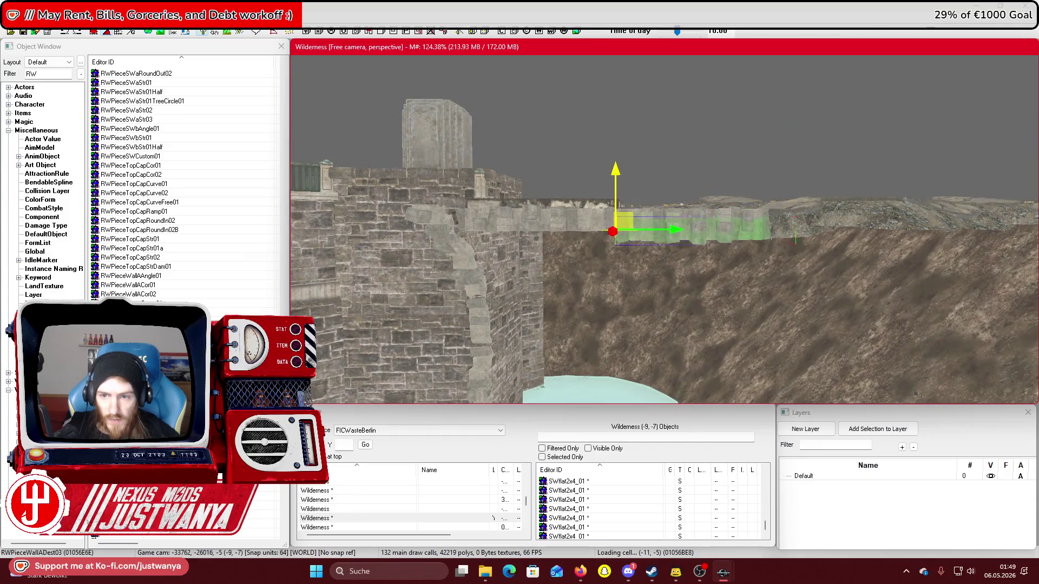
key("shift")
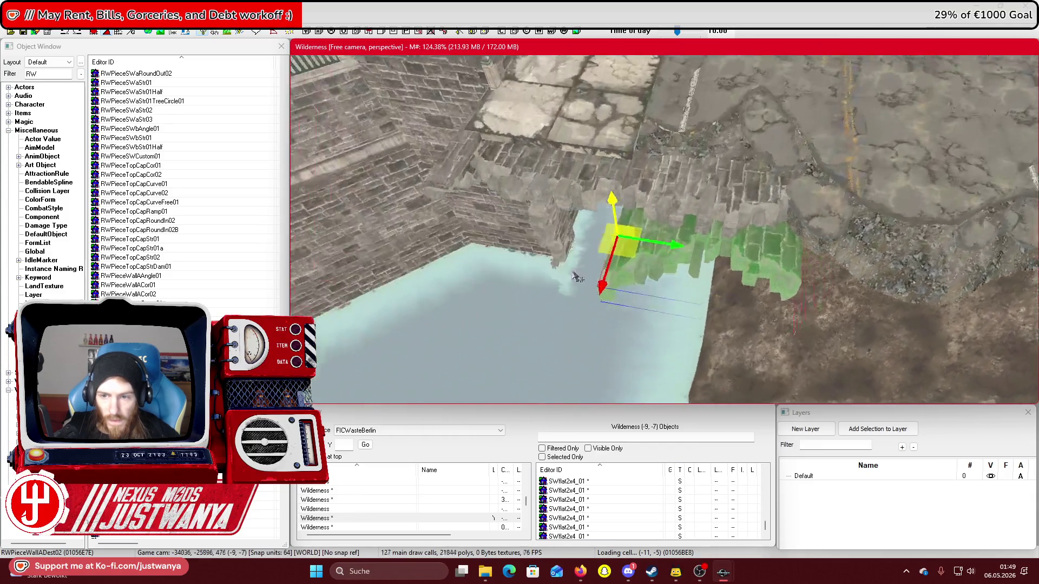
key("shift")
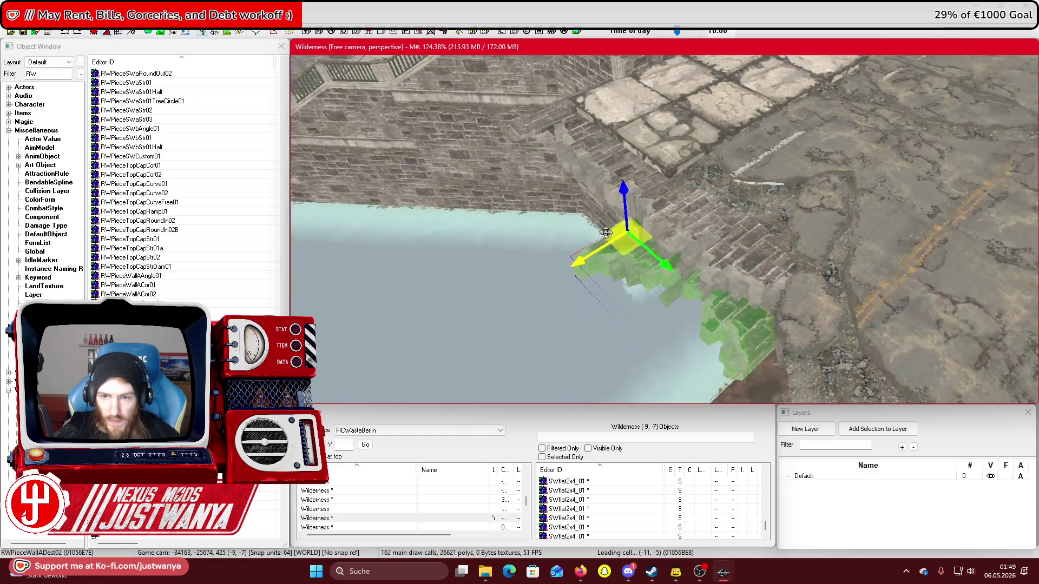
left_click_drag(683, 210, 506, 247)
key("shift")
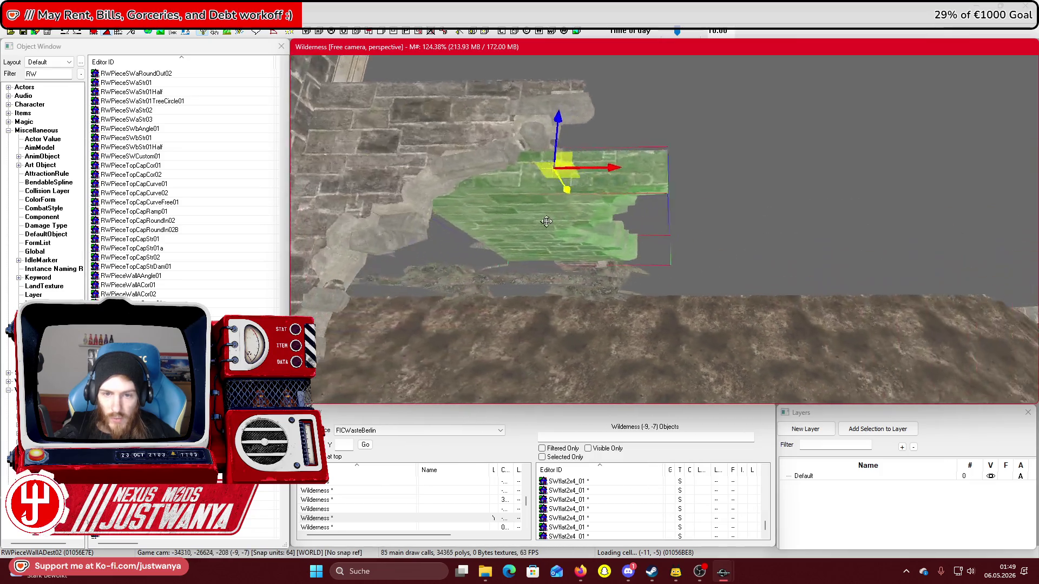
key("shift")
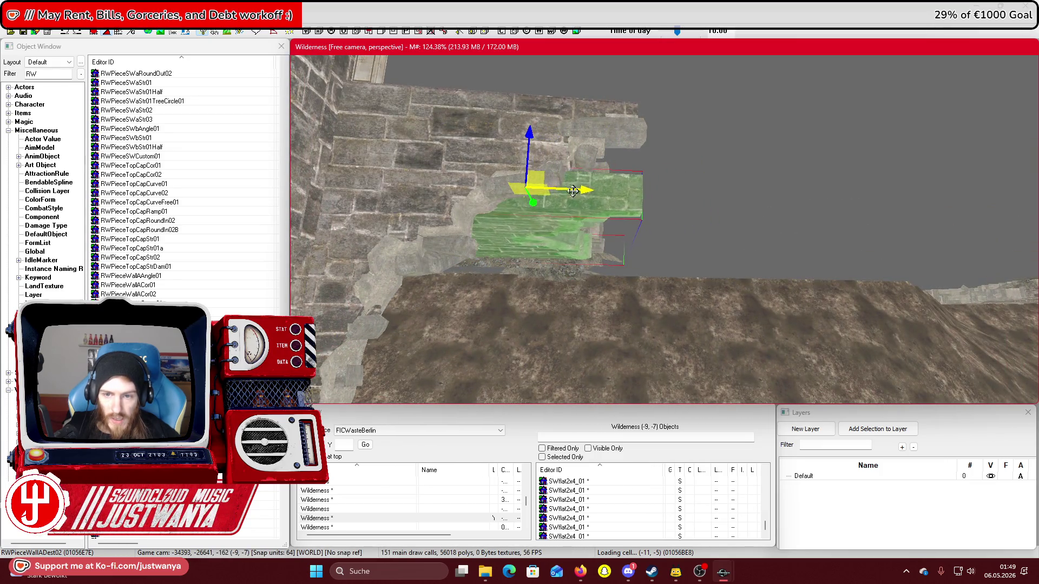
key("shift")
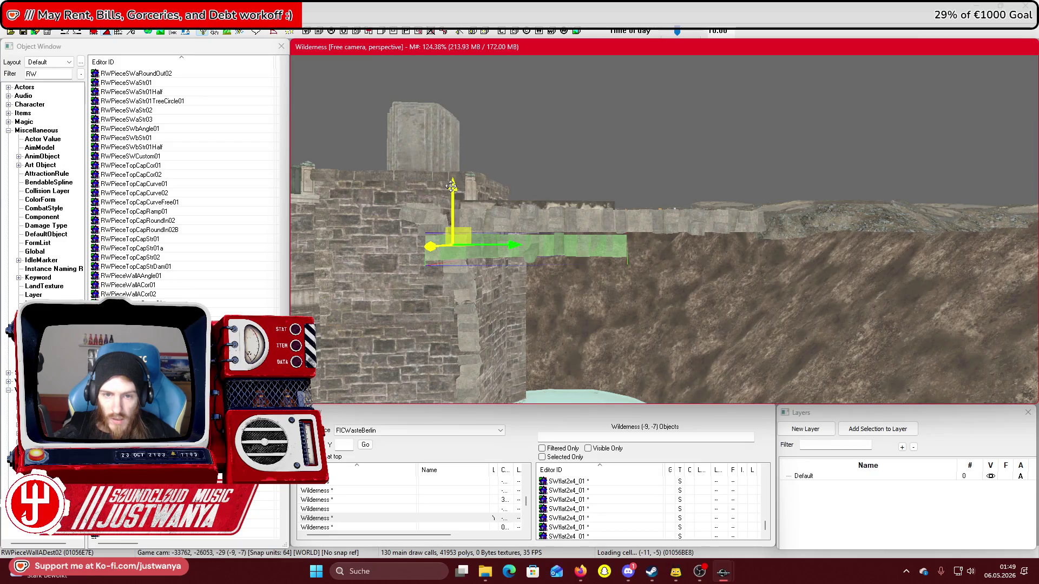
key("shift")
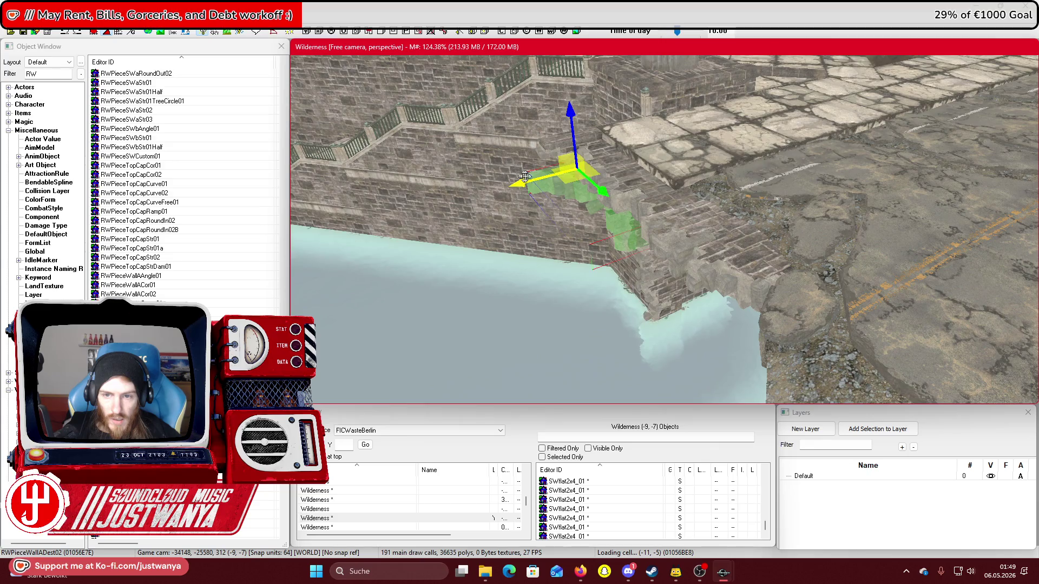
key("shift")
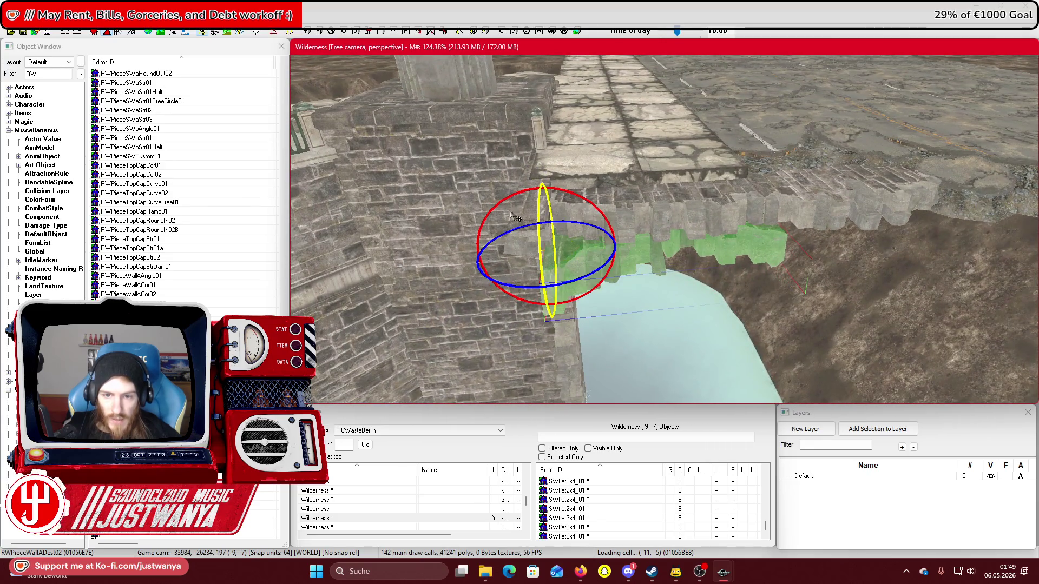
Move the wall pieces right onto the bank and turn them about 90° to follow its edge
key("w")
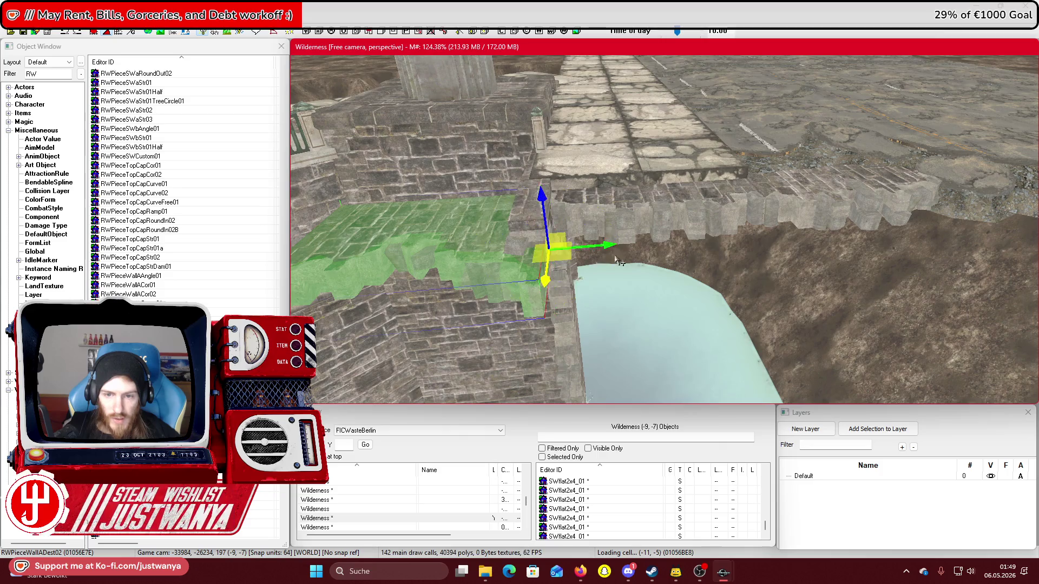
key("shift")
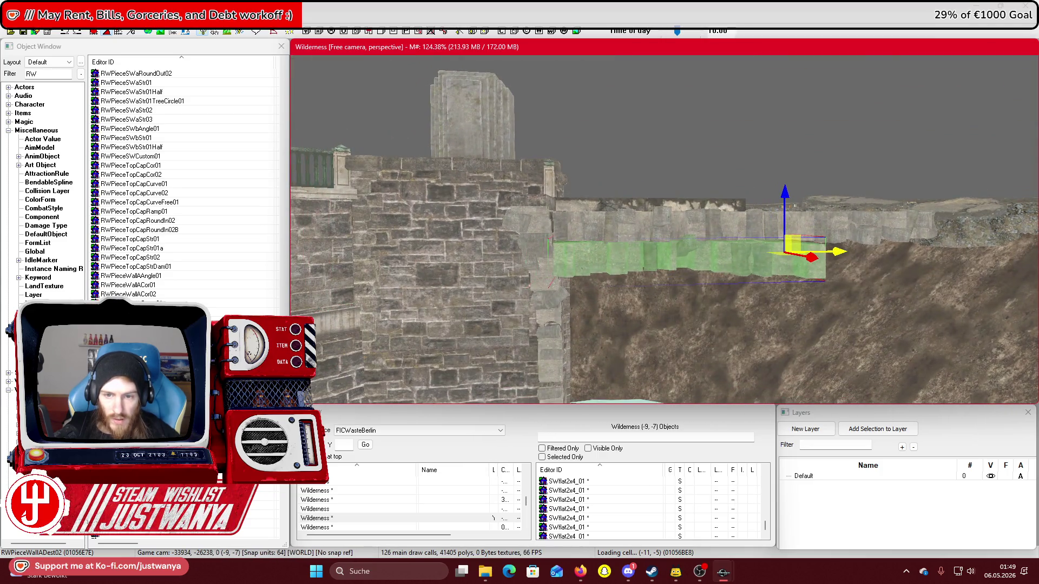
key("shift")
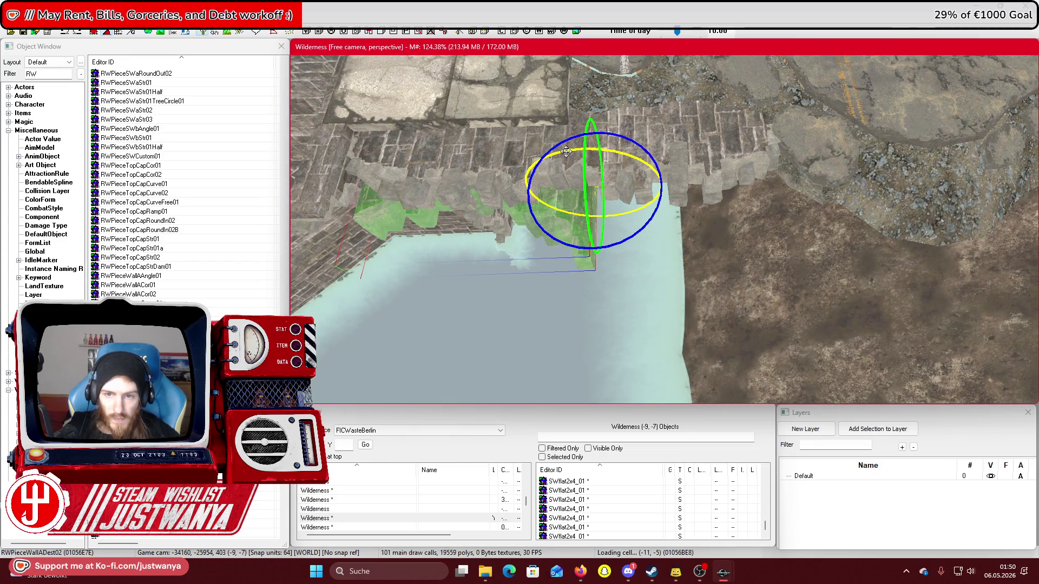
key("shift")
key("w")
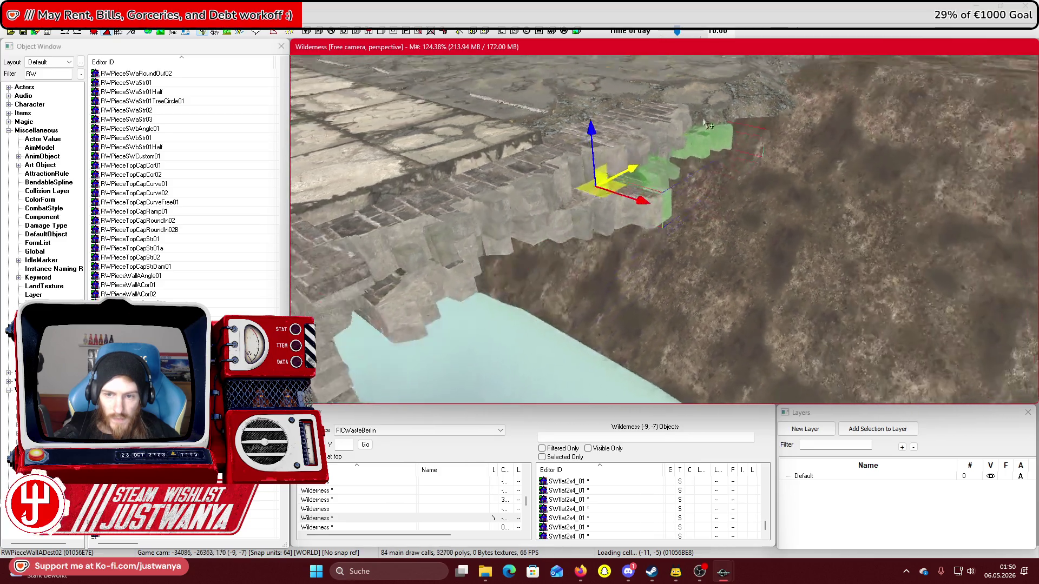
key("shift")
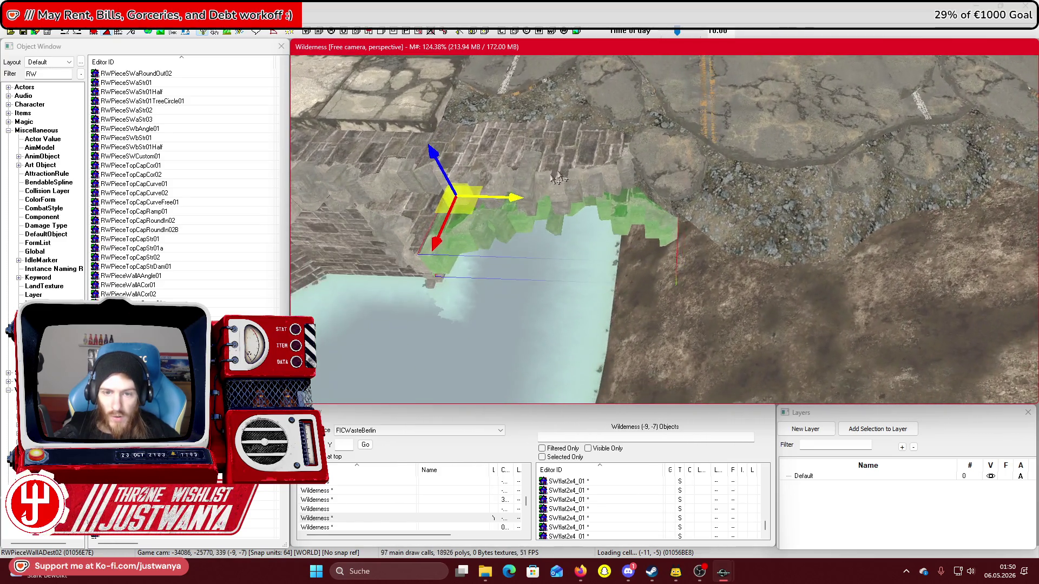
left_click_drag(499, 198, 762, 206)
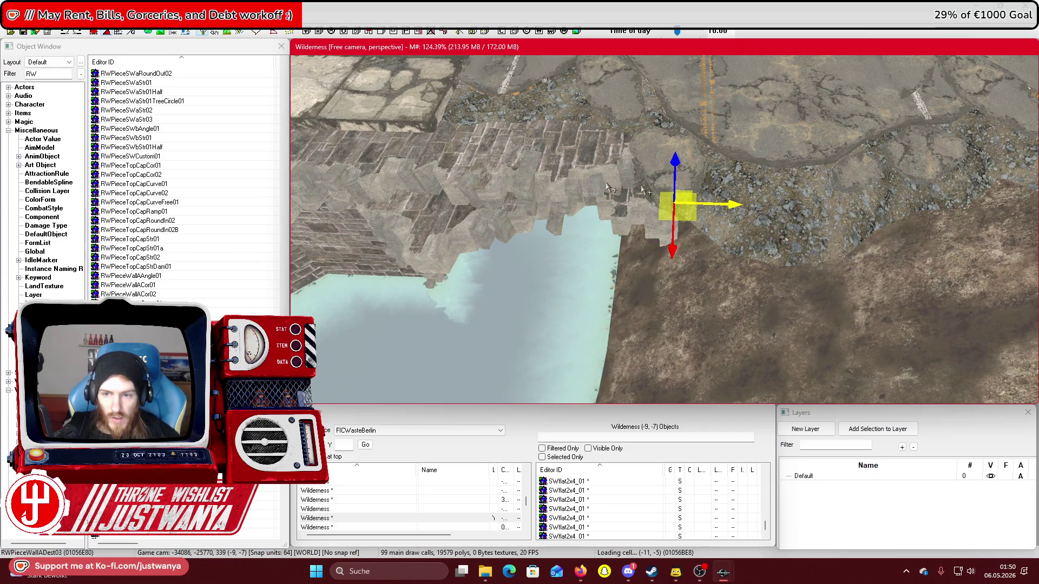
mouse_move(671, 282)
left_mouse_down()
mouse_move(671, 338)
mouse_move(670, 314)
left_mouse_up()
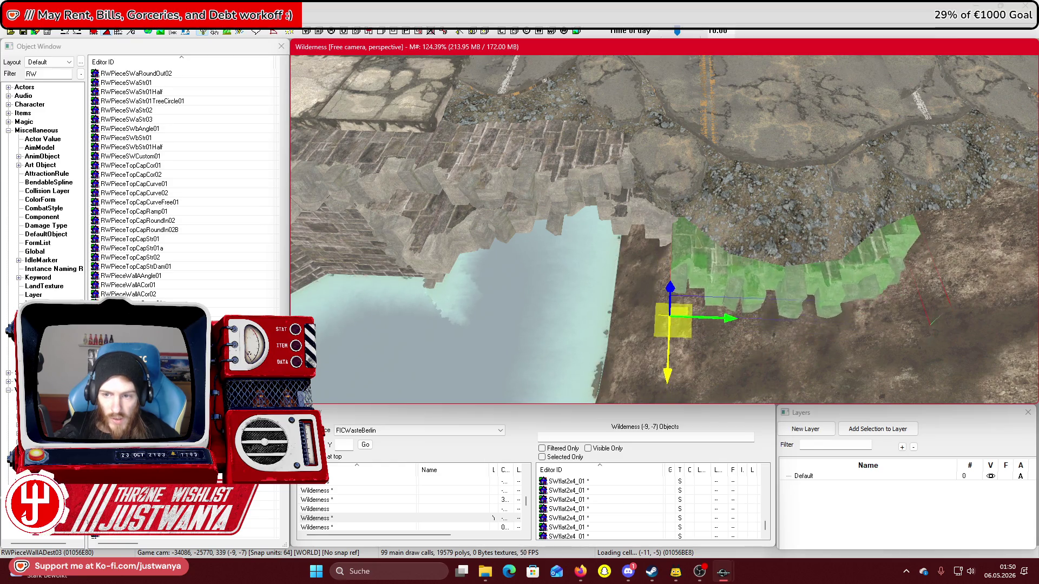
key("shift")
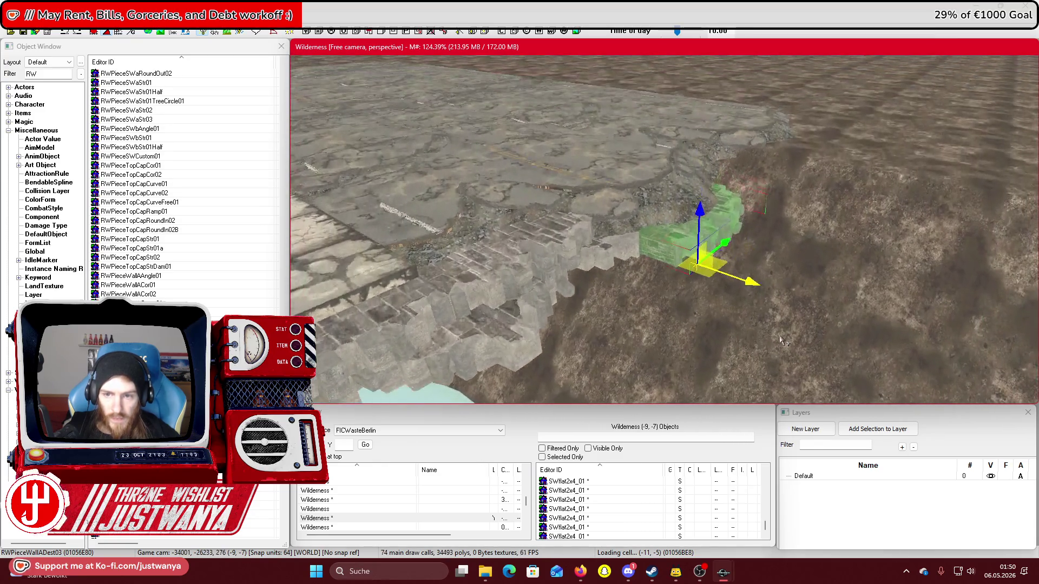
left_click_drag(779, 312, 788, 313)
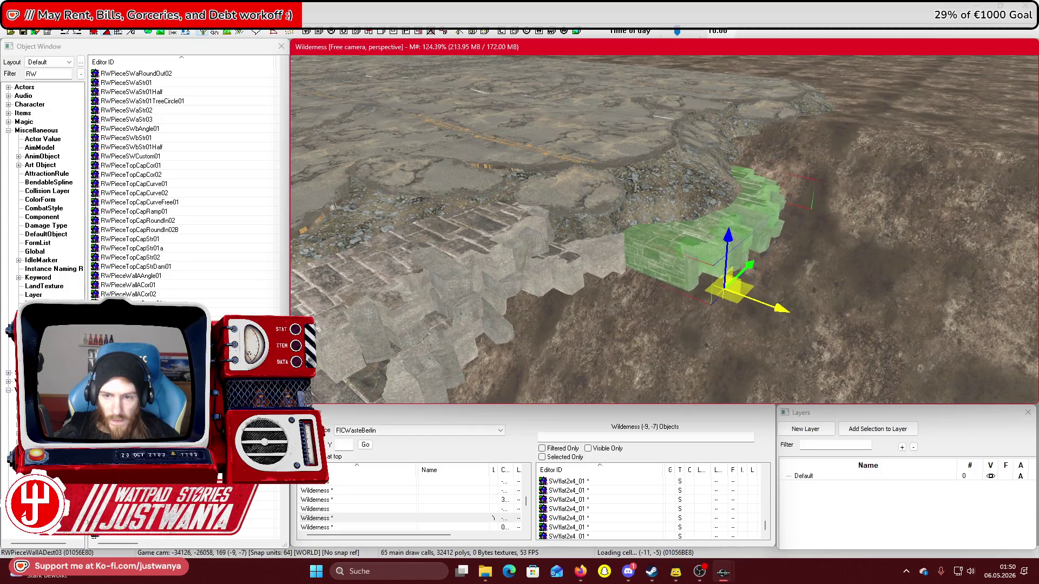
mouse_move(721, 330)
left_mouse_down()
mouse_move(763, 331)
mouse_move(542, 226)
left_mouse_up()
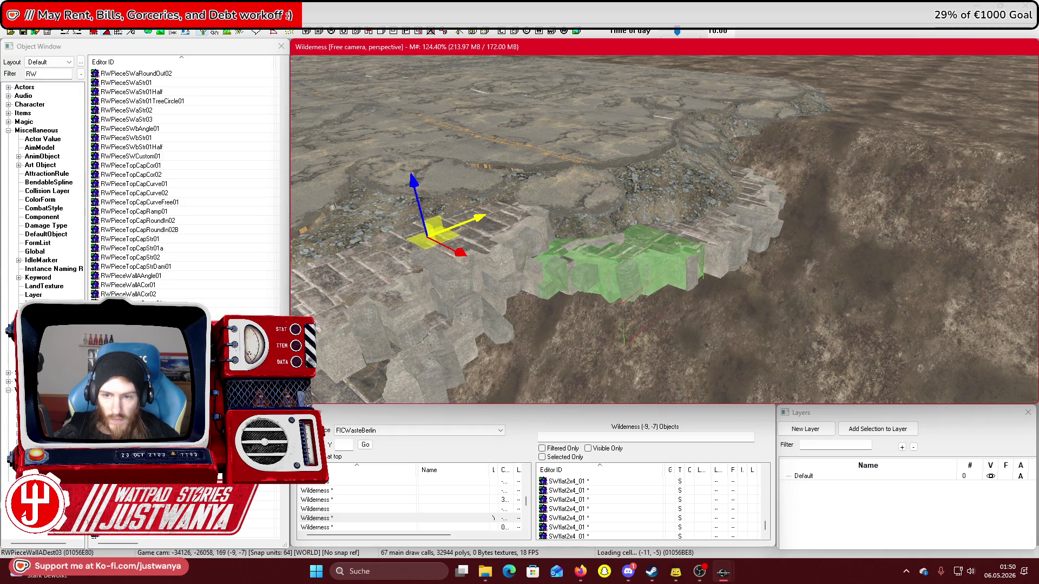
mouse_move(410, 175)
left_mouse_down()
mouse_move(651, 304)
mouse_move(575, 290)
mouse_move(633, 296)
mouse_move(681, 282)
mouse_move(723, 134)
mouse_move(681, 260)
mouse_move(298, 101)
left_mouse_up()
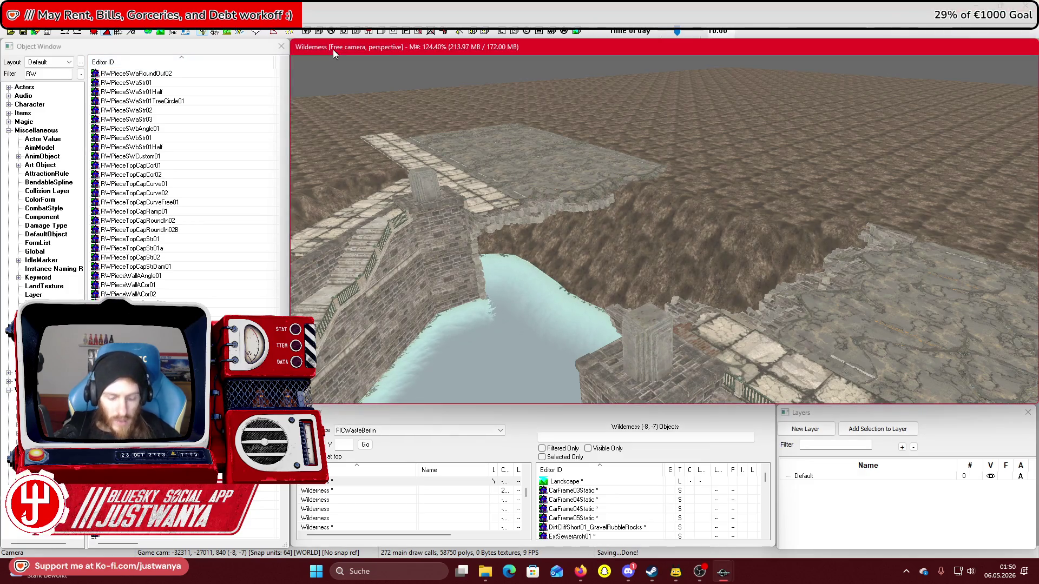
key("h")
mouse_move(561, 64)
left_mouse_down()
mouse_move(580, 290)
mouse_move(626, 343)
mouse_move(642, 288)
mouse_move(592, 278)
mouse_move(598, 225)
mouse_move(654, 107)
mouse_move(748, 180)
mouse_move(814, 156)
mouse_move(821, 80)
left_mouse_up()
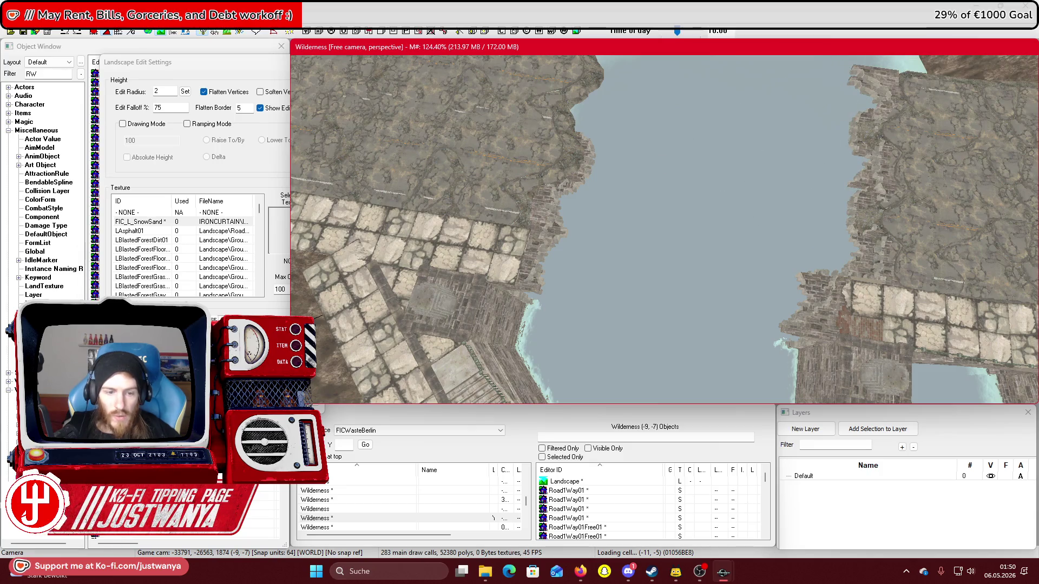
key("h")
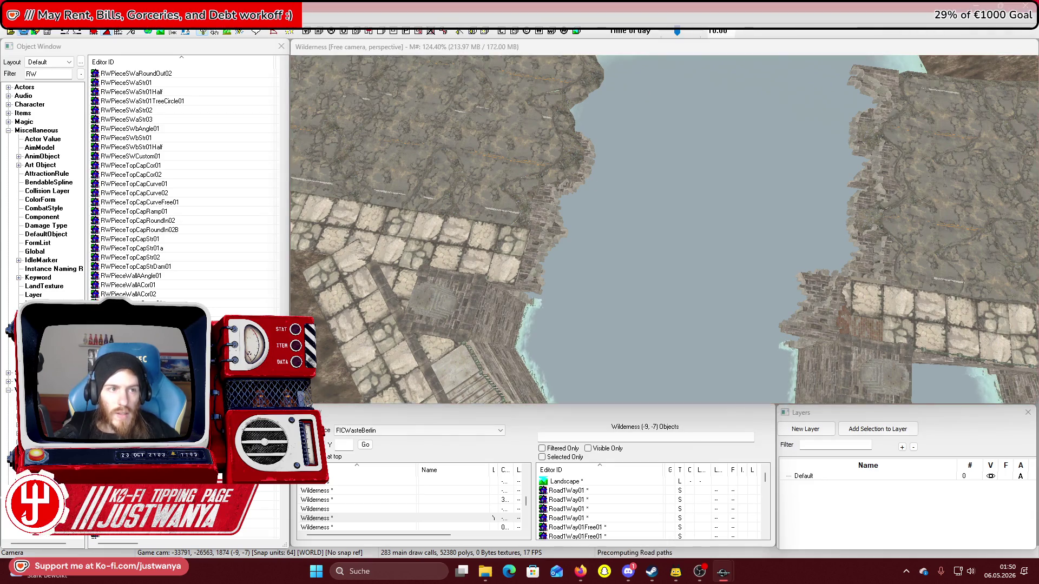
left_click(502, 50)
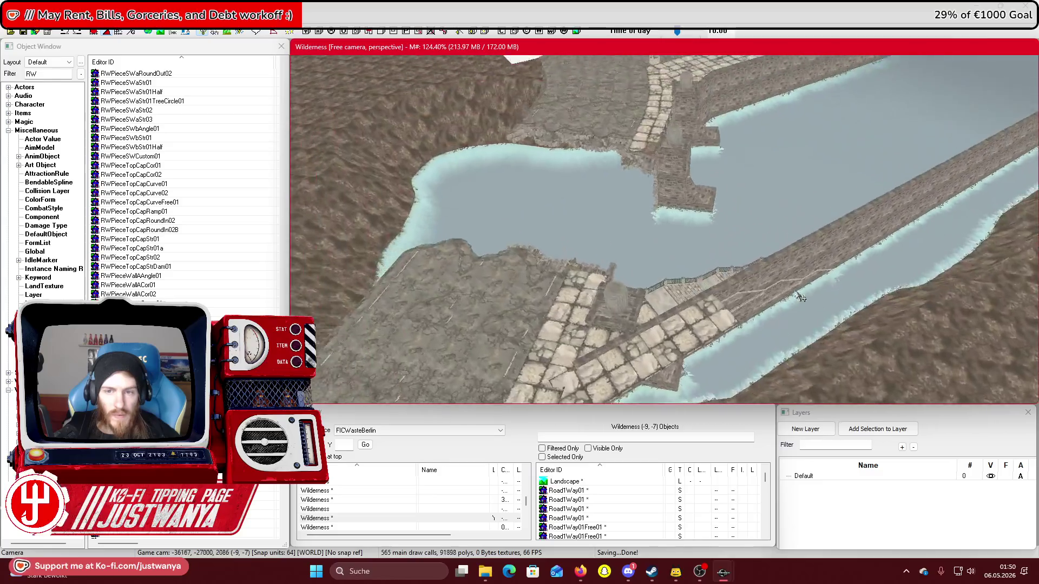
scroll(801, 297, "up", 3)
mouse_move(583, 299)
left_mouse_down()
mouse_move(631, 253)
mouse_move(620, 260)
left_mouse_up()
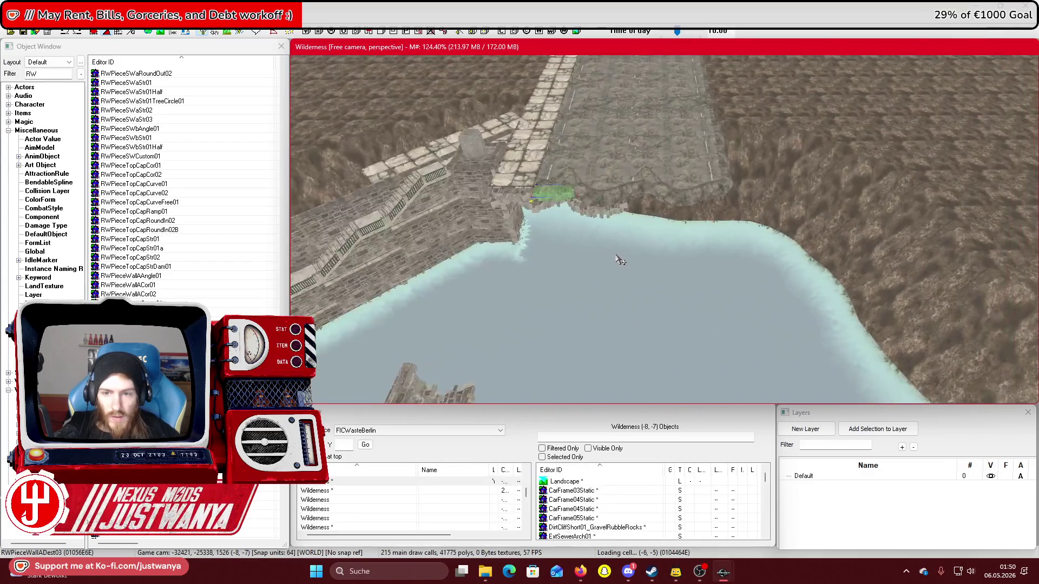
scroll(619, 259, "up", 5)
mouse_move(597, 217)
left_mouse_down()
mouse_move(489, 251)
mouse_move(675, 236)
mouse_move(610, 238)
mouse_move(610, 270)
left_mouse_up()
scroll(610, 249, "up", 3)
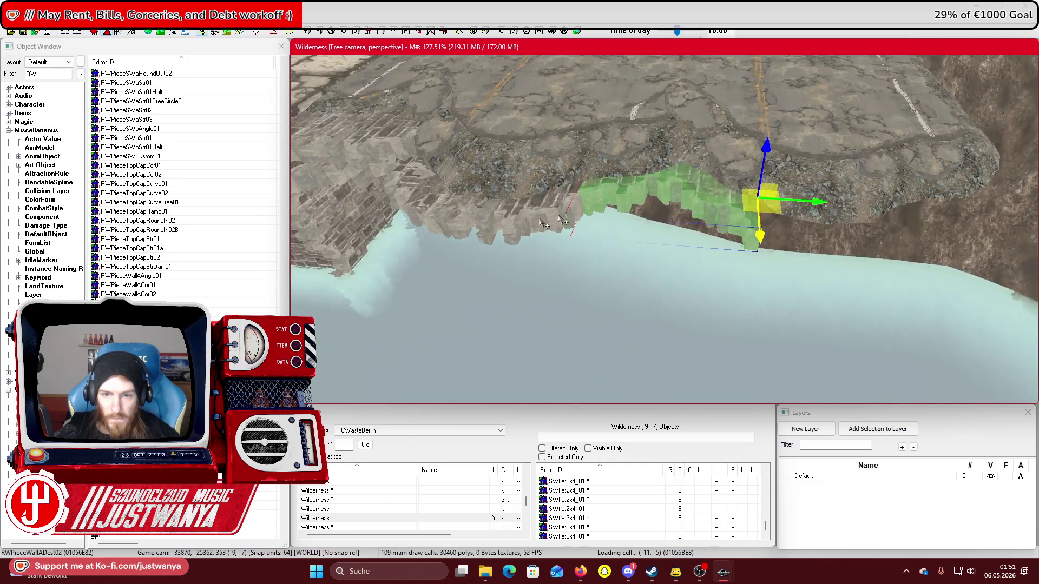
Paste a copy of the bank wall pieces and slide it right along the cliff edge
left_click(528, 227)
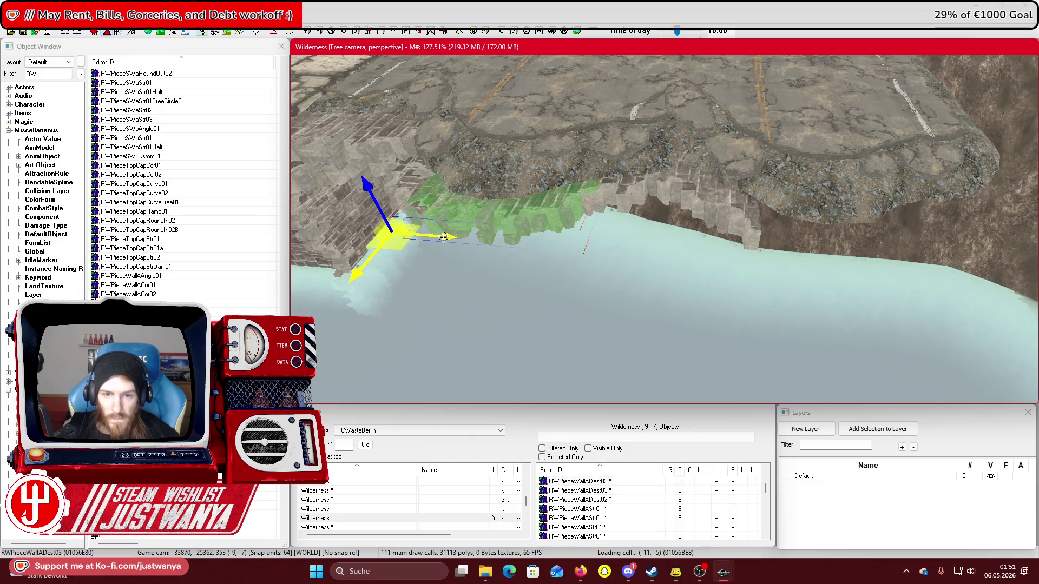
key("ctrl+v")
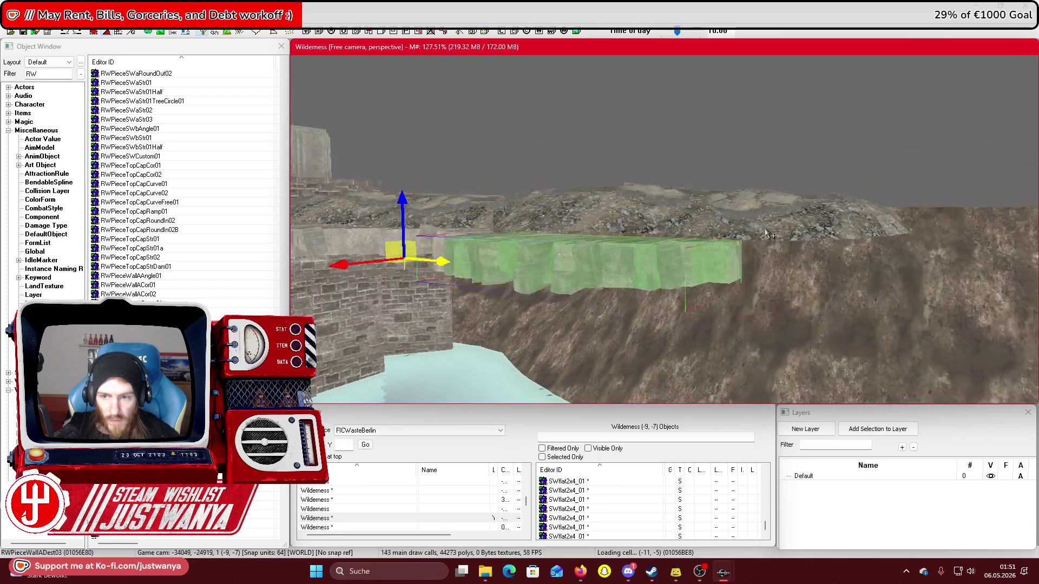
left_click_drag(765, 232, 882, 227)
left_click(589, 231, "ctrl")
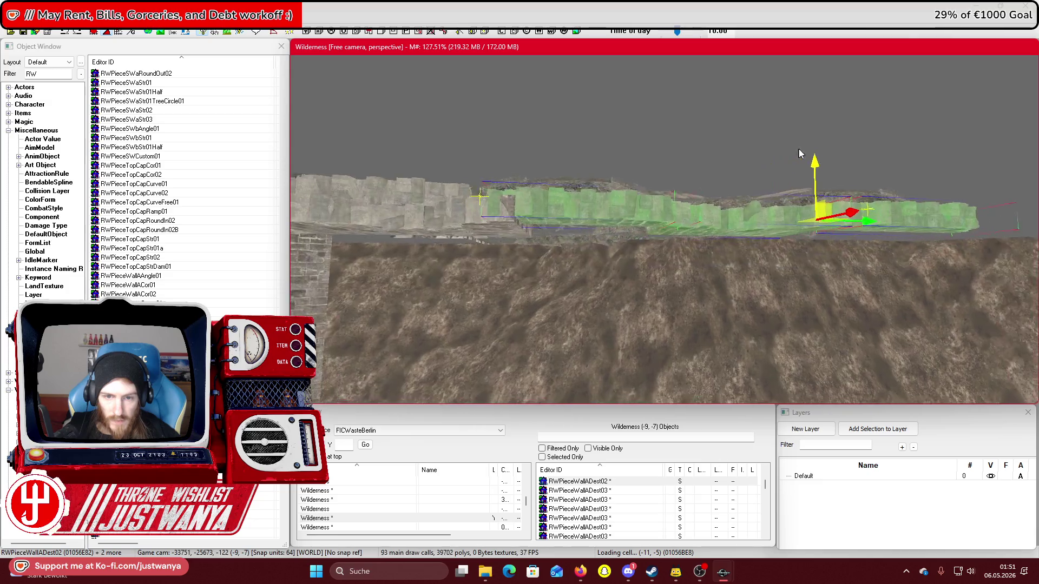
scroll(799, 154, "up", 2)
left_click(679, 210)
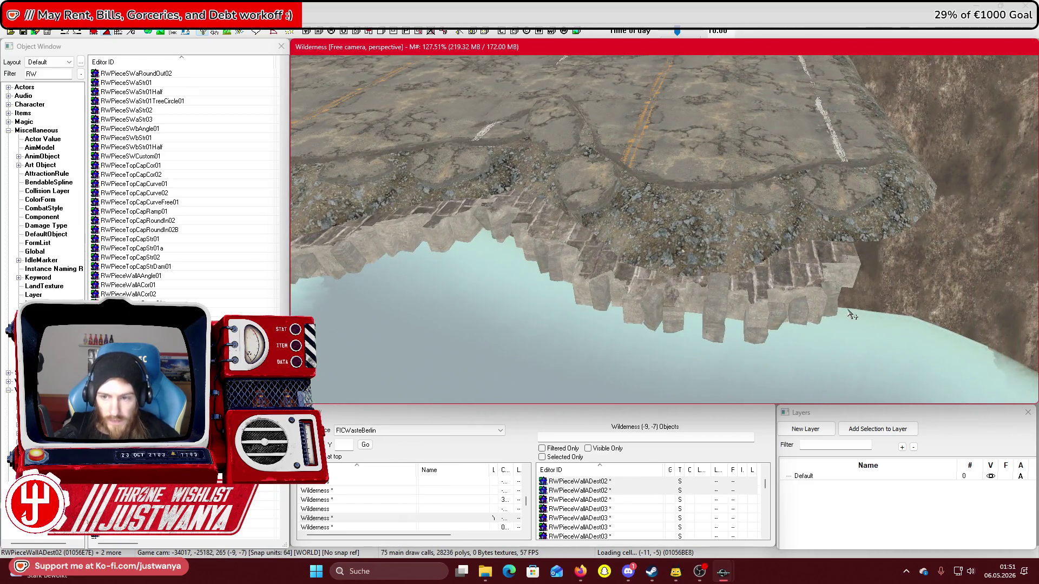
Lay the broken wall piece RWPieceWallADest03 flat and push it up against the cliff
left_click(802, 276)
scroll(802, 276, "down", 3)
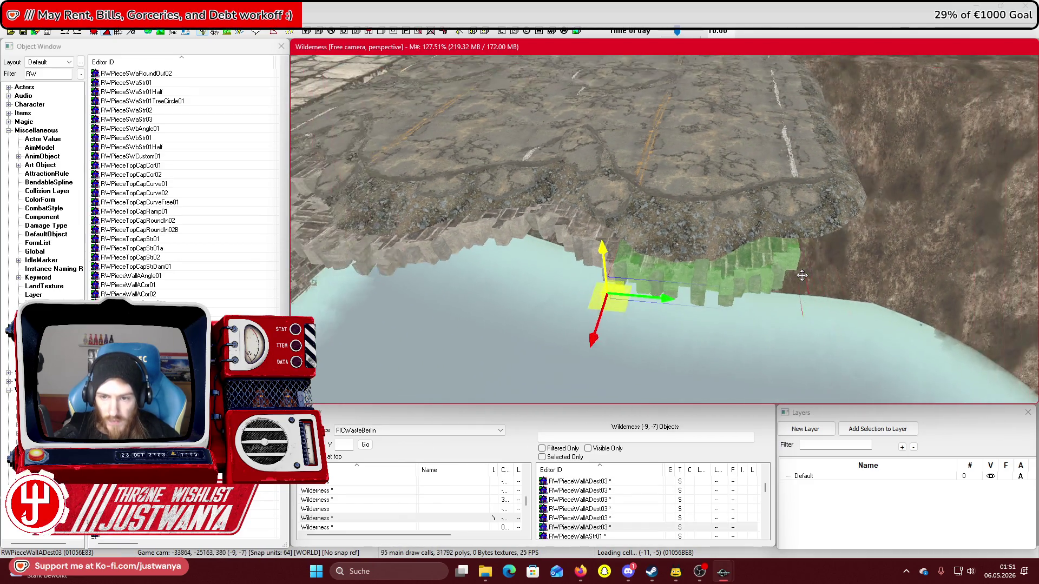
left_click_drag(505, 293, 674, 303)
key("3")
left_click_drag(630, 353, 605, 324)
key("1")
left_click_drag(687, 306, 799, 320)
left_click_drag(734, 362, 734, 202)
View the bank from above and select the curved wall piece by the water
mouse_move(666, 246)
left_mouse_down()
mouse_move(653, 217)
mouse_move(674, 238)
left_mouse_up()
mouse_move(803, 166)
left_mouse_down()
mouse_move(702, 237)
mouse_move(599, 268)
left_mouse_up()
left_click(595, 265)
Pull the curved wall piece RWPieceWallACurveFree01 out across the water
left_click_drag(421, 311, 552, 345)
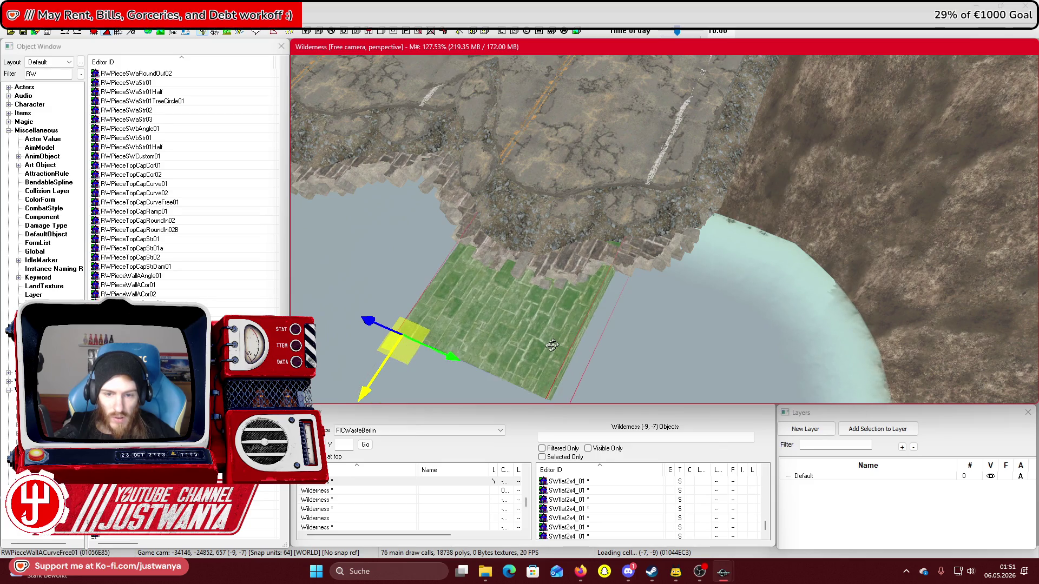
mouse_move(382, 392)
left_mouse_down()
mouse_move(456, 308)
mouse_move(454, 271)
mouse_move(452, 280)
mouse_move(332, 315)
mouse_move(379, 313)
mouse_move(501, 270)
mouse_move(532, 215)
mouse_move(644, 190)
mouse_move(447, 219)
left_mouse_up()
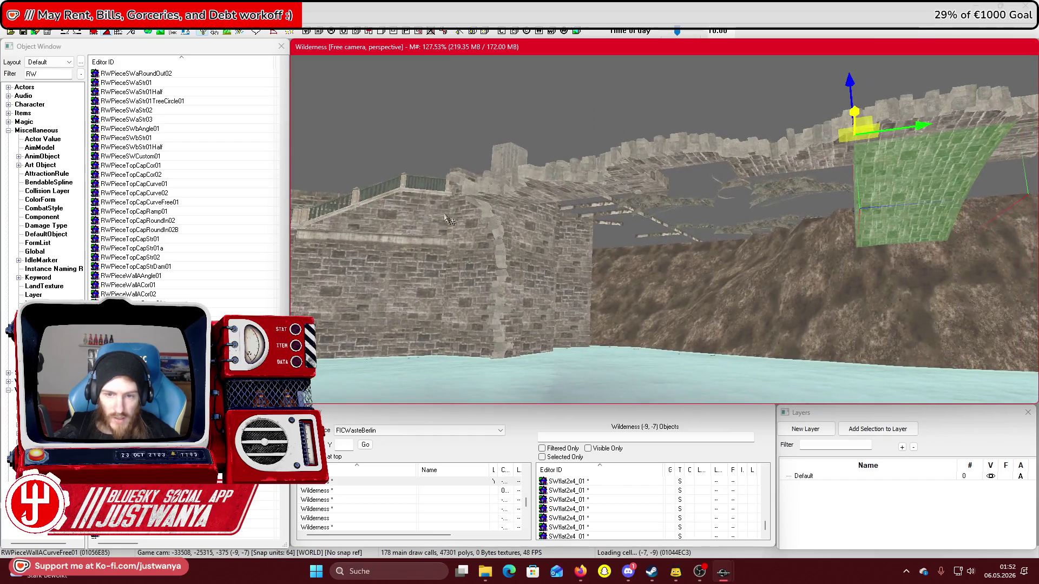
mouse_move(690, 313)
left_mouse_down()
mouse_move(675, 326)
mouse_move(617, 331)
left_mouse_up()
Fly past the stone bridge to the white-paved area and select the SWflat2x4_01 slab
scroll(676, 224, "up", 5)
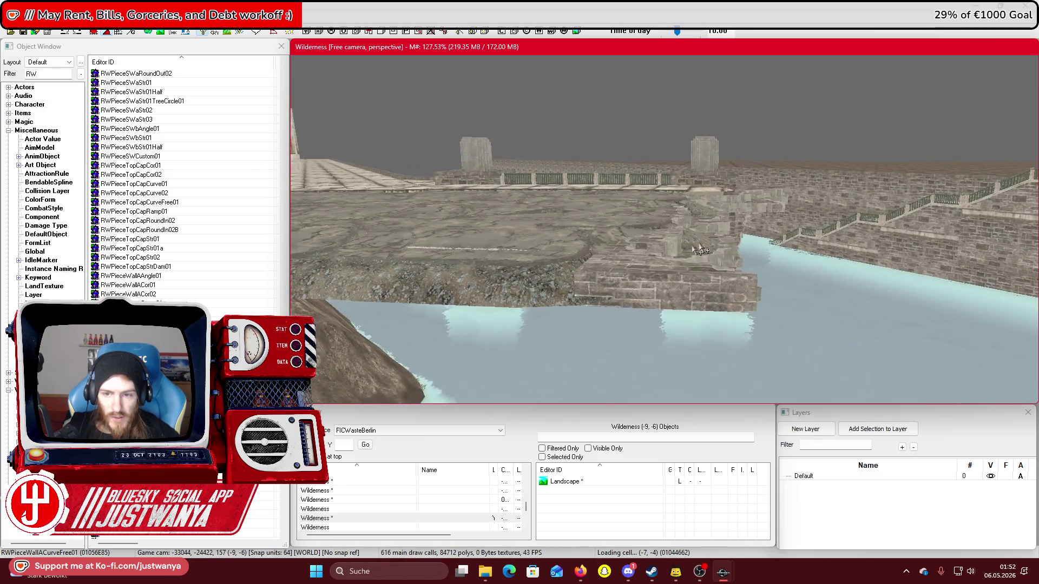
left_click_drag(787, 271, 674, 275)
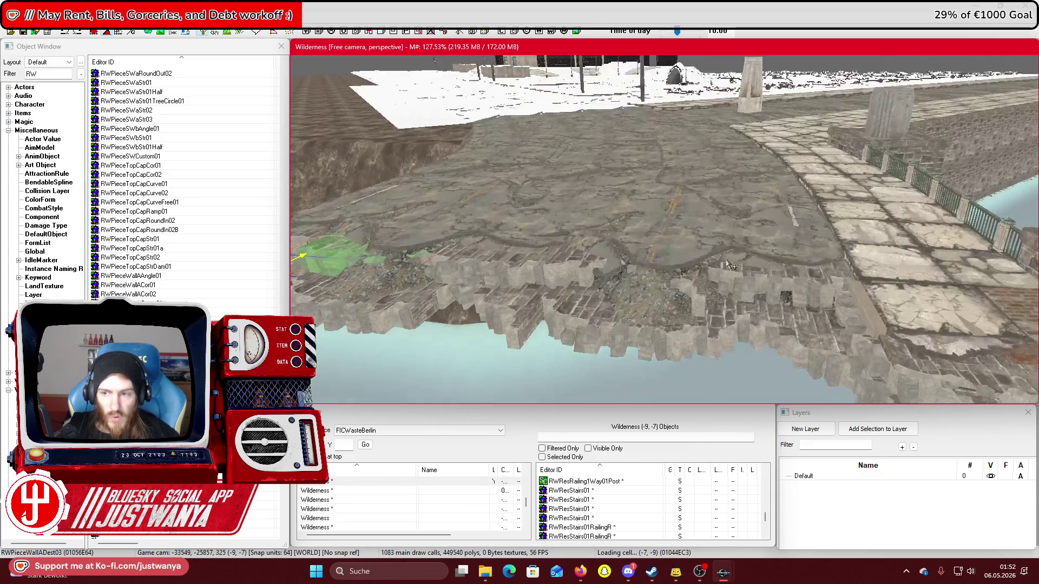
left_click_drag(741, 255, 790, 269)
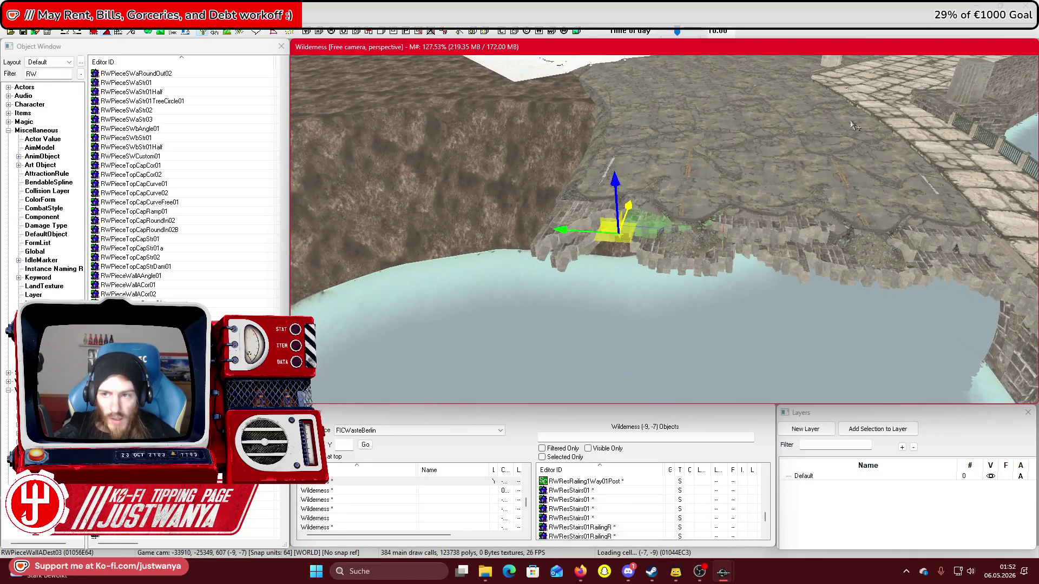
mouse_move(818, 168)
left_mouse_down()
mouse_move(757, 190)
mouse_move(681, 243)
mouse_move(587, 232)
mouse_move(627, 219)
mouse_move(754, 225)
left_mouse_up()
left_click(617, 221)
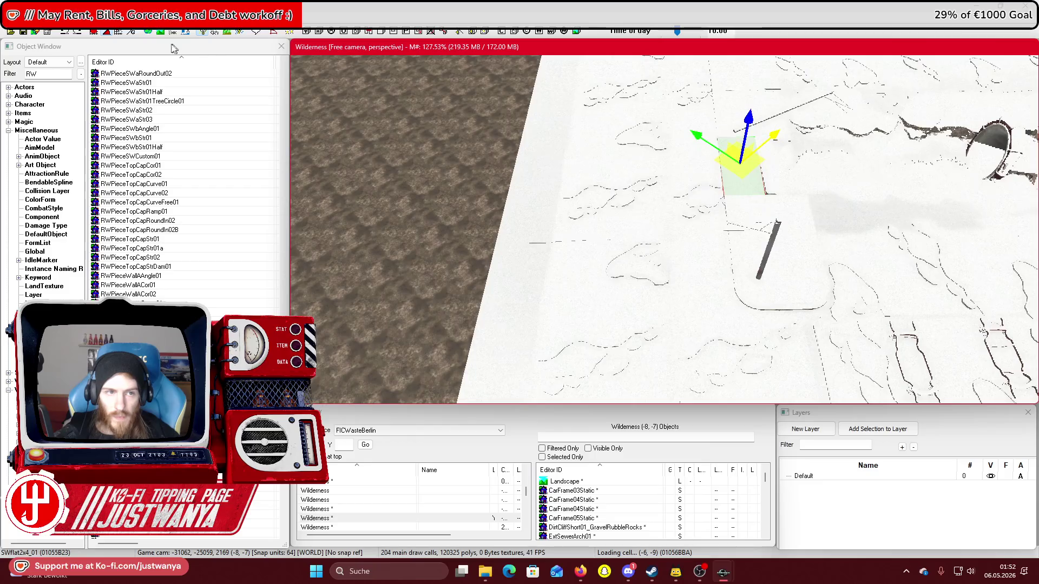
Using local axes, slide the SWflat2x4_01 slab along its length onto the stone edge
left_click(134, 34)
mouse_move(802, 227)
left_mouse_down()
mouse_move(509, 230)
mouse_move(439, 210)
mouse_move(410, 155)
left_mouse_up()
mouse_move(538, 344)
left_mouse_down()
mouse_move(667, 313)
mouse_move(601, 302)
left_mouse_up()
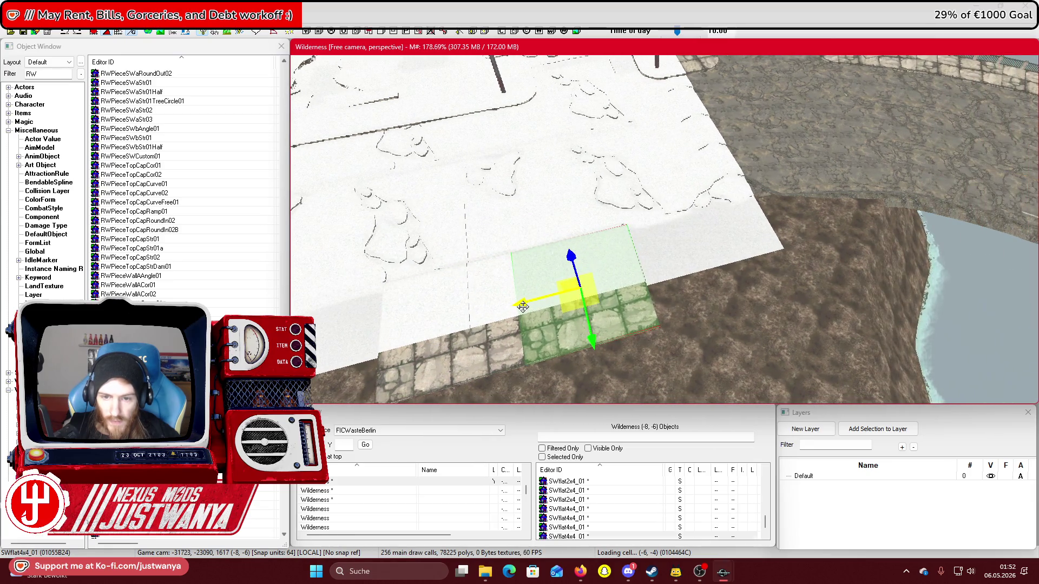
mouse_move(522, 307)
left_mouse_down()
mouse_move(650, 286)
mouse_move(595, 253)
mouse_move(532, 243)
mouse_move(632, 230)
mouse_move(595, 238)
mouse_move(453, 164)
left_mouse_up()
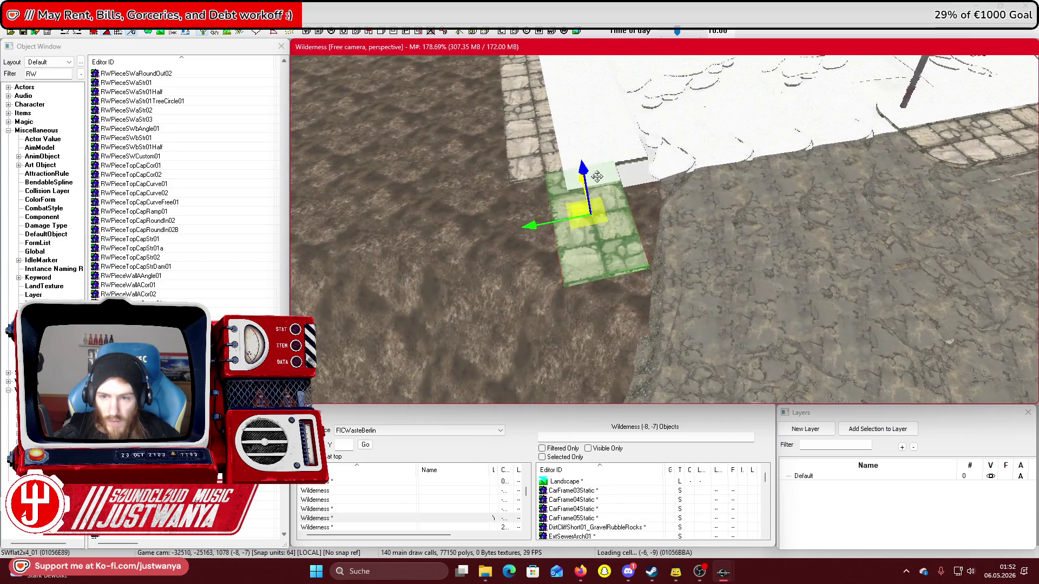
Switch to rotate mode and save the slab placement
key("2")
left_click_drag(406, 140, 509, 191)
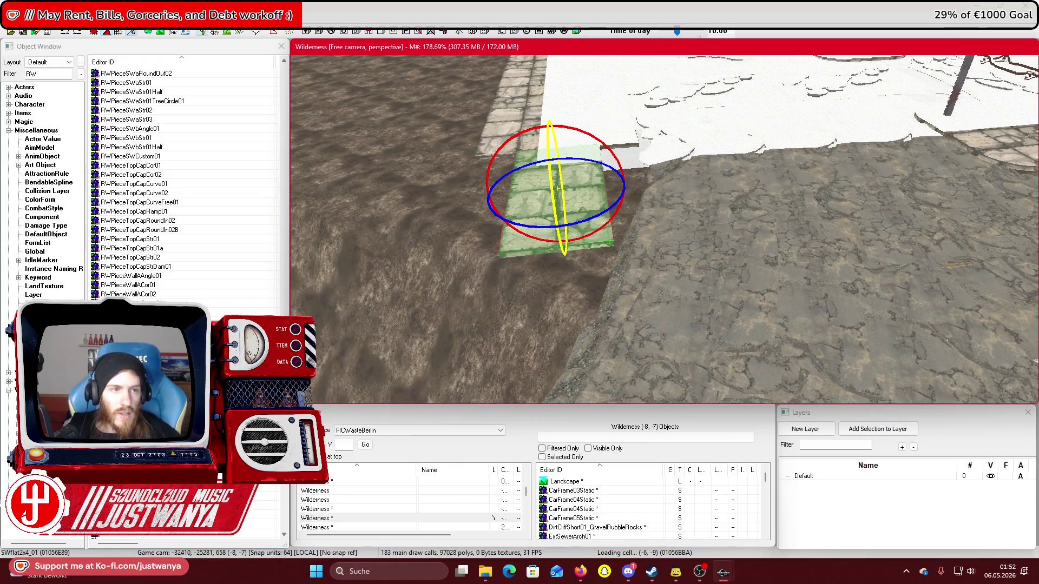
left_click(23, 32)
In Google Maps, explore Street View along the street near the Berliner Dom
mouse_move(580, 572)
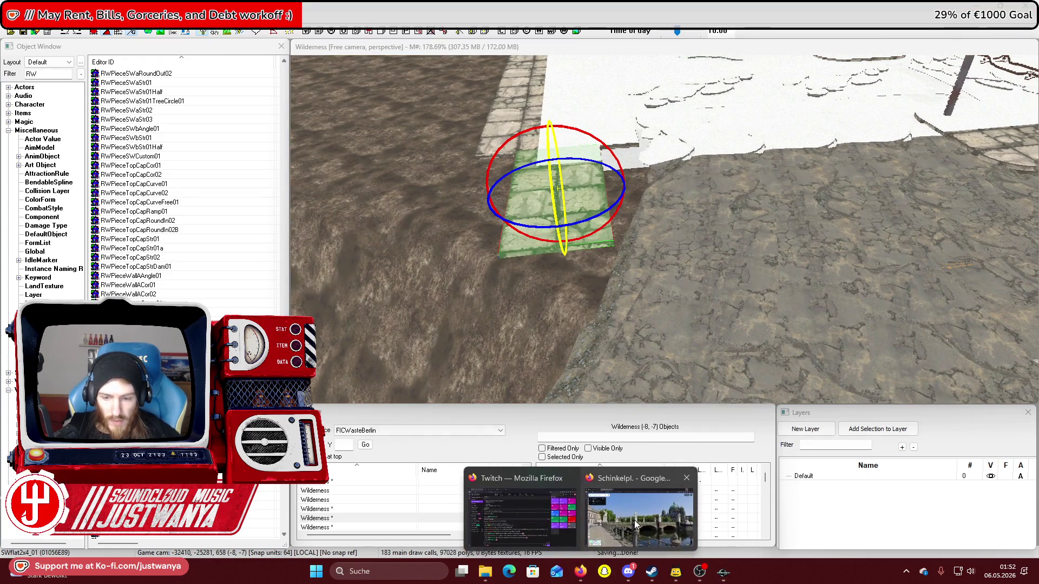
left_click(634, 520)
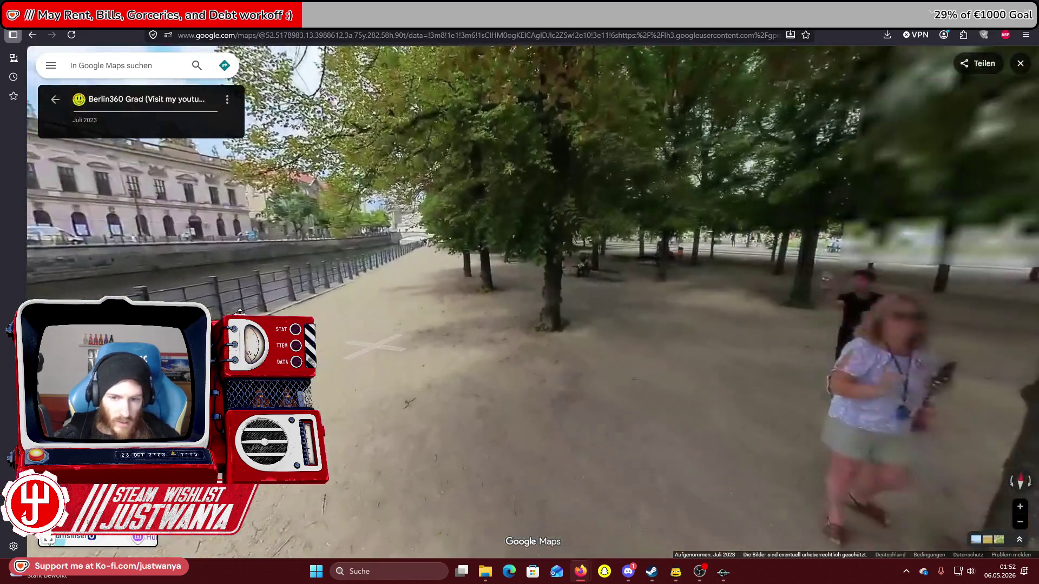
mouse_move(239, 312)
left_mouse_down()
mouse_move(849, 324)
mouse_move(382, 325)
mouse_move(514, 334)
left_mouse_up()
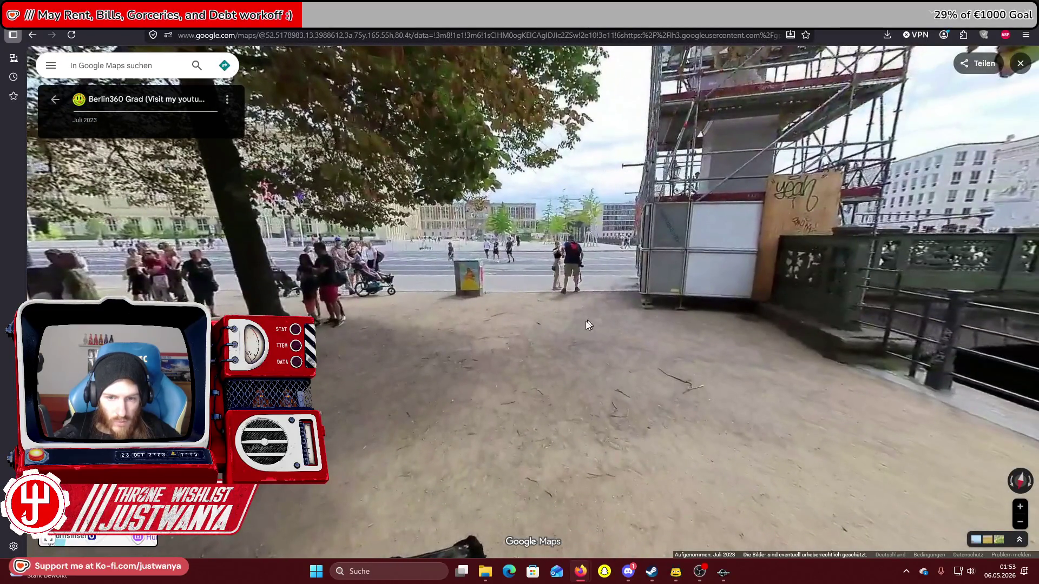
left_click_drag(357, 289, 428, 285)
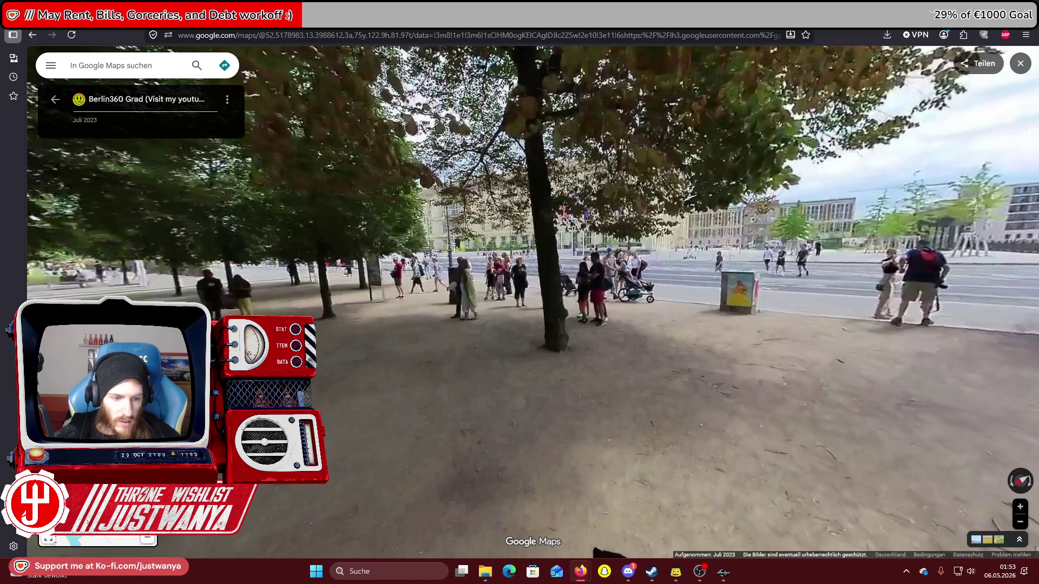
left_click(611, 549)
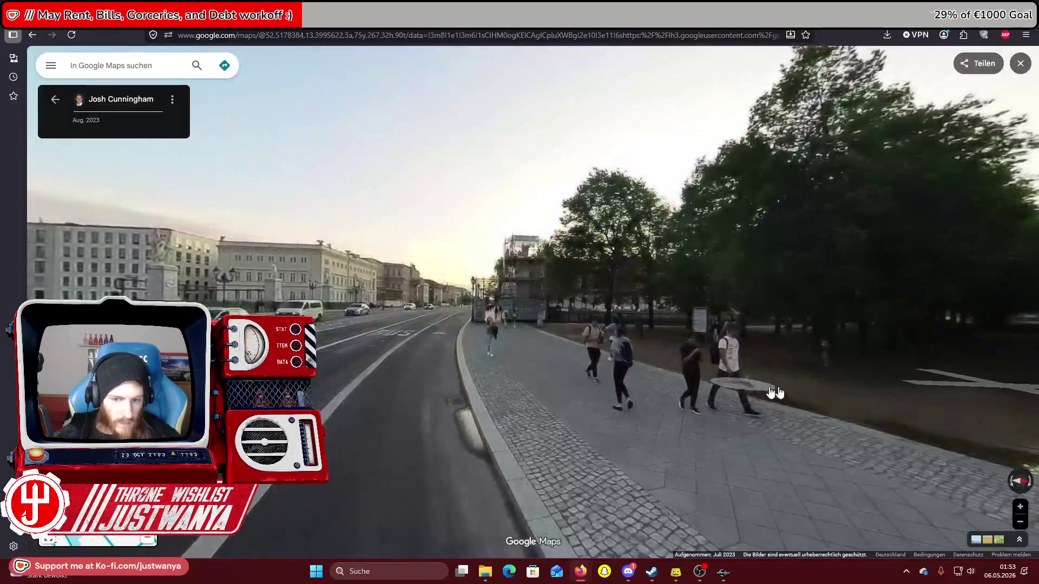
left_click(772, 394)
left_click(729, 328)
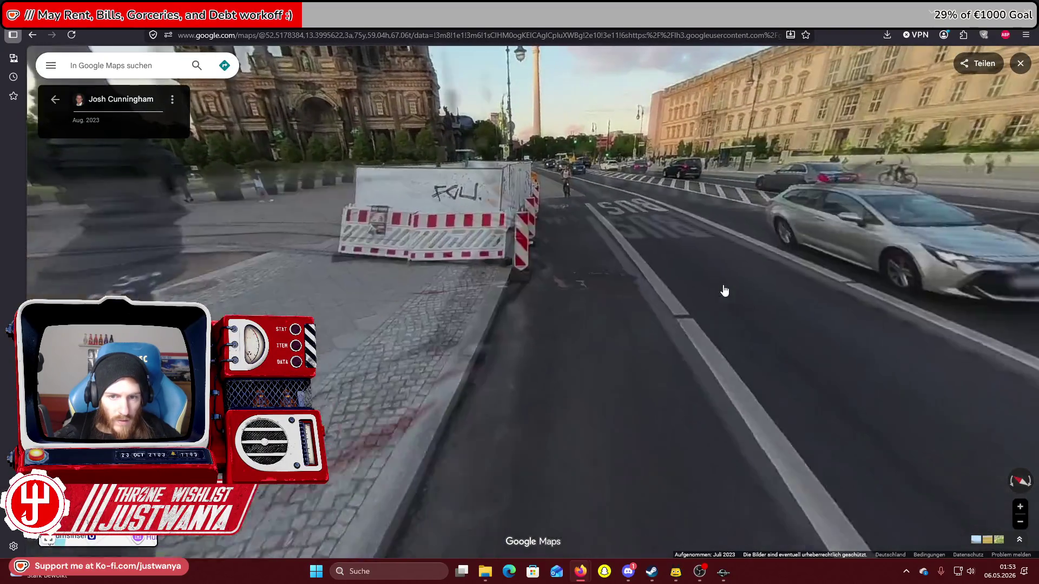
left_click(724, 293)
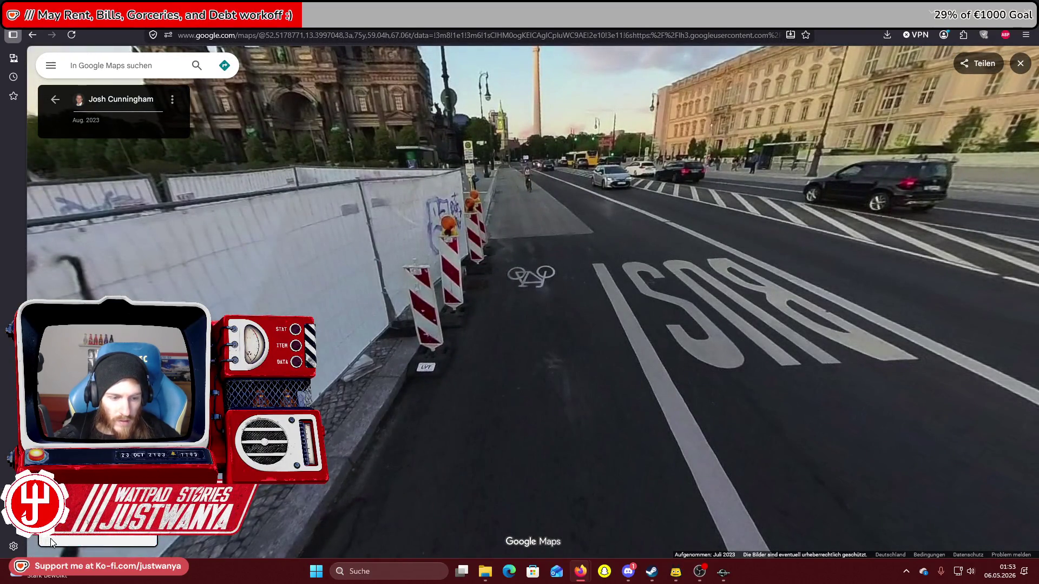
Survey Lustgarten, Schlossbrücke and the Spree banks in 3D satellite view, then return to Creation Kit
left_click(52, 541)
left_click(1021, 64)
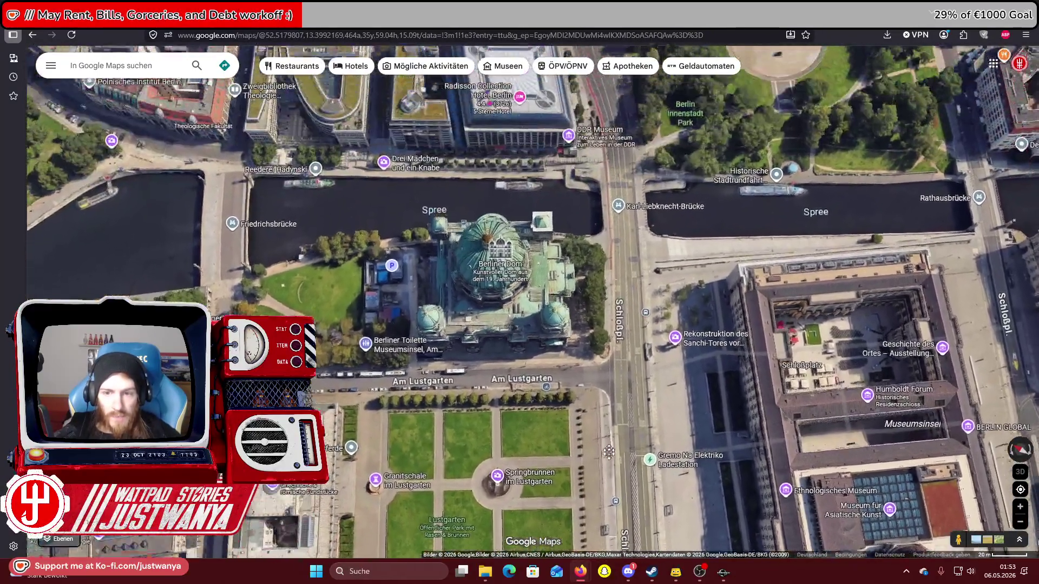
left_click_drag(609, 451, 603, 363)
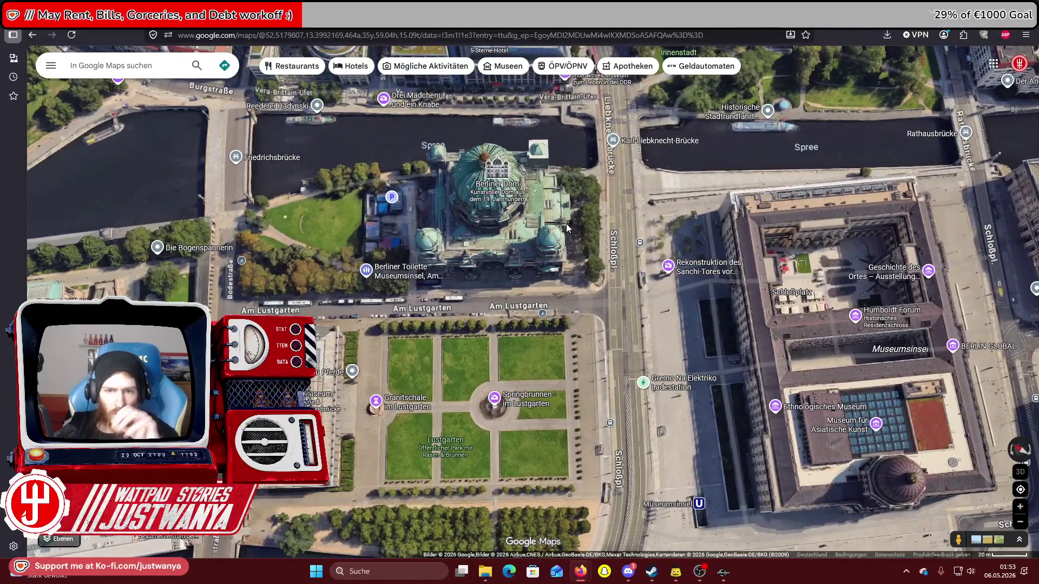
left_click_drag(568, 292, 571, 202)
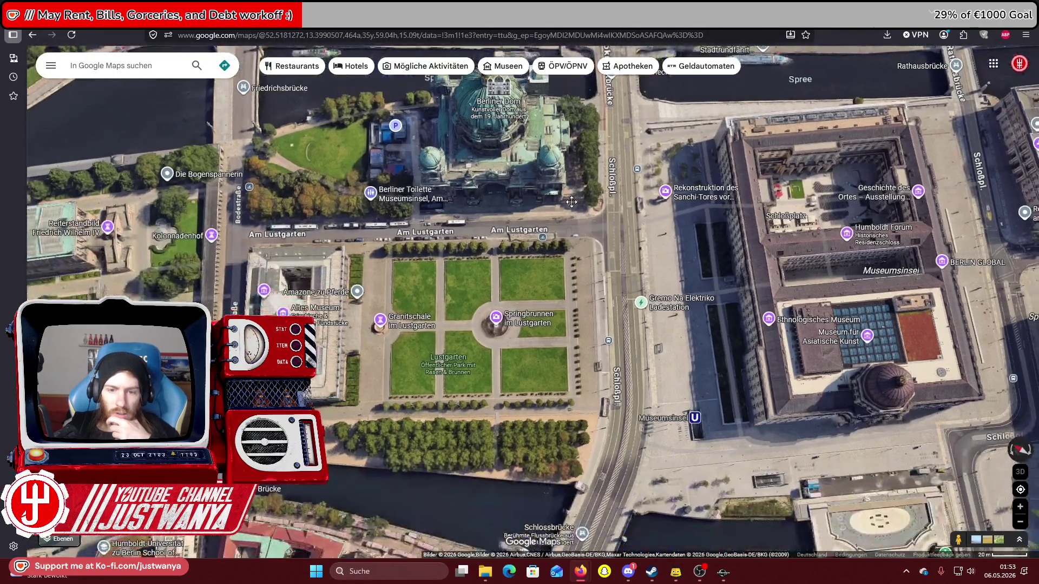
left_click_drag(491, 364, 551, 289)
left_click_drag(627, 245, 755, 202)
left_click_drag(377, 212, 812, 162)
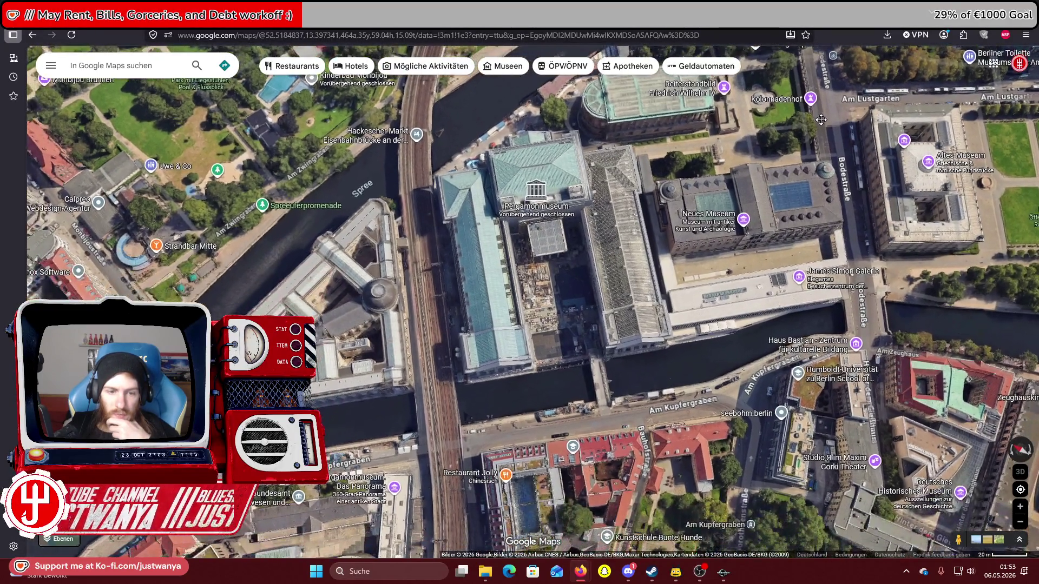
left_click_drag(812, 163, 340, 160)
mouse_move(842, 372)
left_mouse_down()
mouse_move(552, 372)
mouse_move(722, 290)
left_mouse_up()
mouse_move(611, 347)
left_mouse_down()
mouse_move(619, 330)
mouse_move(619, 362)
left_mouse_up()
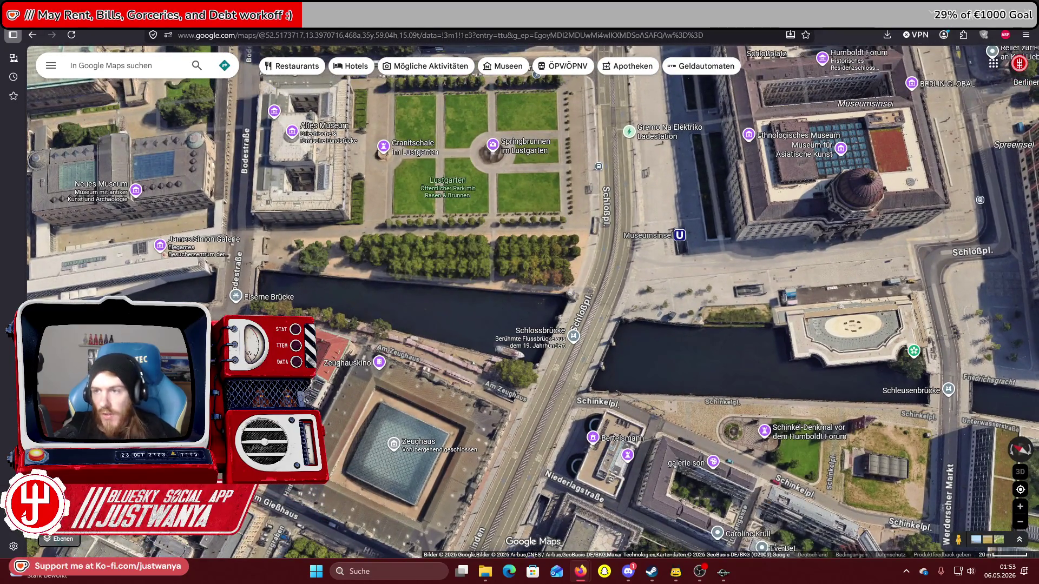
key("alt+Tab")
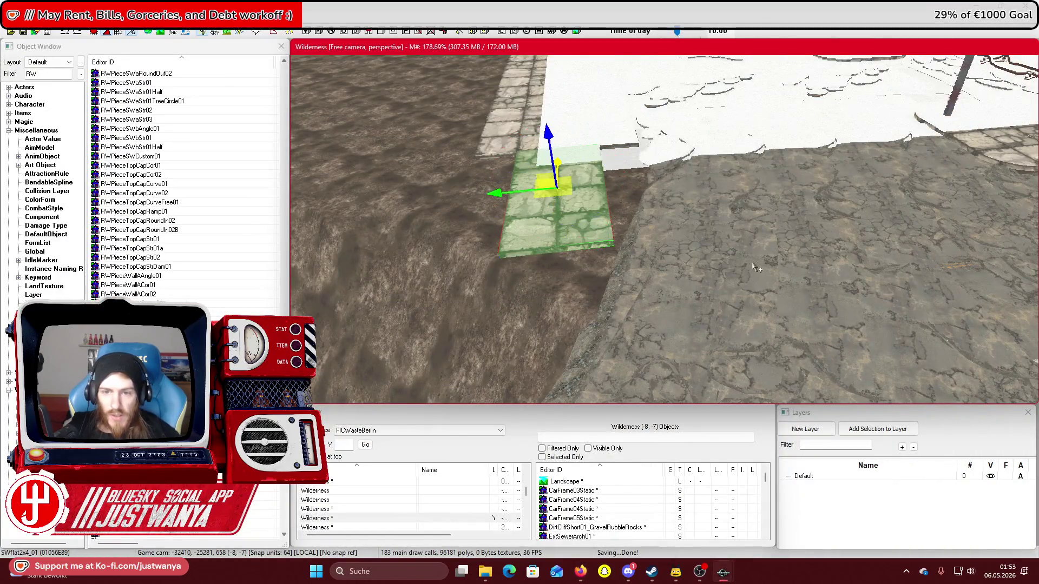
key("1")
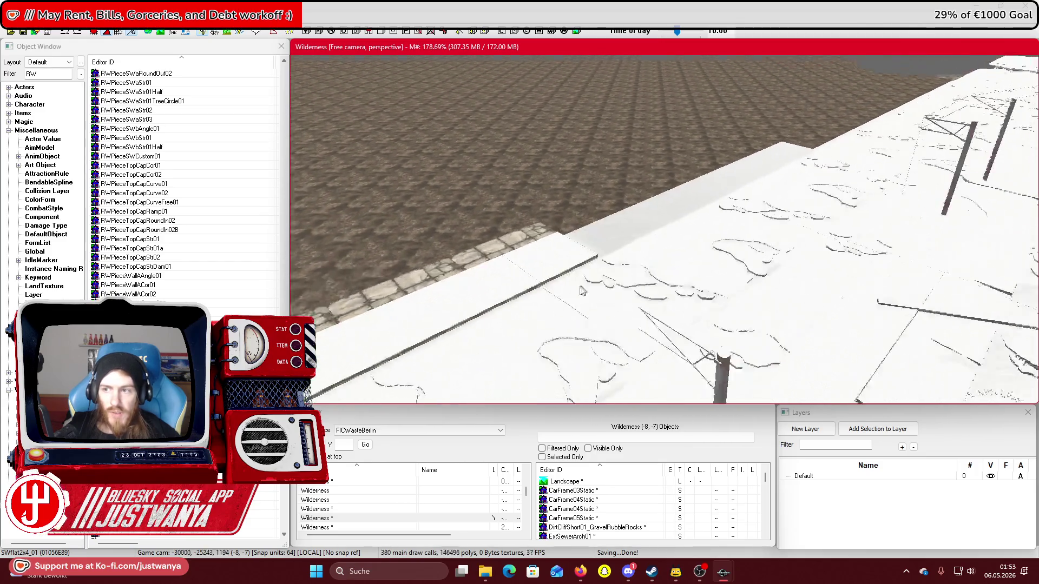
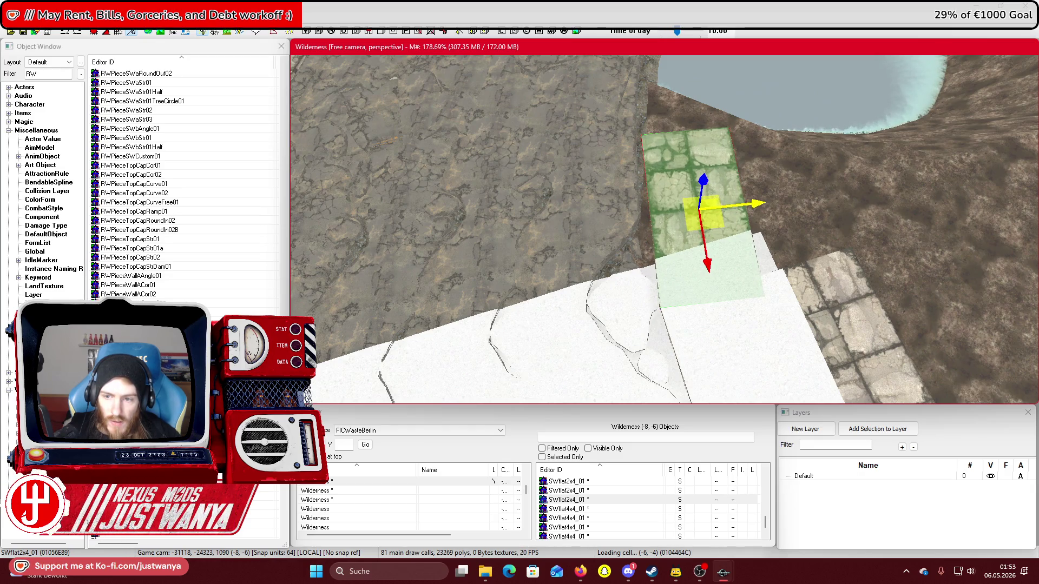
Slide the first stone floor tile further along the walkway
left_click_drag(710, 265, 686, 128)
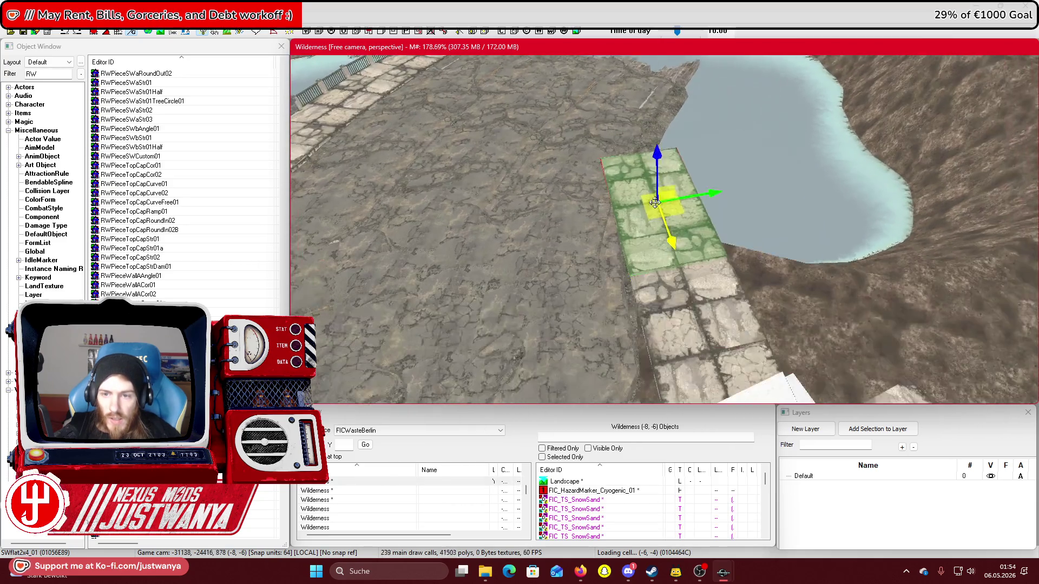
key("e")
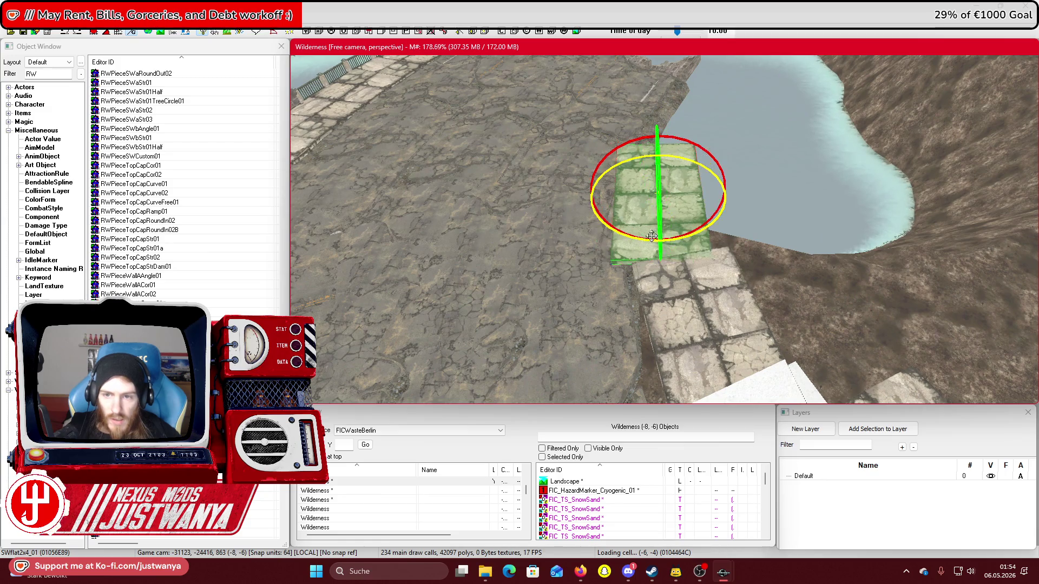
left_click_drag(709, 149, 790, 171)
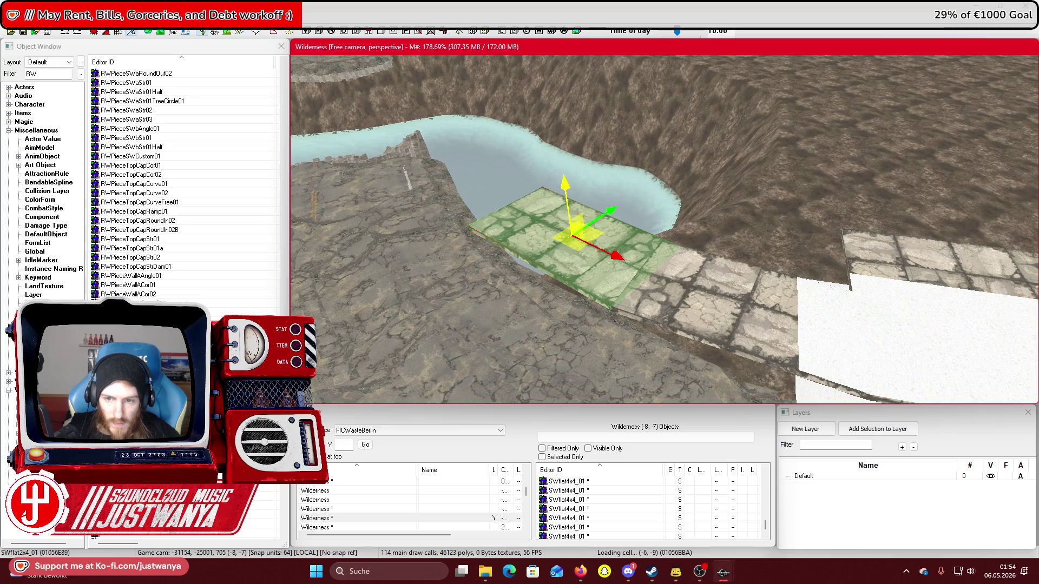
left_click_drag(563, 172, 579, 215)
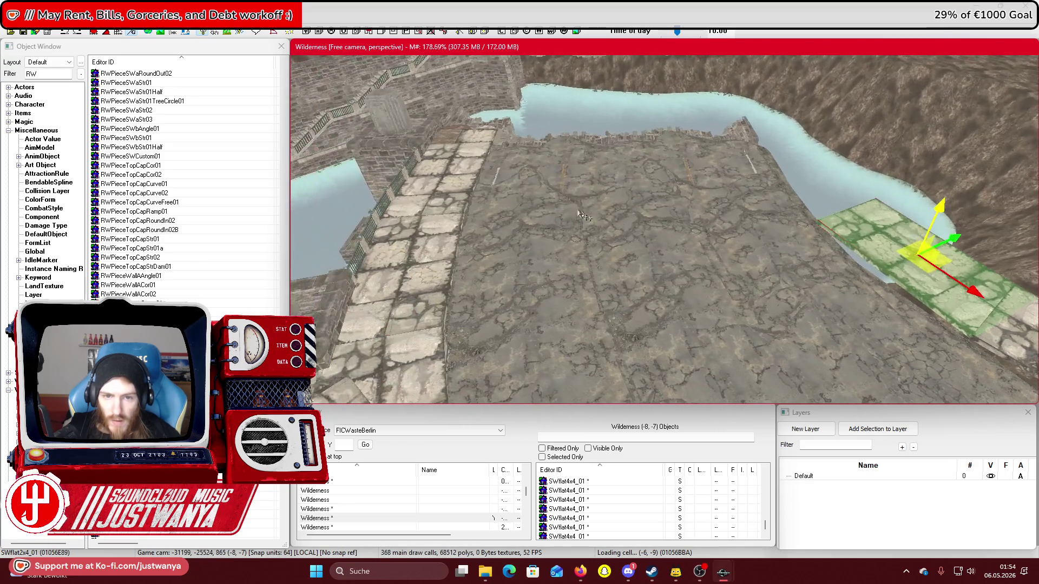
Move the left walkway tile over the water and nudge it left and down into alignment
left_click(464, 157)
left_click_drag(463, 157, 828, 146)
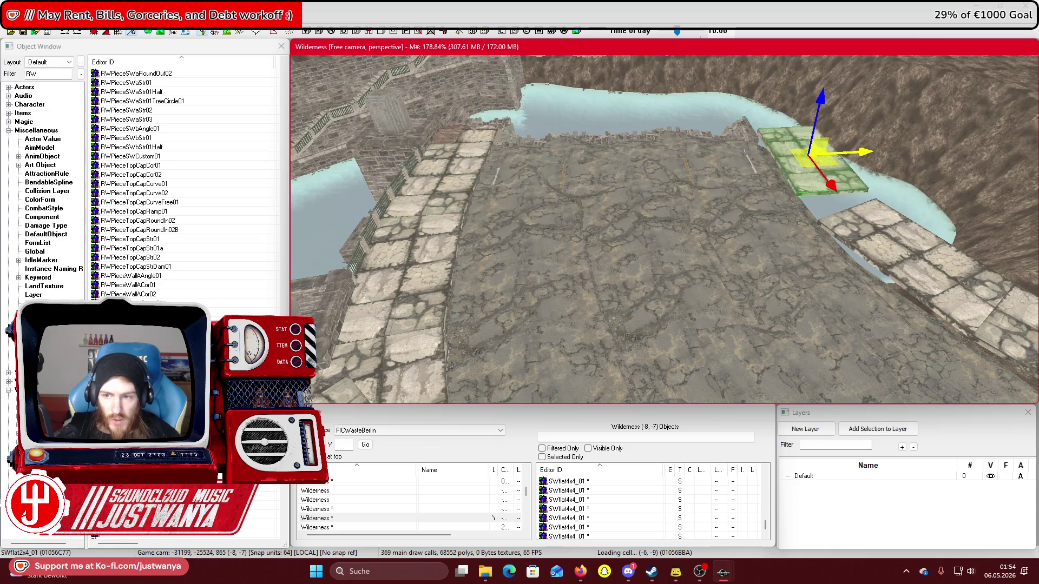
scroll(857, 151, "up", 3)
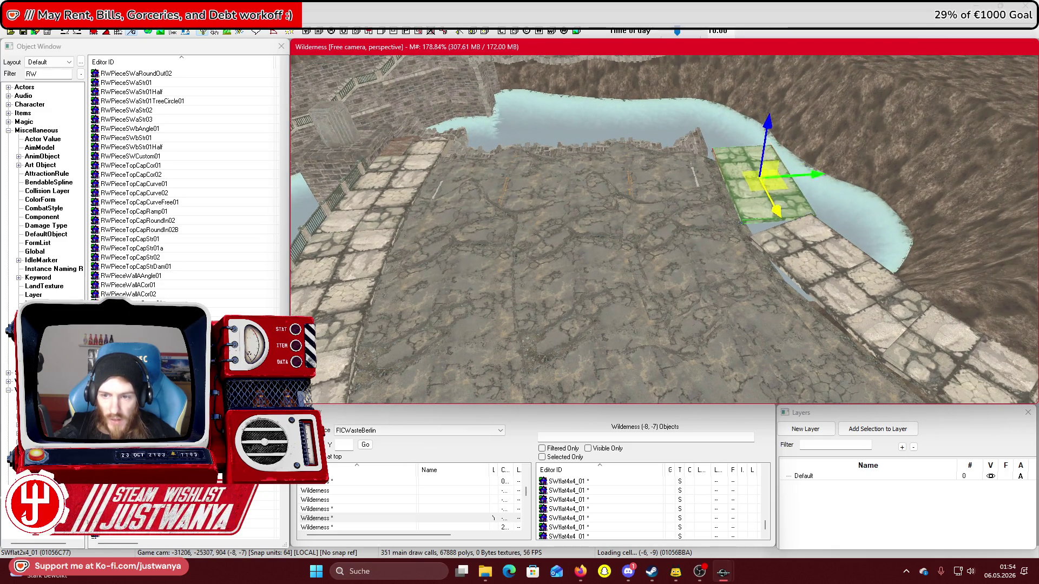
scroll(782, 226, "up", 5)
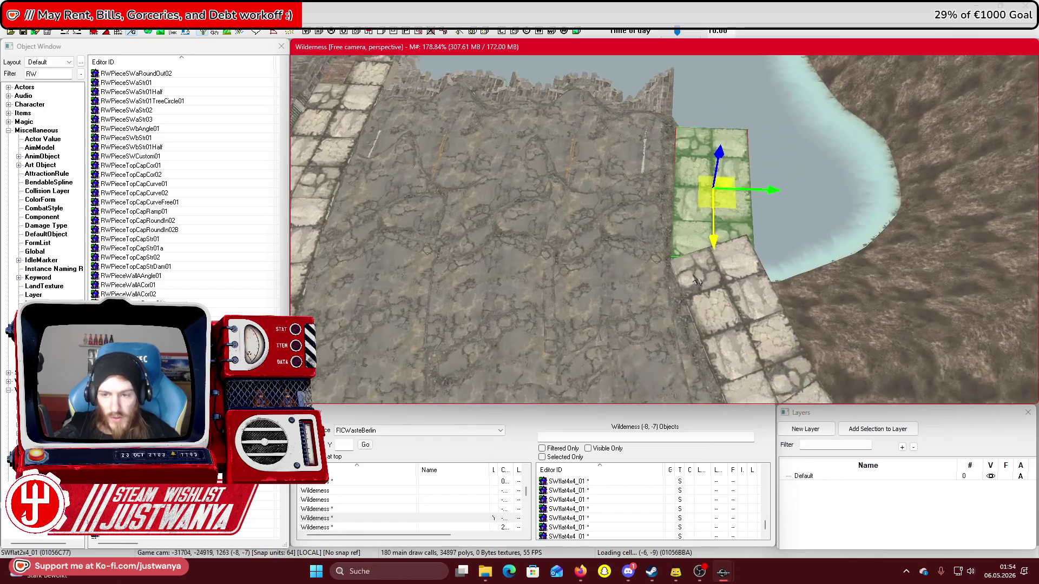
left_click_drag(822, 149, 798, 155)
left_click_drag(767, 190, 768, 199)
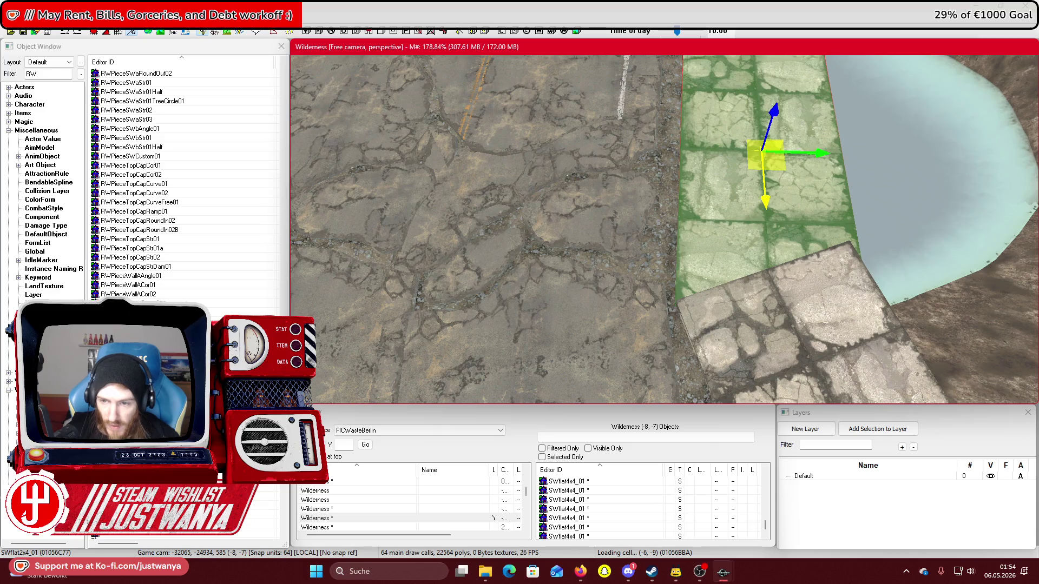
key("shift")
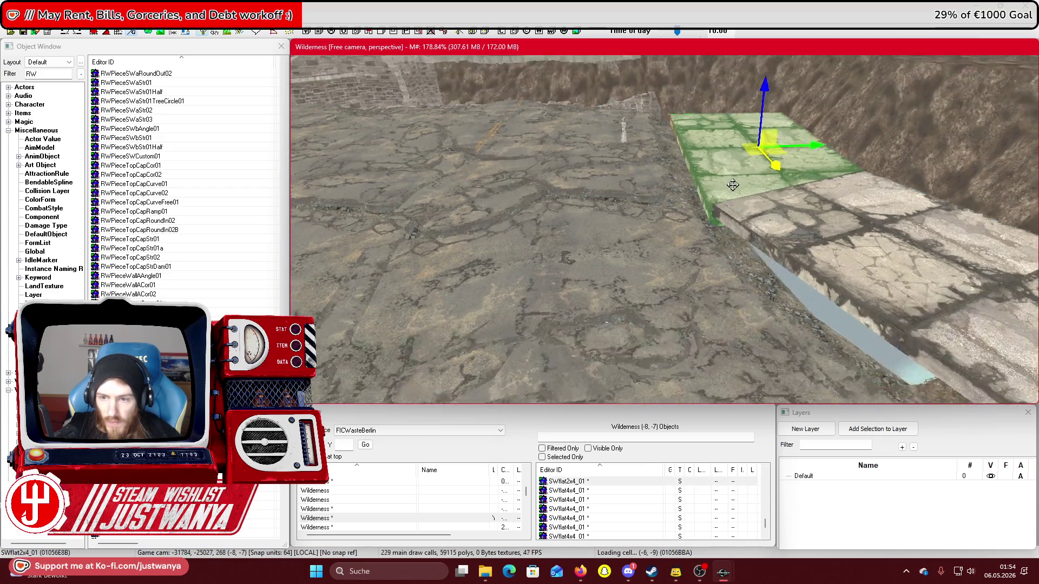
key("shift")
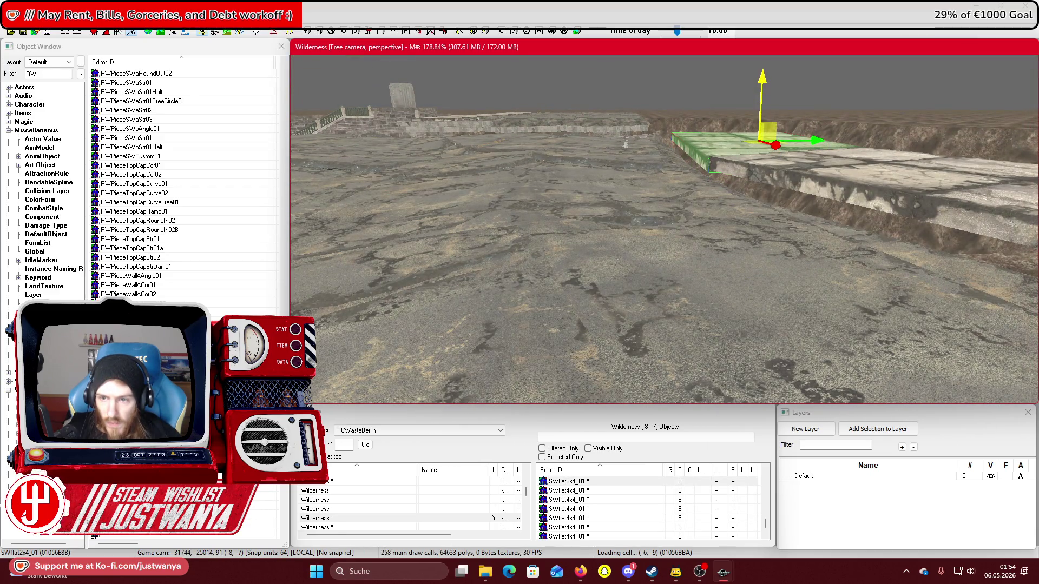
scroll(790, 185, "up", 3)
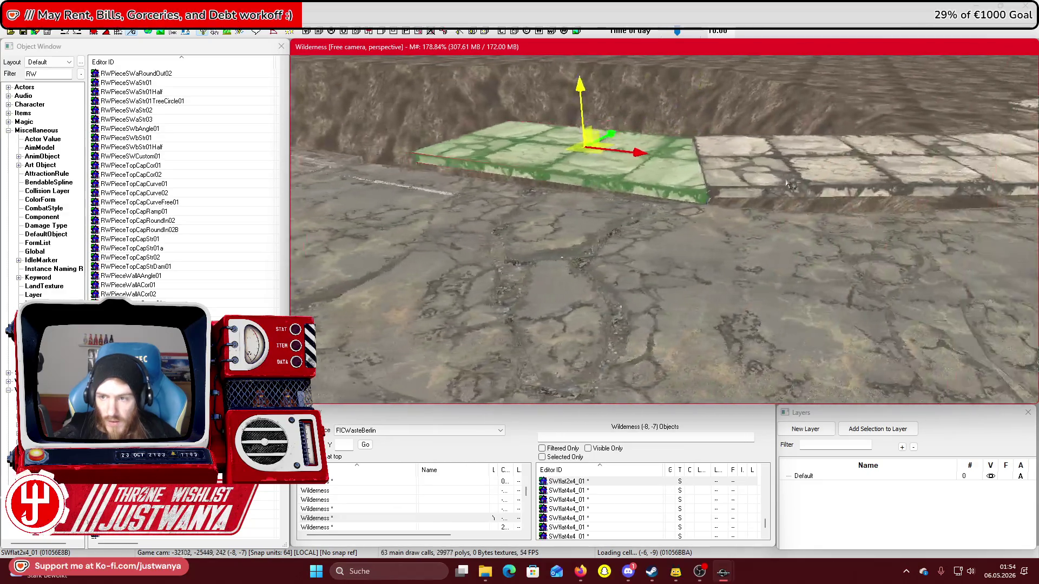
key("shift")
Select four more floor tiles and lower the row slightly together
left_click(703, 157, "ctrl")
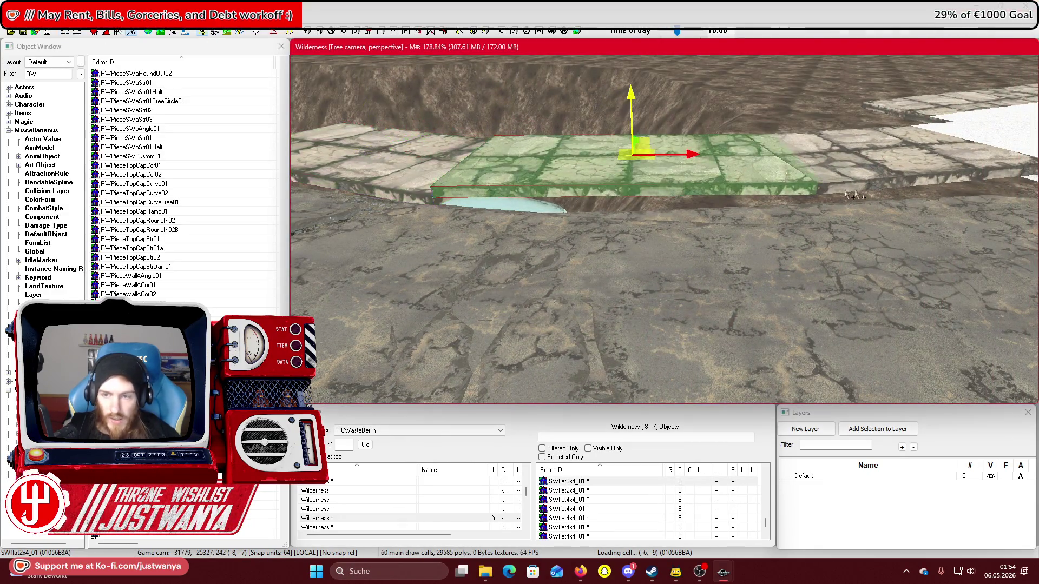
left_click(839, 172, "ctrl")
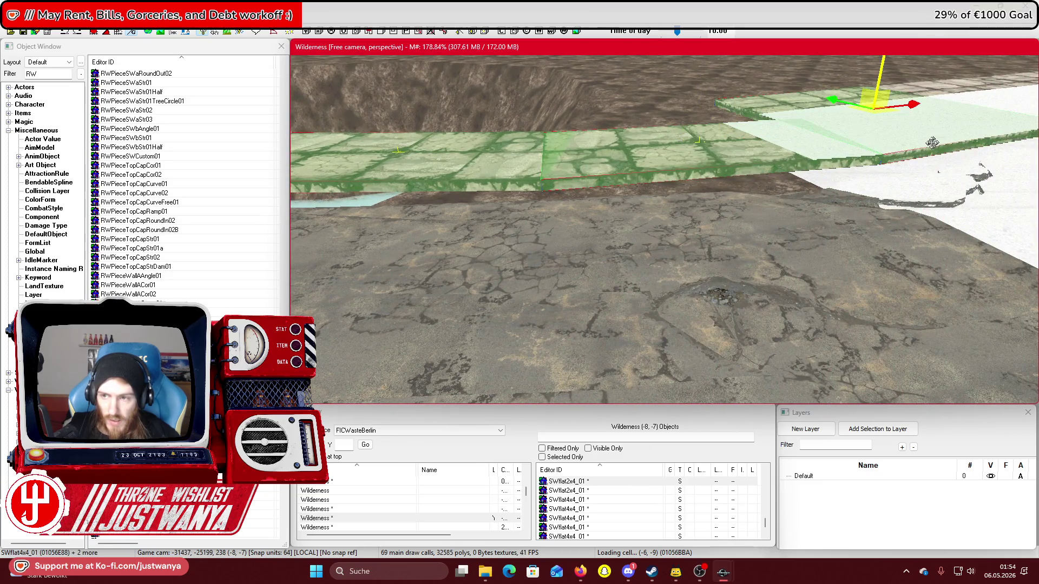
left_click(738, 171, "ctrl")
left_click(925, 142, "ctrl")
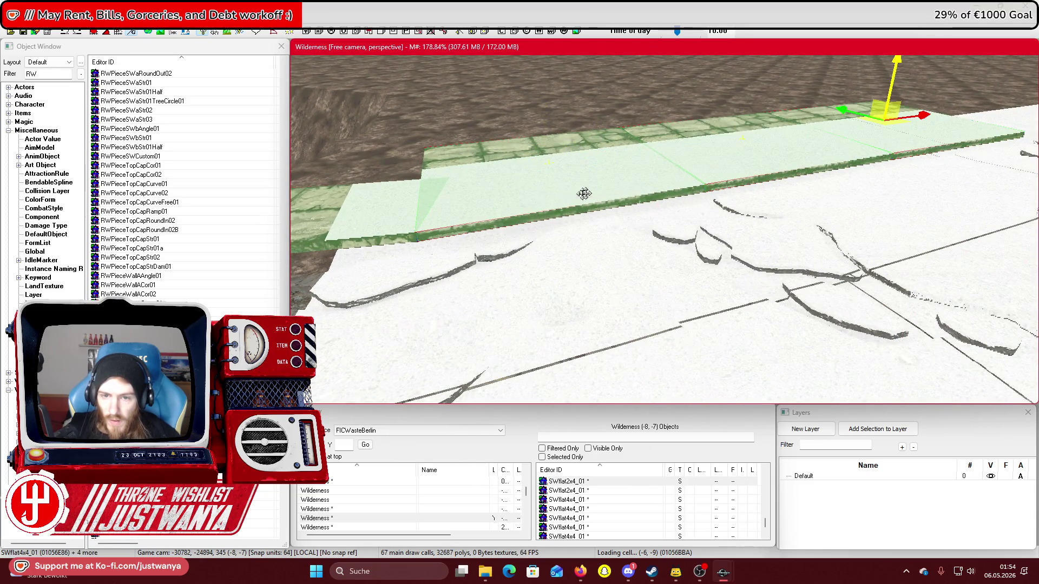
left_click_drag(639, 163, 638, 169)
left_click_drag(733, 65, 745, 60)
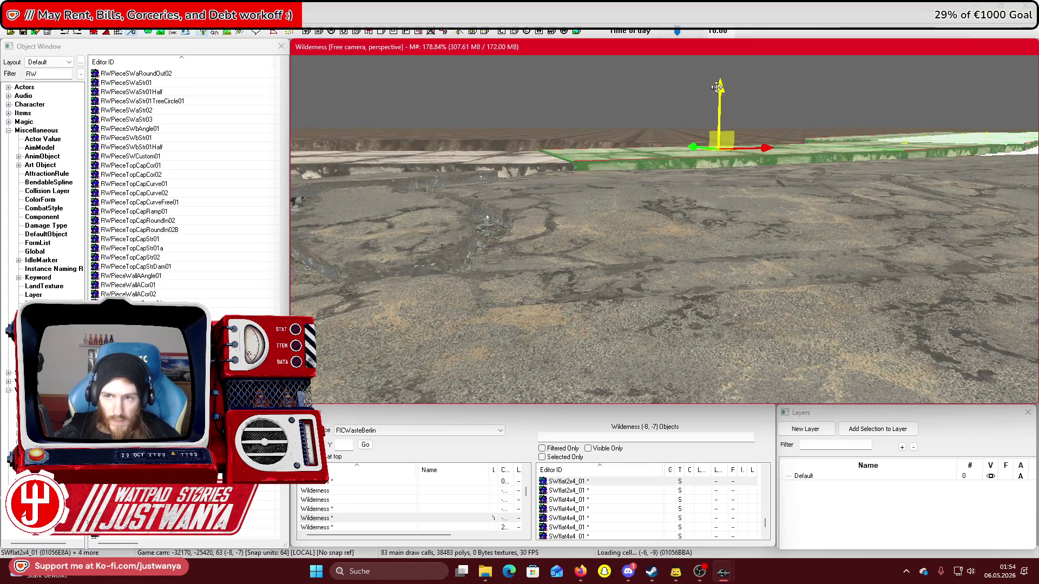
mouse_move(719, 78)
left_mouse_down()
mouse_move(613, 128)
mouse_move(519, 187)
mouse_move(515, 206)
left_mouse_up()
Remove the surplus 4x4 floor tile, then select the bridge's arch piece
key("ctrl+z")
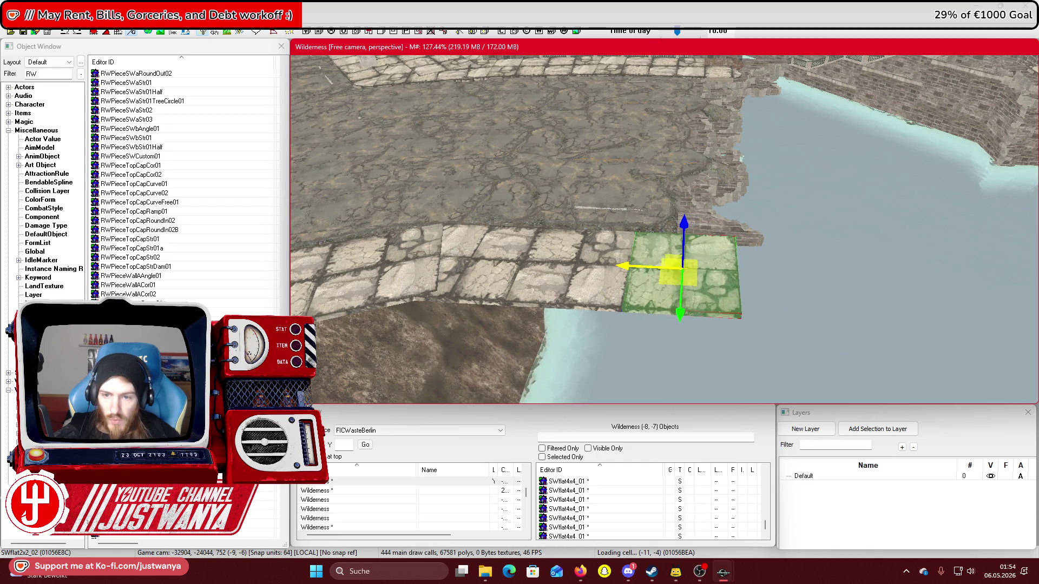
mouse_move(640, 265)
left_mouse_down()
mouse_move(486, 242)
mouse_move(656, 249)
mouse_move(623, 248)
left_mouse_up()
left_click(934, 257)
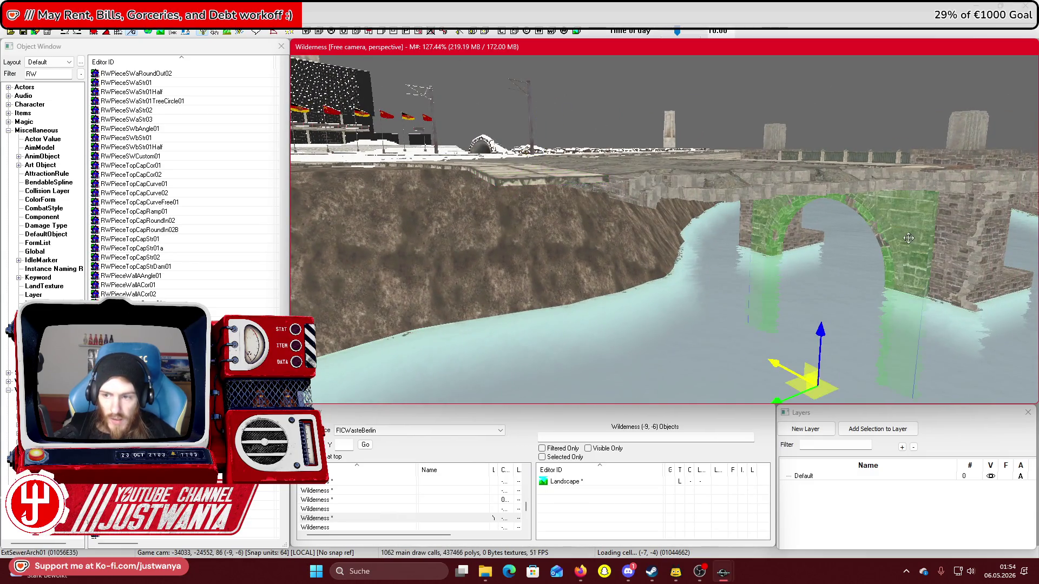
Move the ExtSewerArch01 arch piece left and down against the canal bank
scroll(725, 287, "up", 5)
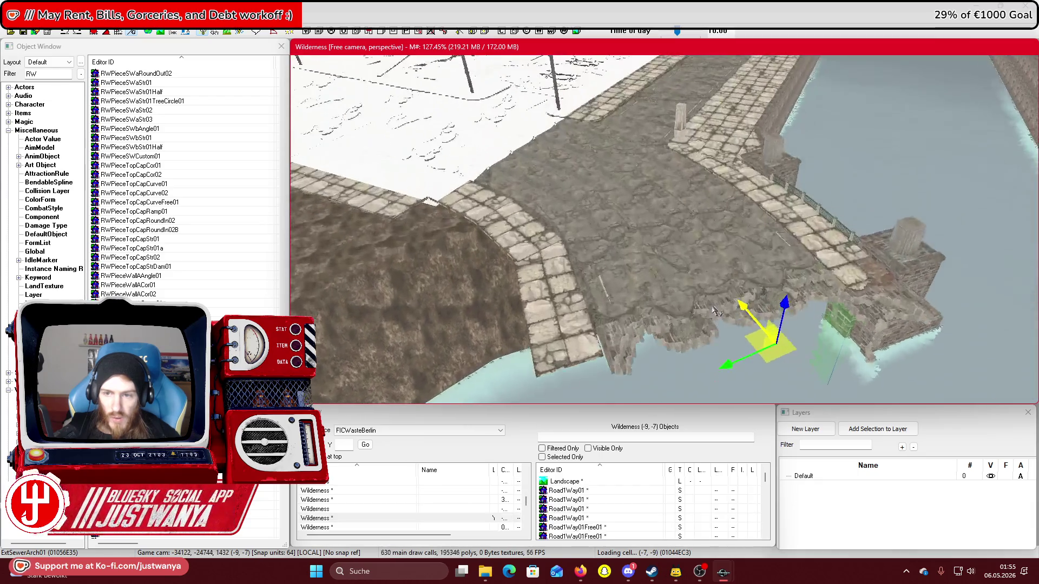
left_click_drag(711, 320, 633, 349)
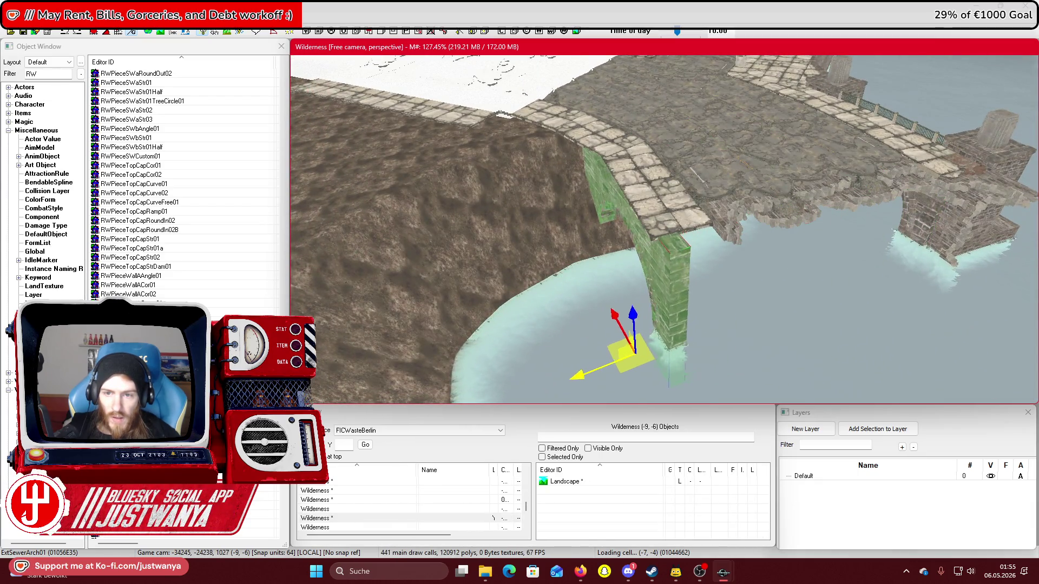
scroll(564, 337, "up", 4)
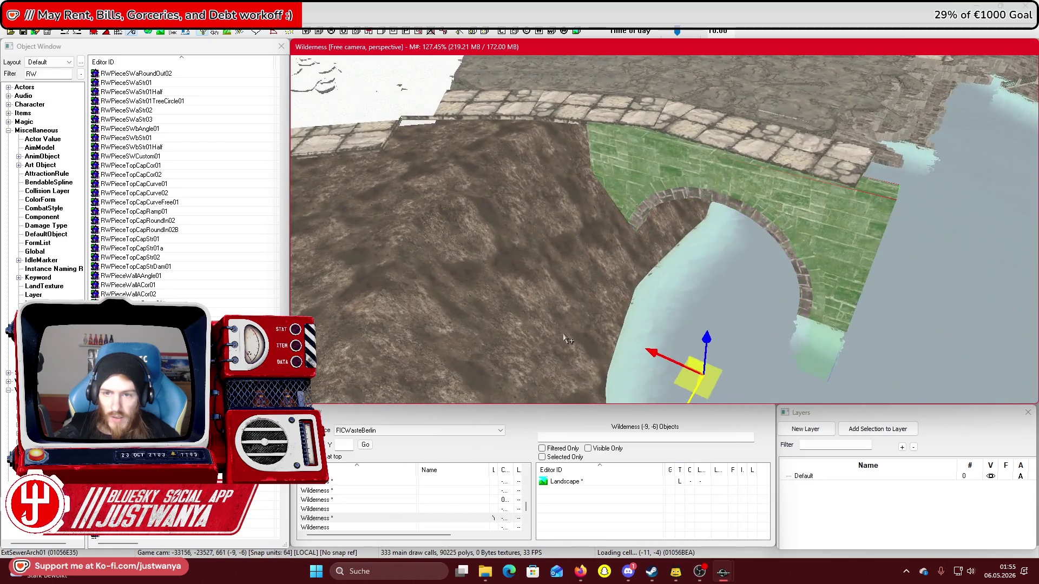
scroll(563, 337, "down", 5)
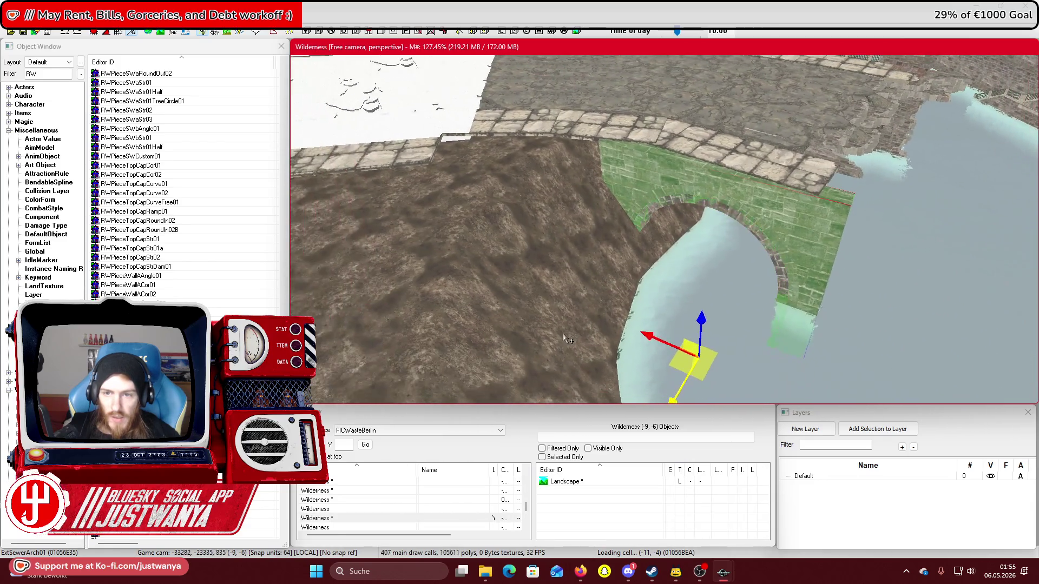
scroll(577, 364, "up", 4)
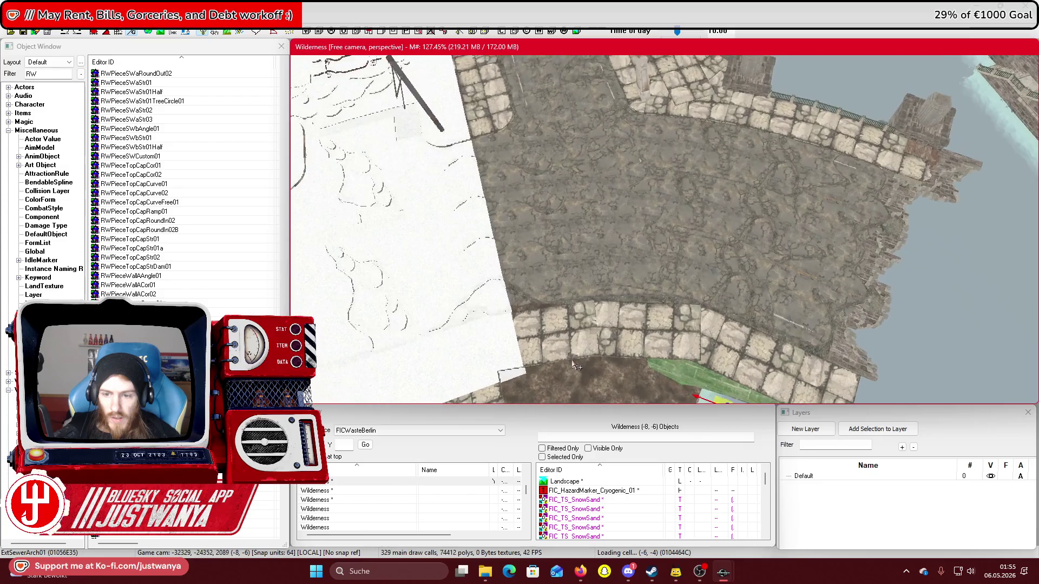
scroll(640, 294, "up", 3)
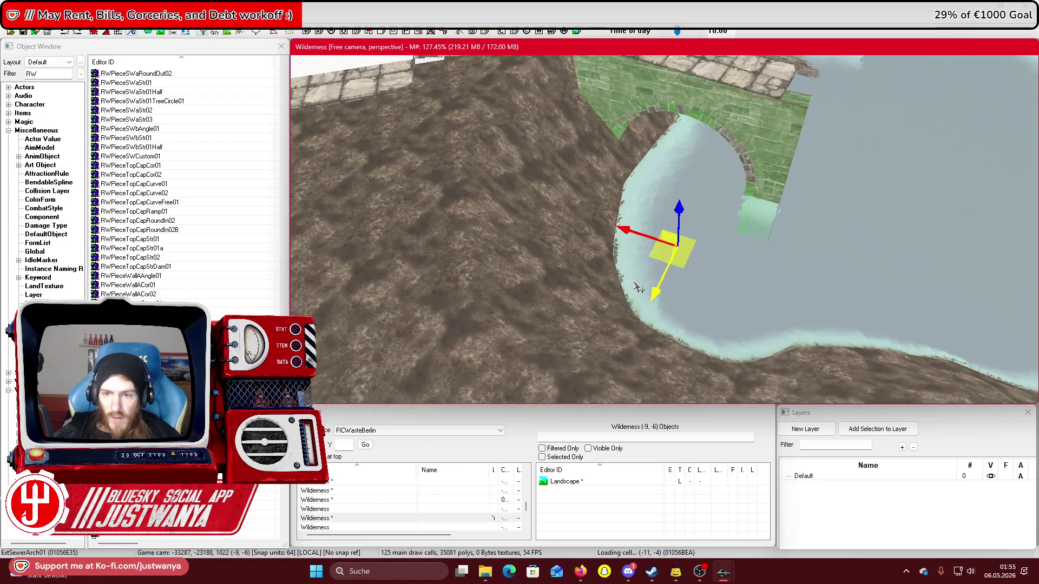
scroll(608, 337, "down", 2)
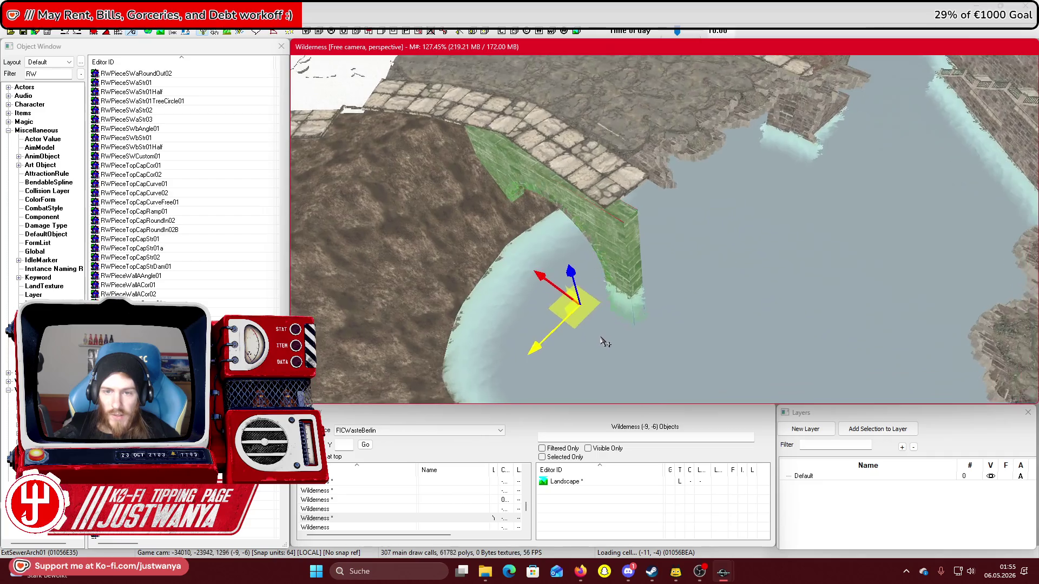
key("2")
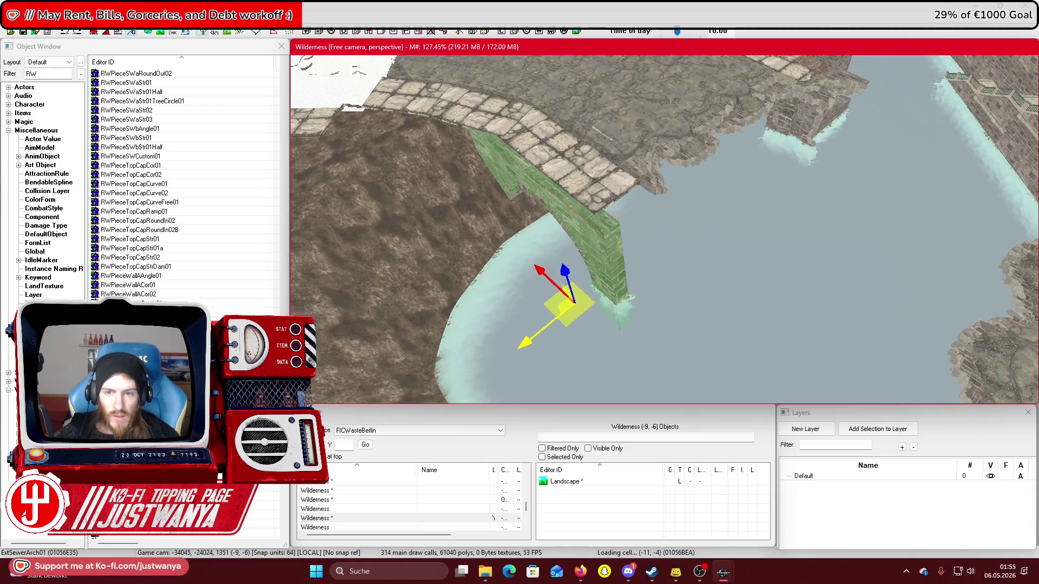
scroll(567, 312, "up", 3)
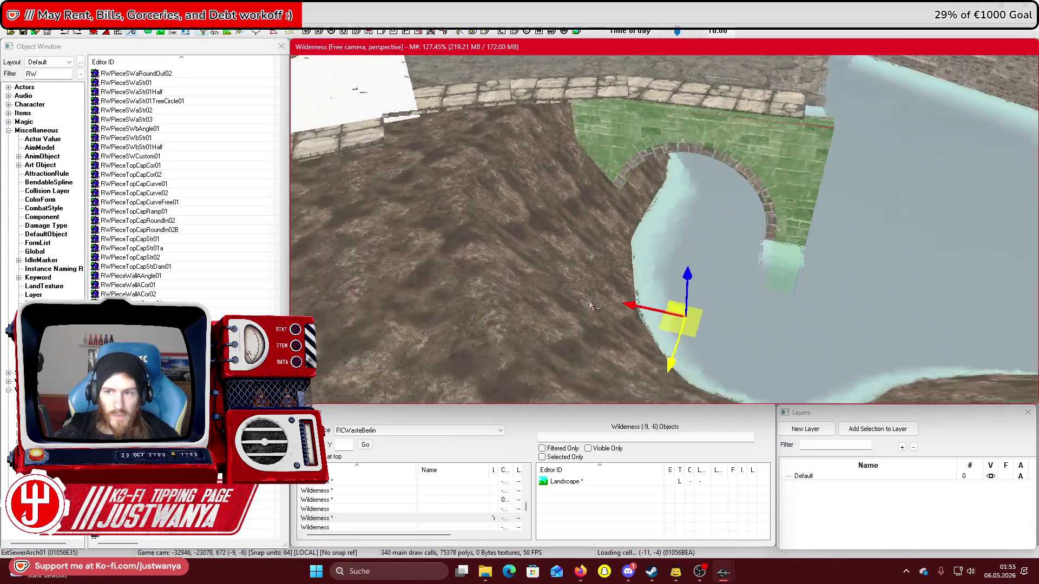
scroll(567, 300, "up", 3)
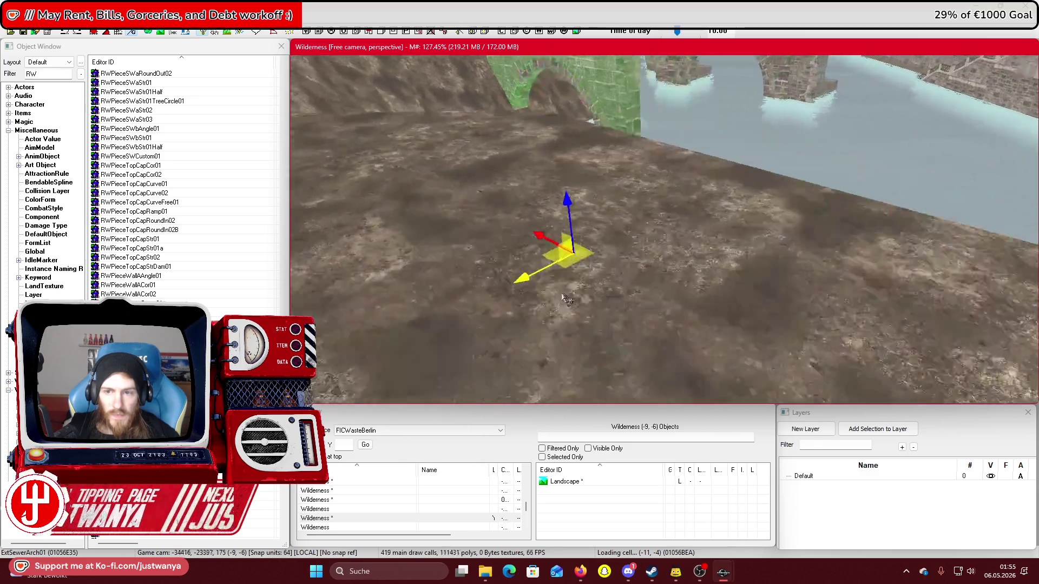
scroll(566, 300, "down", 5)
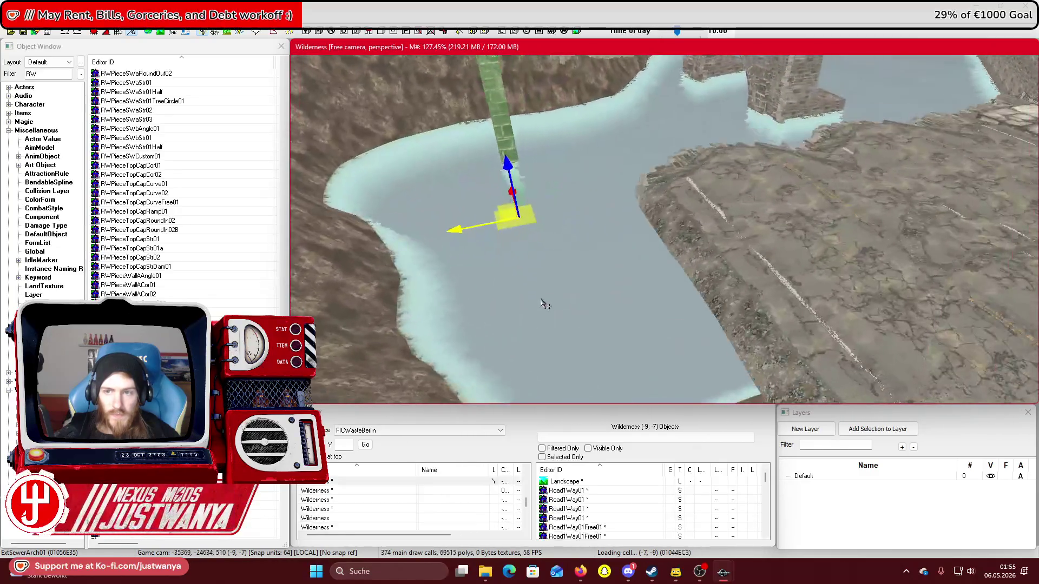
scroll(609, 294, "up", 5)
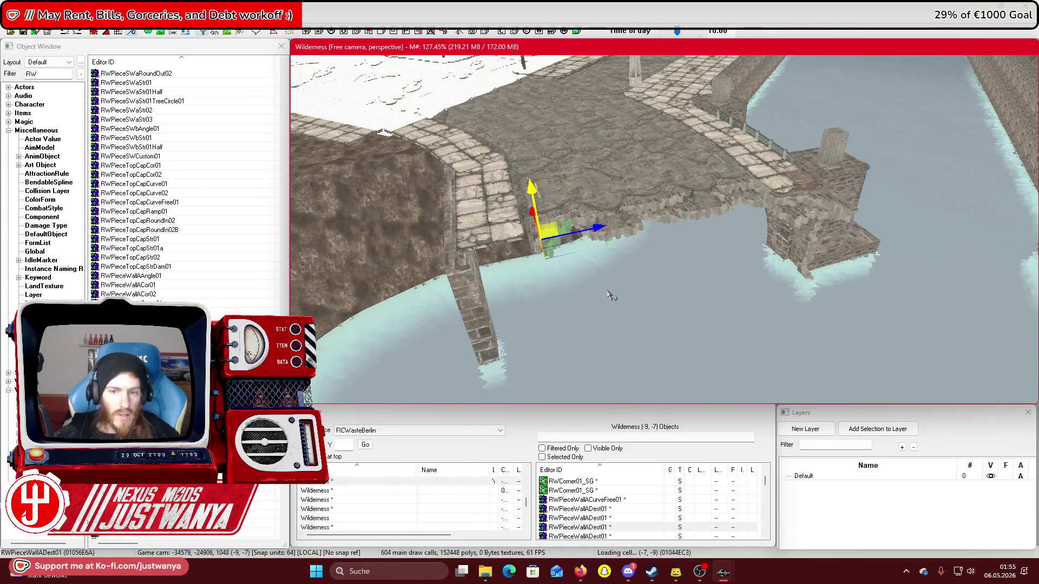
Fit the first broken wall piece down against the pier and along the bridge edge
scroll(615, 305, "up", 4)
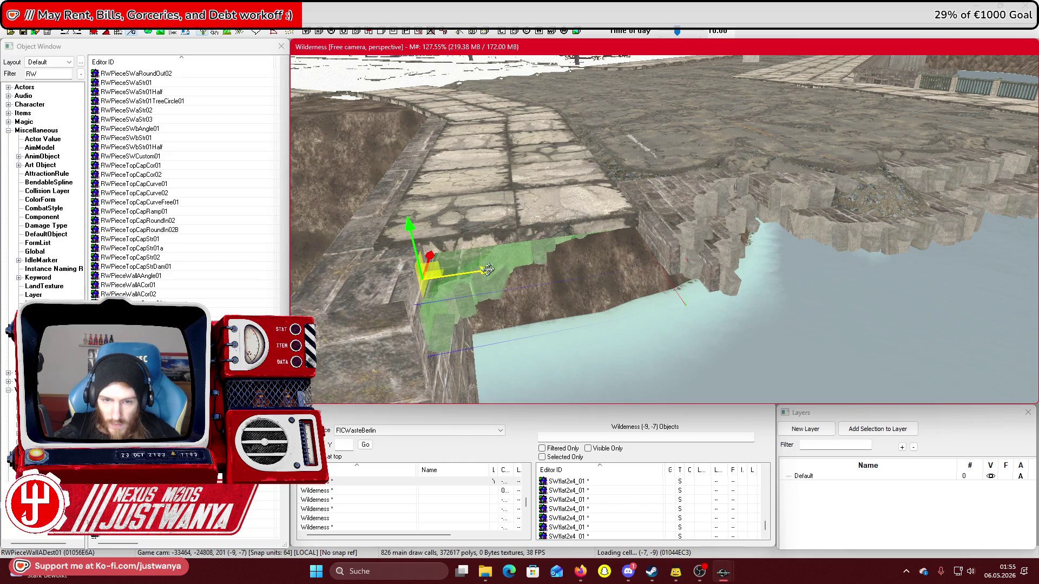
left_click_drag(419, 295, 409, 326)
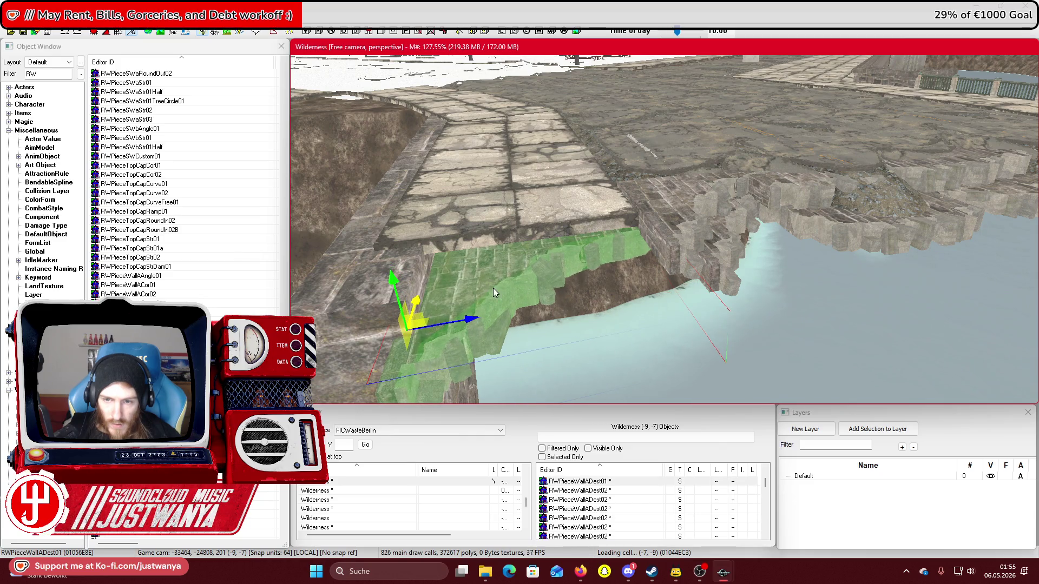
key("shift")
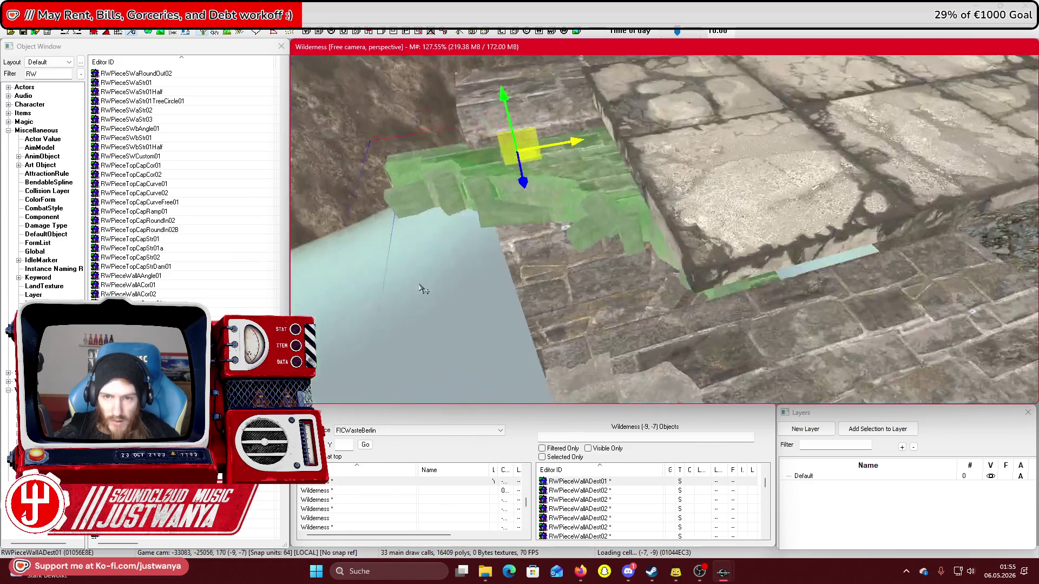
mouse_move(583, 150)
left_mouse_down()
mouse_move(503, 127)
mouse_move(436, 79)
left_mouse_up()
scroll(548, 200, "down", 5)
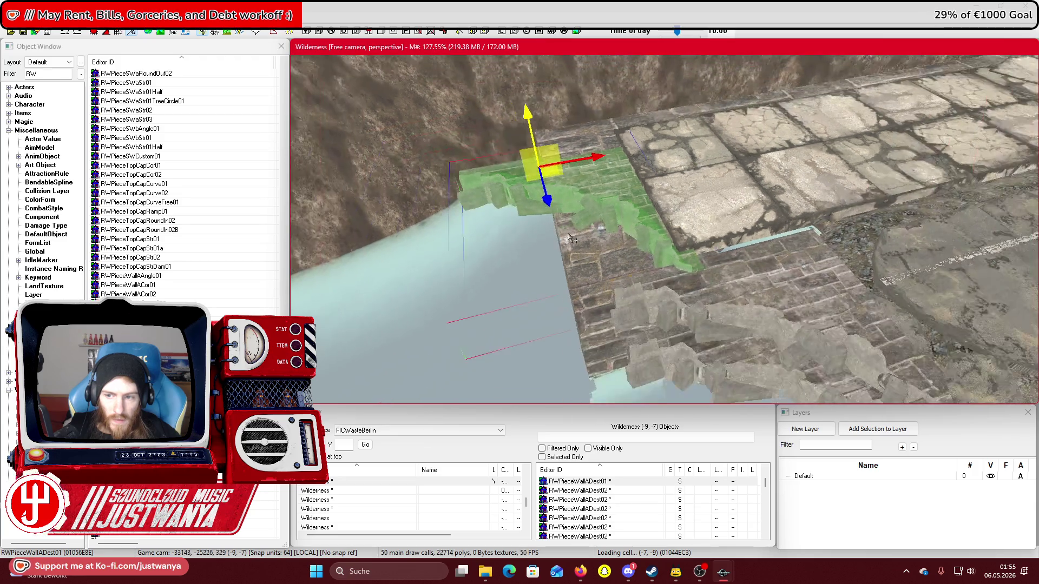
scroll(574, 222, "down", 3)
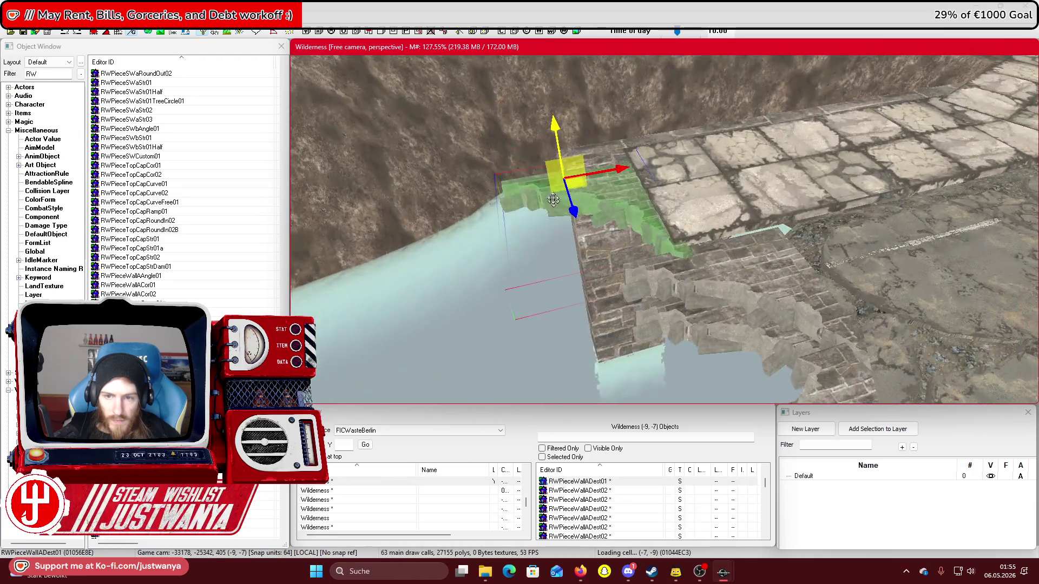
scroll(435, 252, "down", 3)
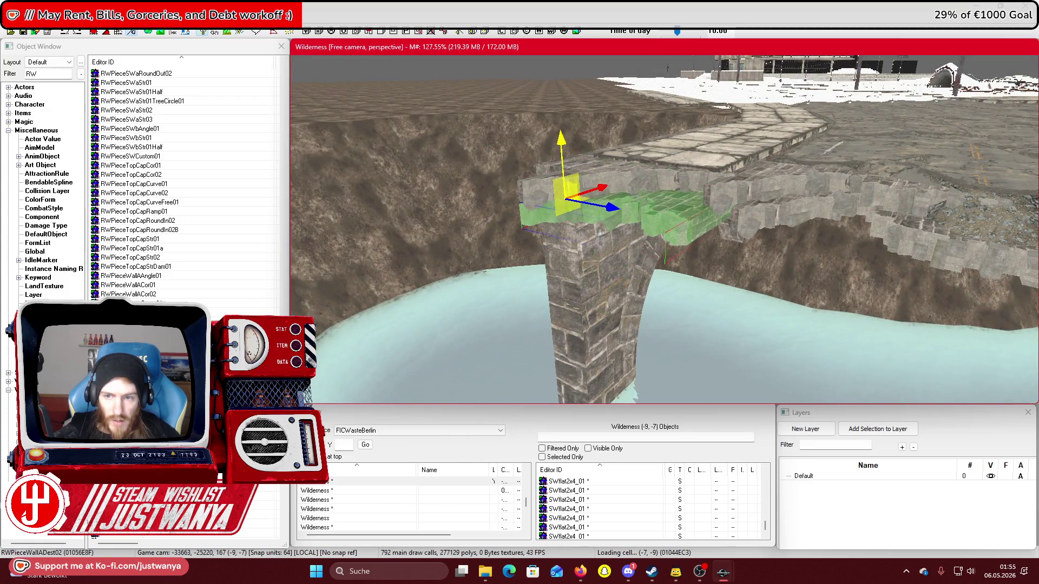
scroll(551, 164, "down", 5)
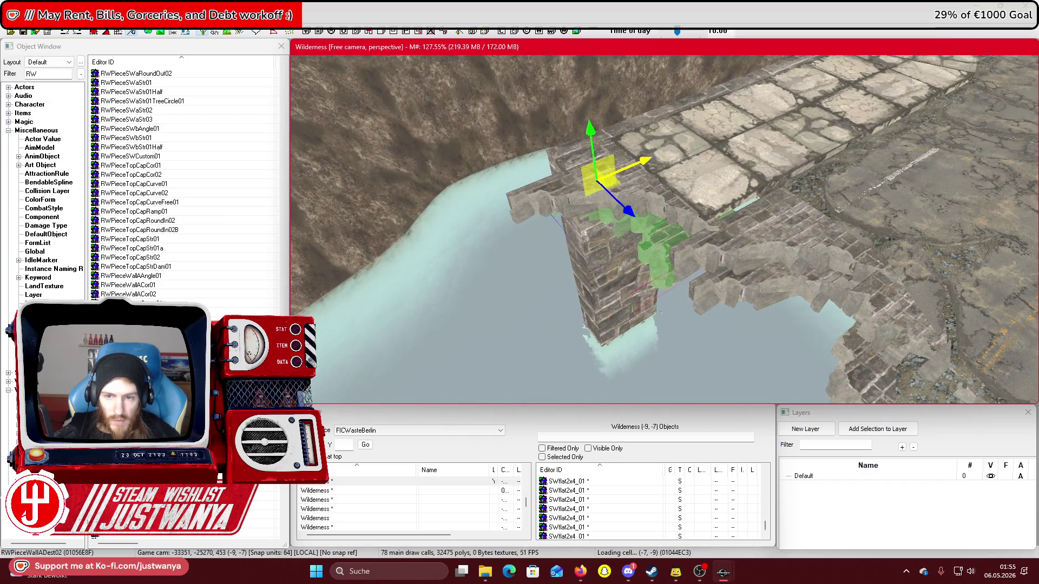
scroll(647, 205, "down", 5)
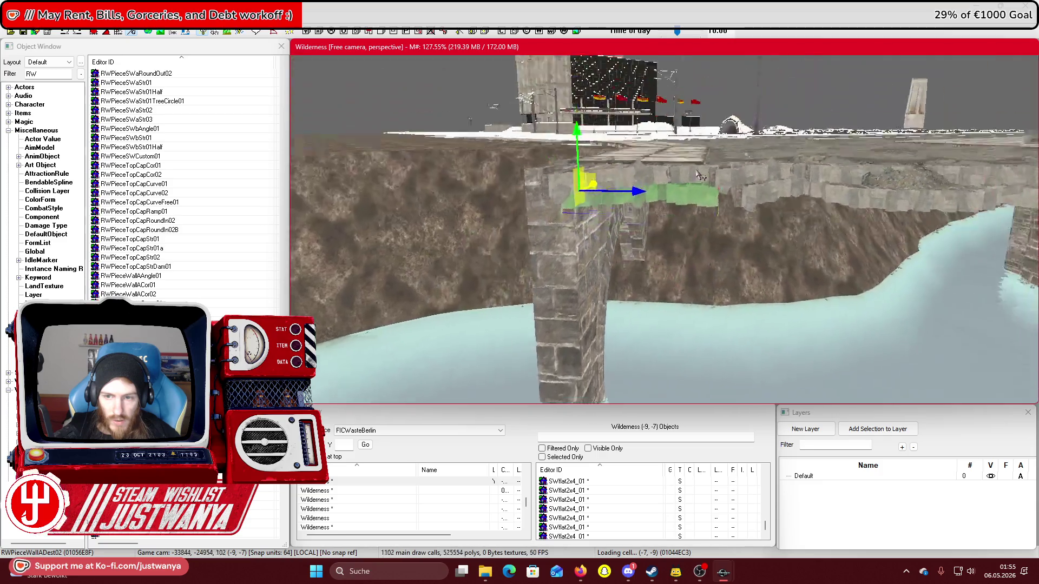
left_click_drag(581, 190, 597, 191)
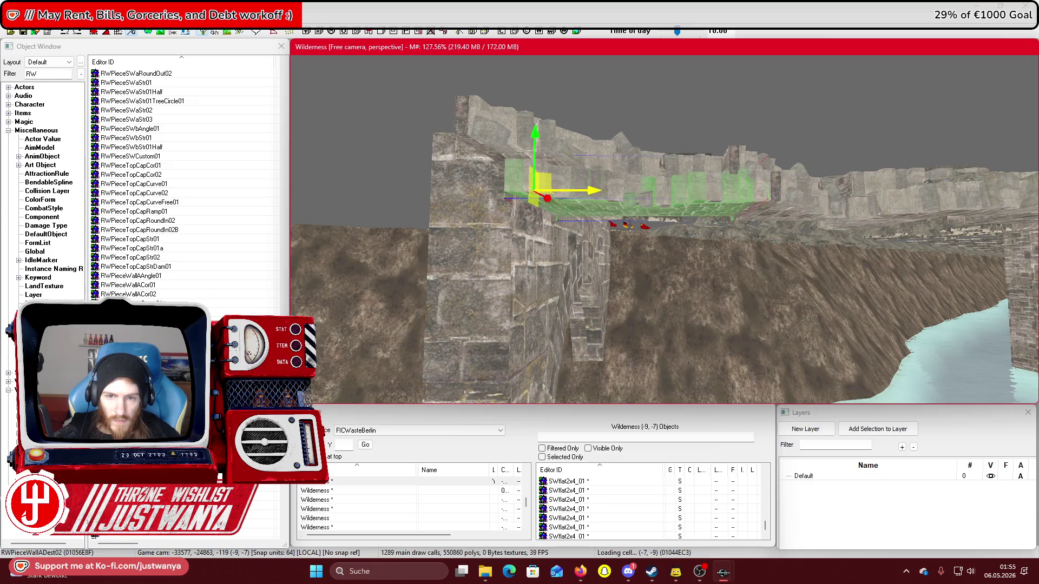
key("shift")
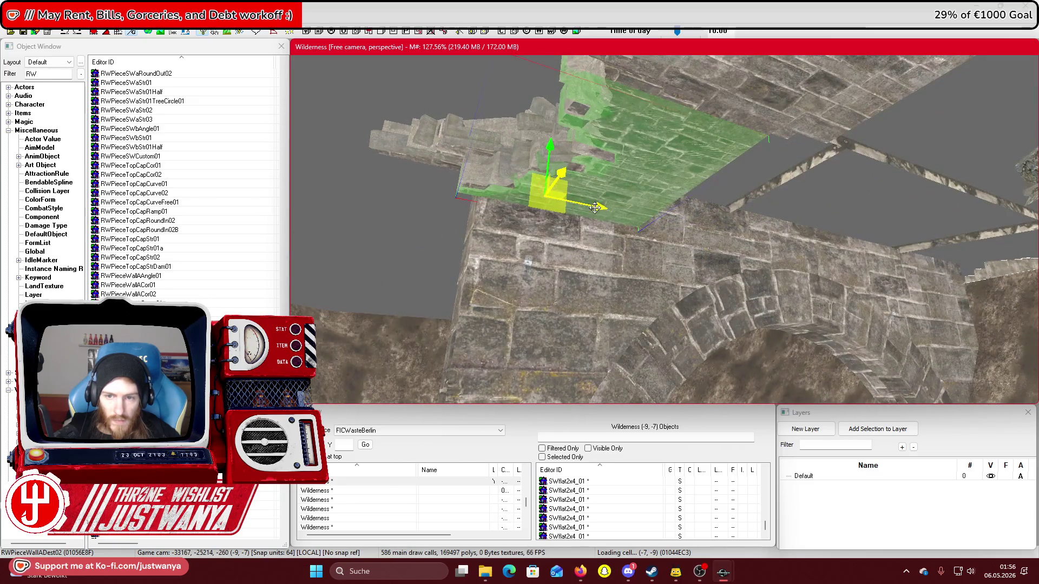
left_click_drag(595, 207, 612, 211)
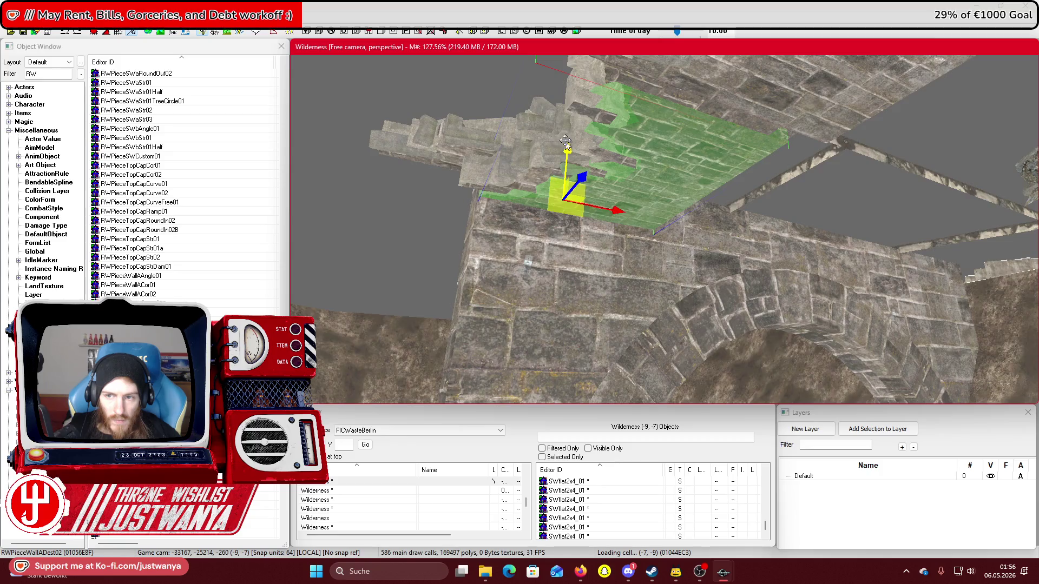
scroll(565, 141, "down", 5)
scroll(542, 167, "up", 5)
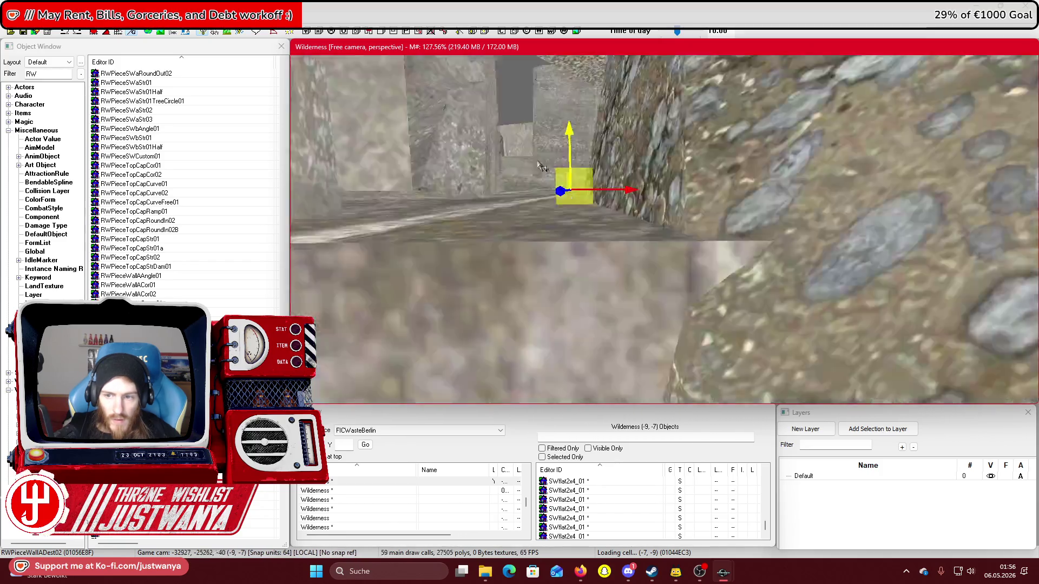
scroll(540, 165, "down", 10)
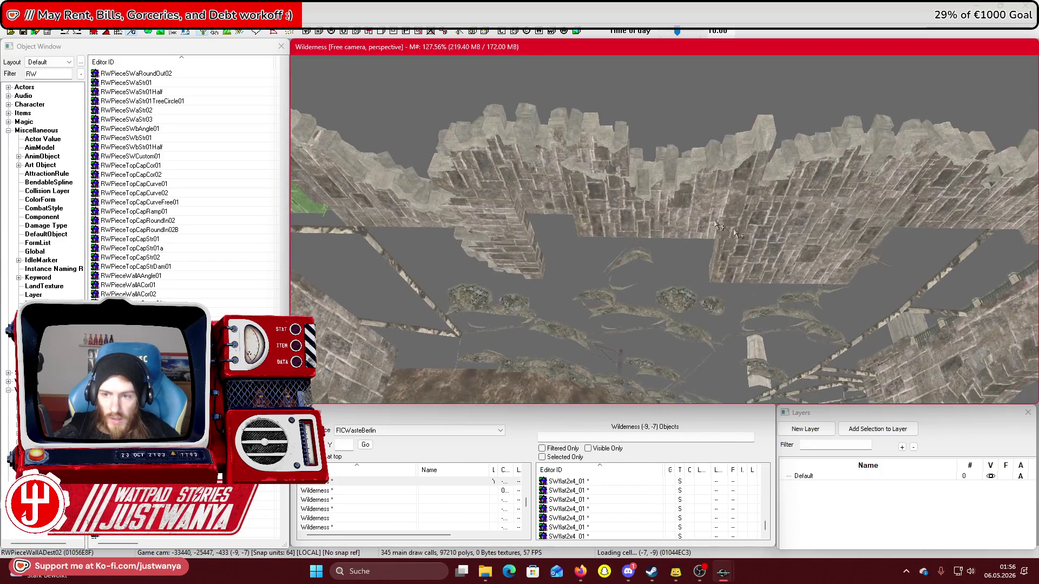
Move the right-hand wall piece left, closing the gap against the walkway edge
left_click(855, 249)
left_click_drag(855, 248, 378, 232)
scroll(497, 226, "up", 3)
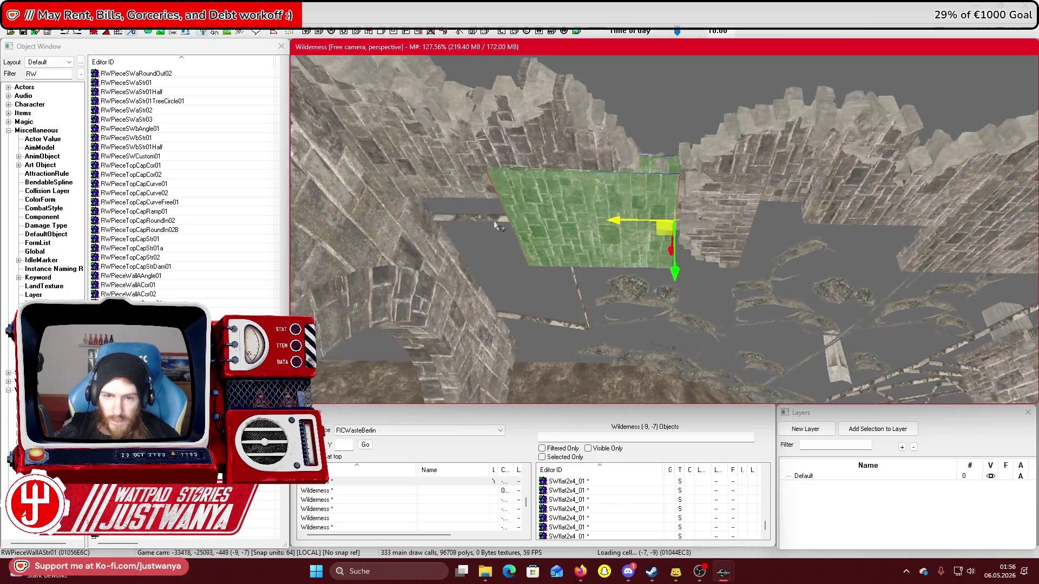
scroll(498, 226, "up", 2)
mouse_move(595, 217)
left_mouse_down()
mouse_move(632, 216)
mouse_move(622, 217)
left_mouse_up()
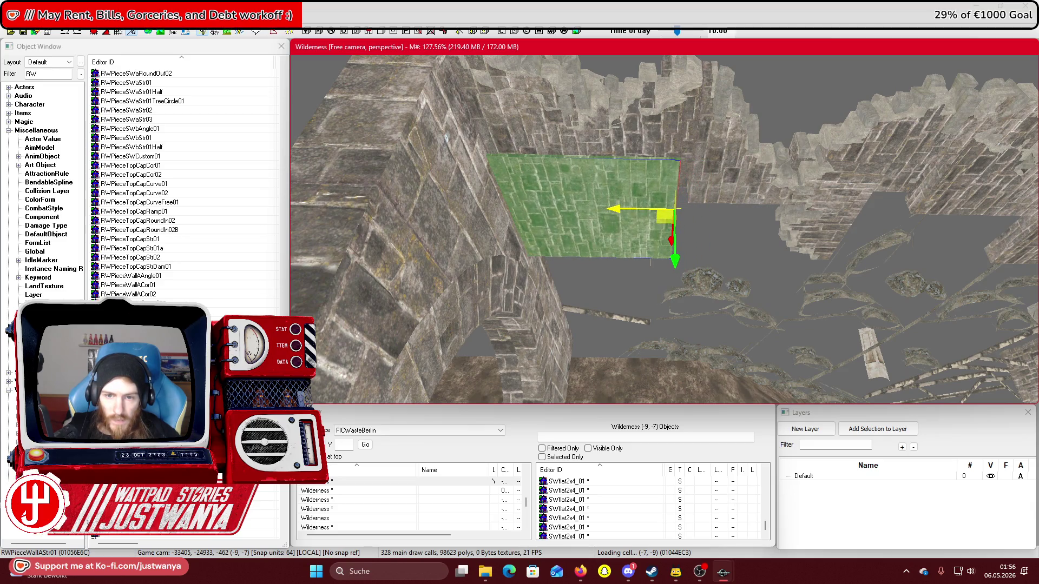
key("shift")
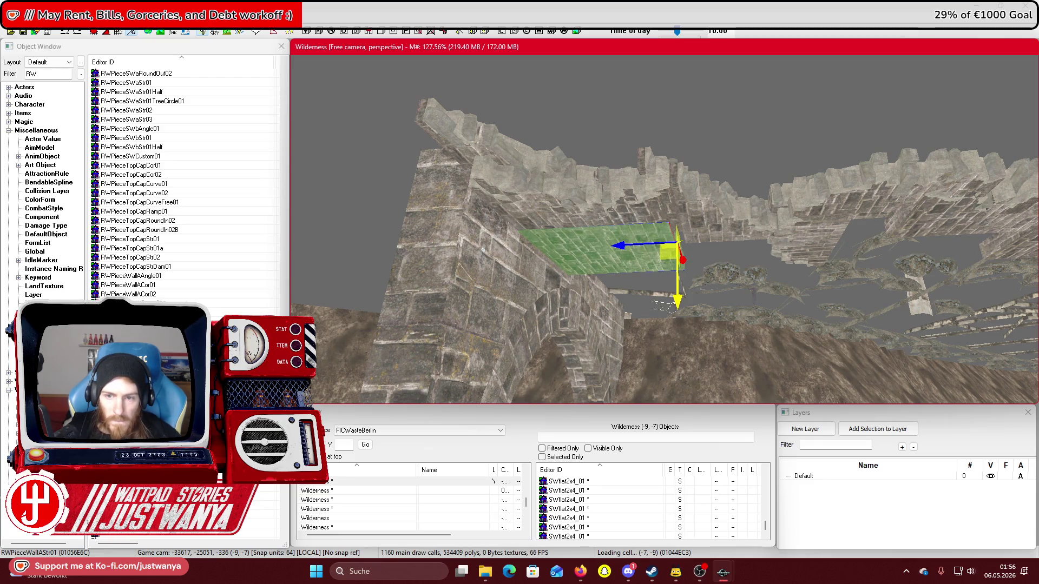
key("shift")
key("shift")
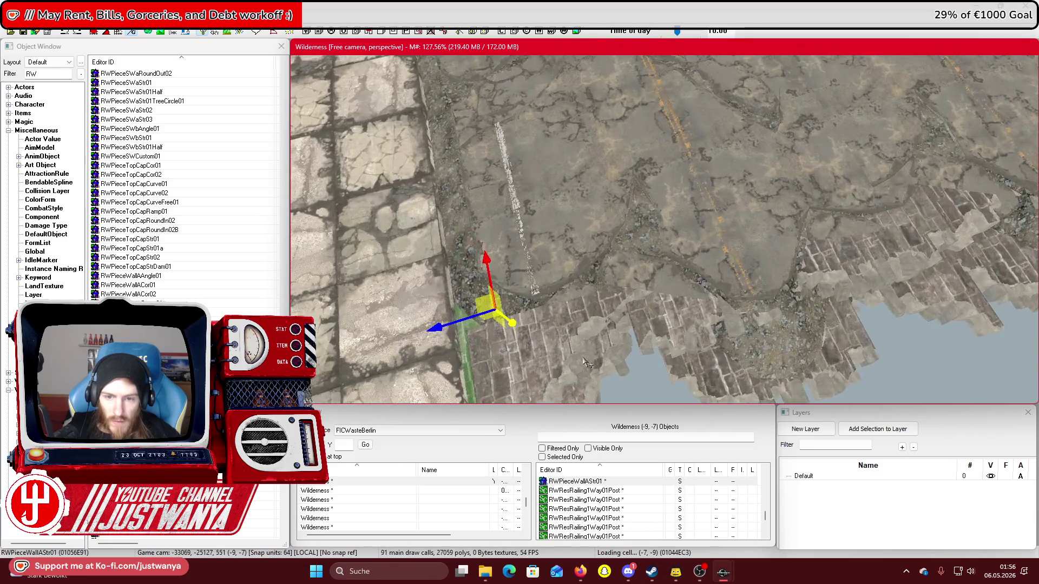
key("shift")
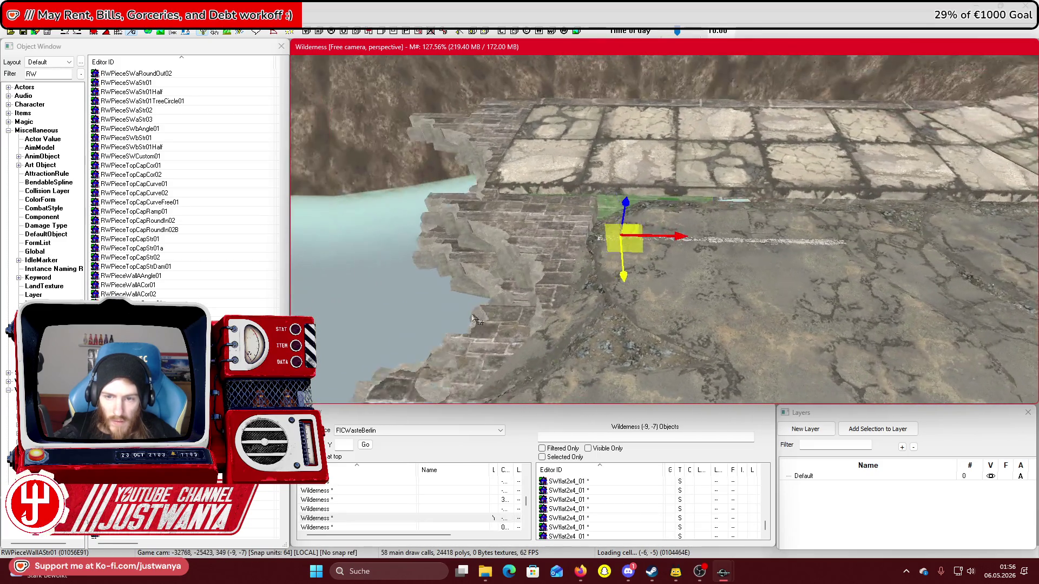
key("shift")
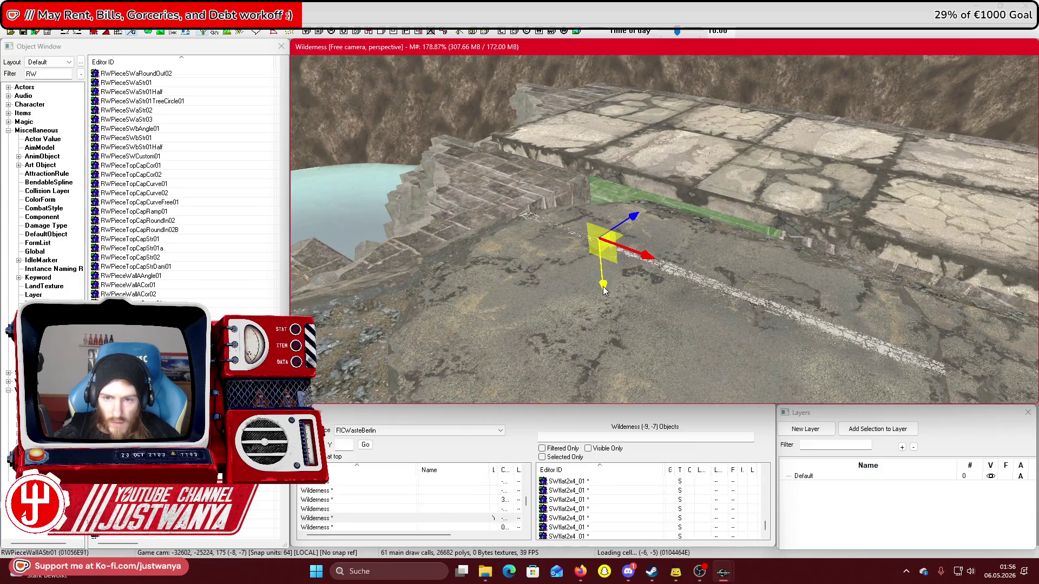
left_click_drag(598, 222, 599, 213)
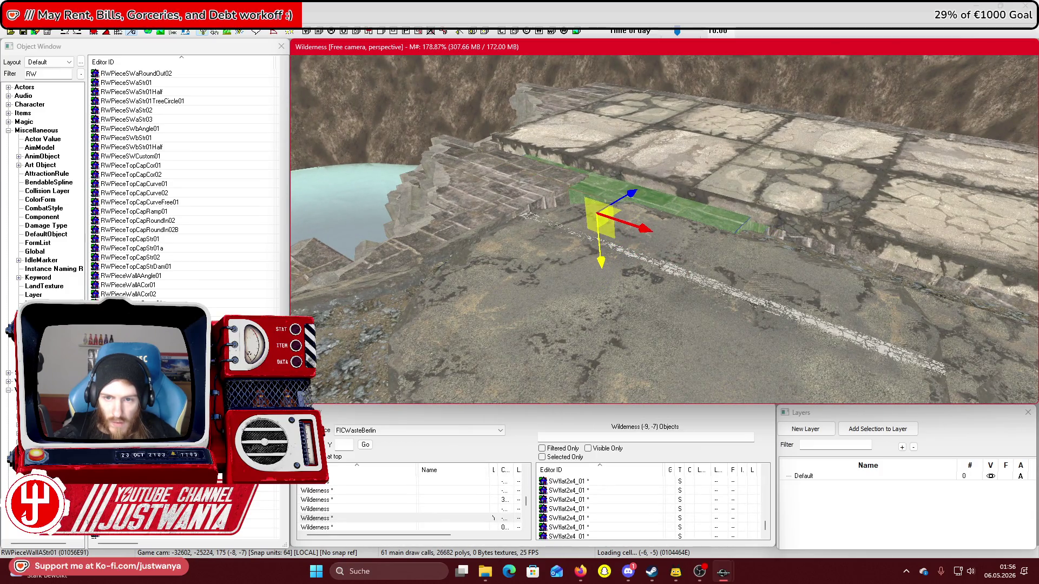
Slide the wall piece along the road edge beside the bridge
scroll(609, 284, "up", 5)
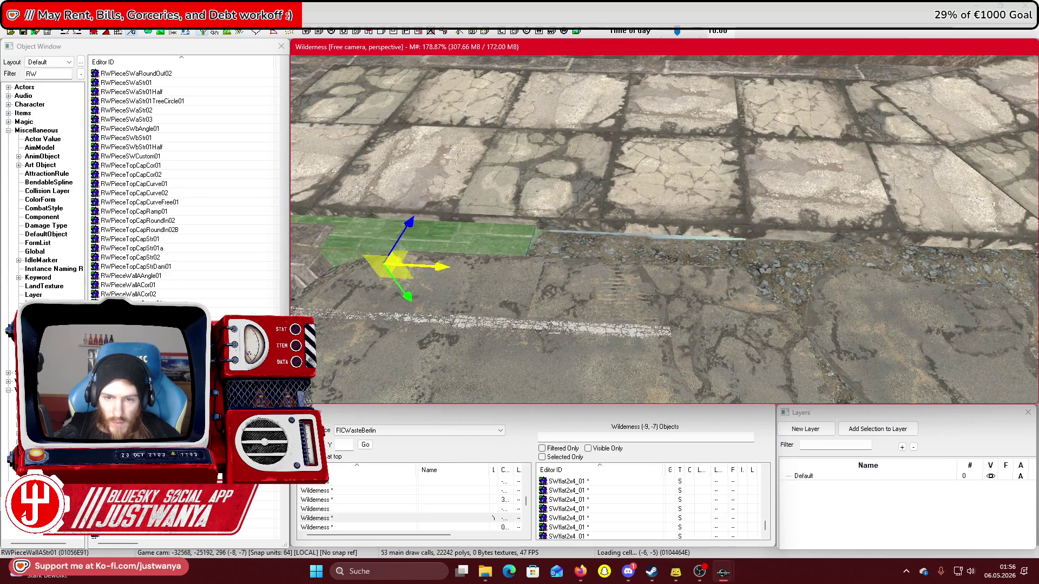
left_click_drag(433, 244, 666, 249)
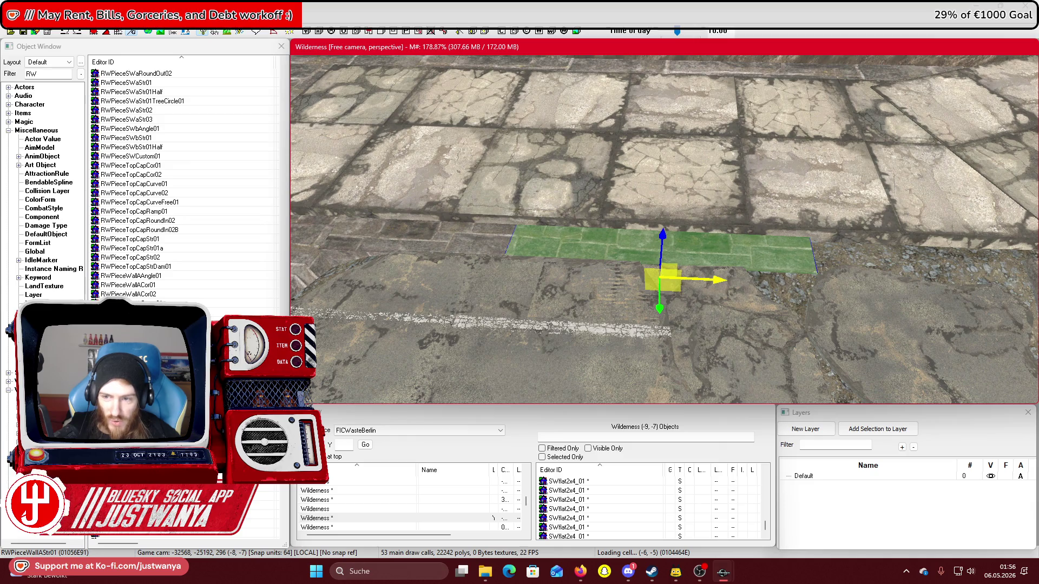
left_click_drag(728, 275, 723, 234)
mouse_move(582, 292)
left_mouse_down()
mouse_move(777, 299)
mouse_move(777, 313)
mouse_move(725, 285)
mouse_move(757, 267)
mouse_move(702, 316)
mouse_move(809, 204)
left_mouse_up()
left_click_drag(541, 298, 606, 295)
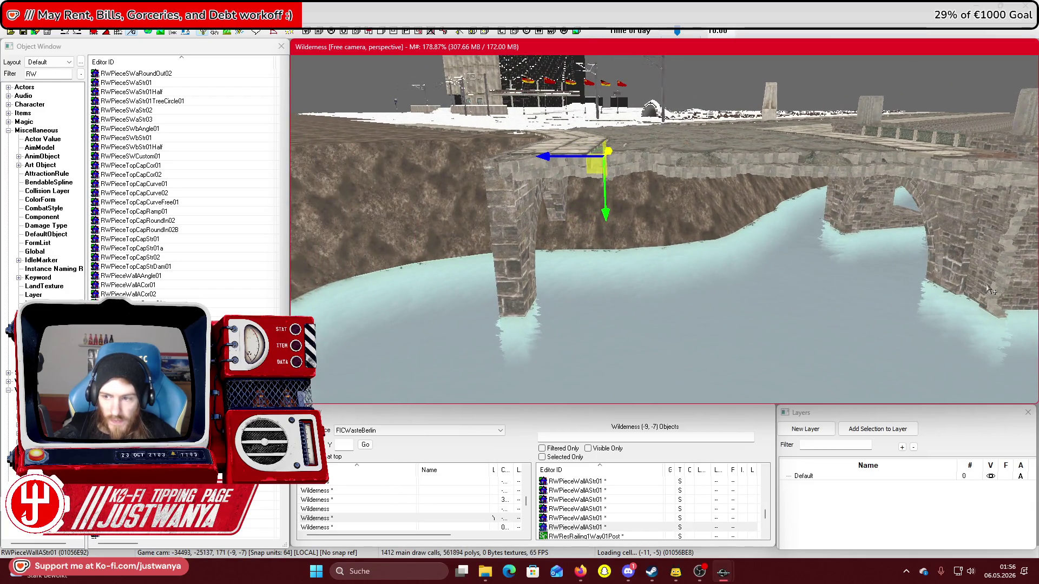
left_click(989, 291)
Rotate RWPieceWallADest03 upright and slide it down the pillar until flush
left_click_drag(863, 273, 855, 282)
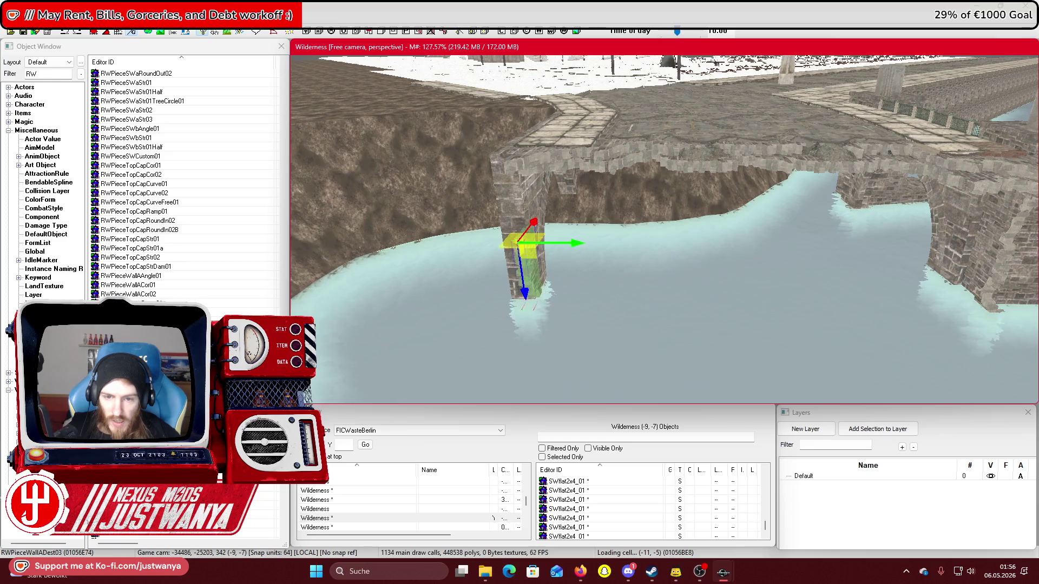
mouse_move(516, 284)
left_mouse_down()
mouse_move(484, 273)
mouse_move(551, 291)
left_mouse_up()
left_click_drag(588, 187, 647, 149)
mouse_move(595, 259)
left_mouse_down()
mouse_move(623, 240)
mouse_move(622, 210)
left_mouse_up()
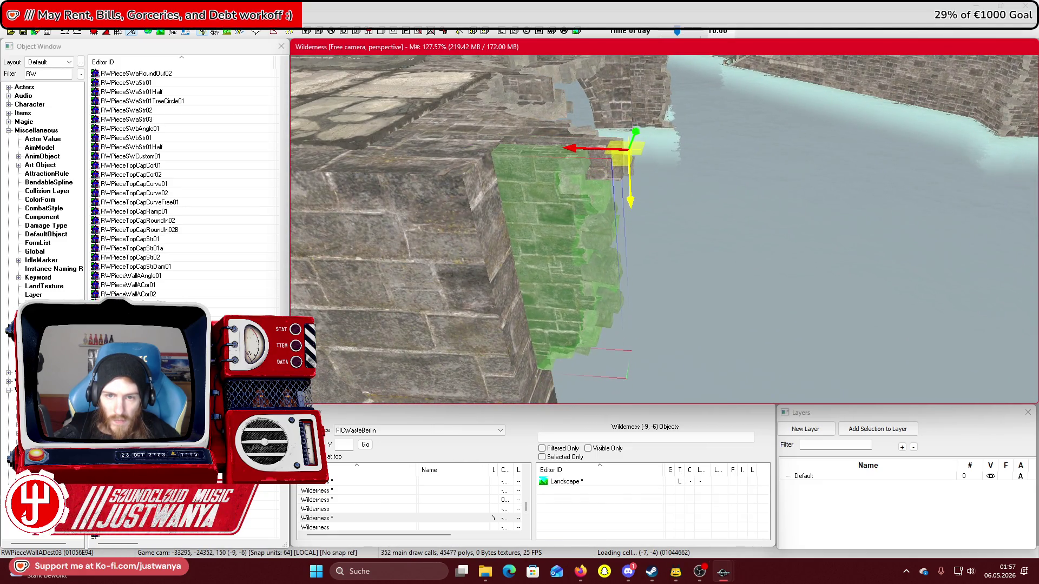
left_click_drag(627, 162, 696, 147)
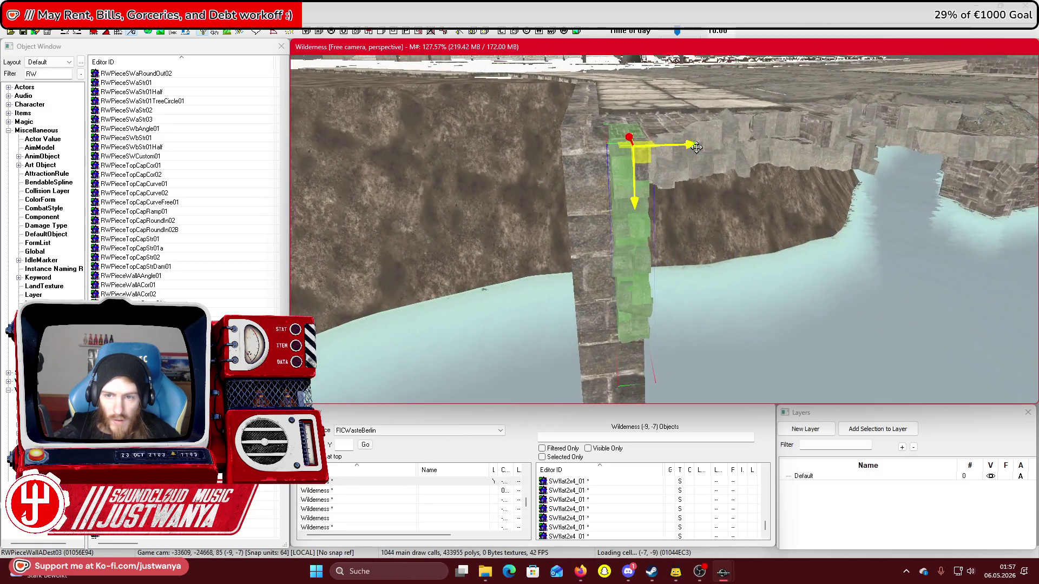
left_click_drag(545, 87, 520, 106)
key("ctrl+z")
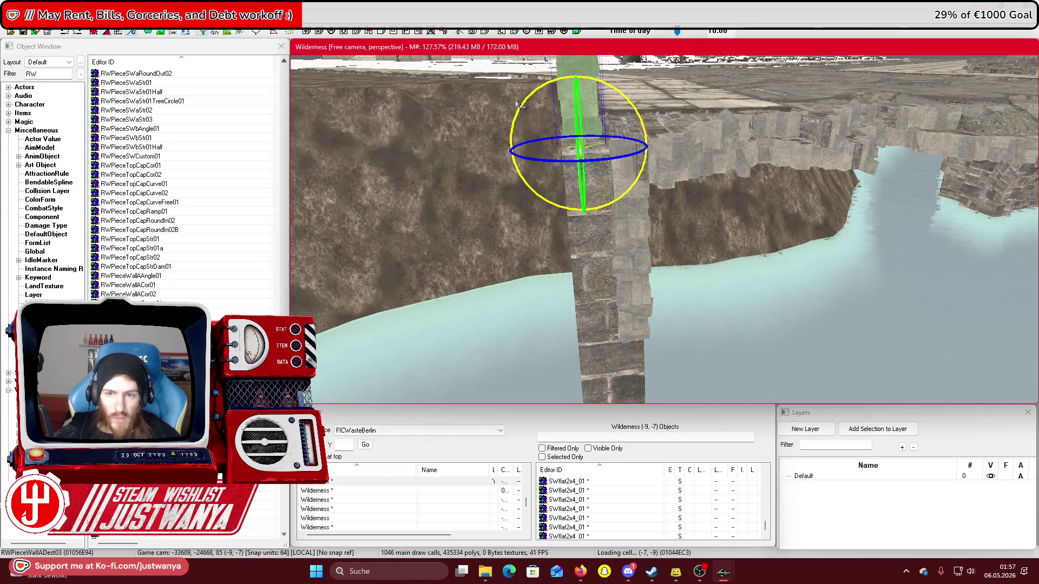
left_click_drag(587, 290, 595, 398)
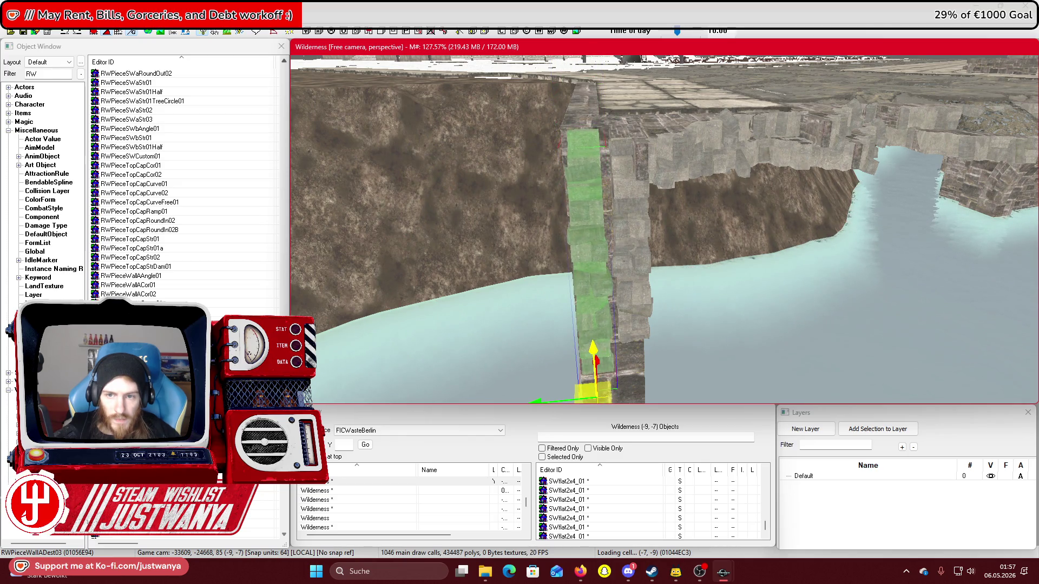
scroll(542, 361, "up", 3)
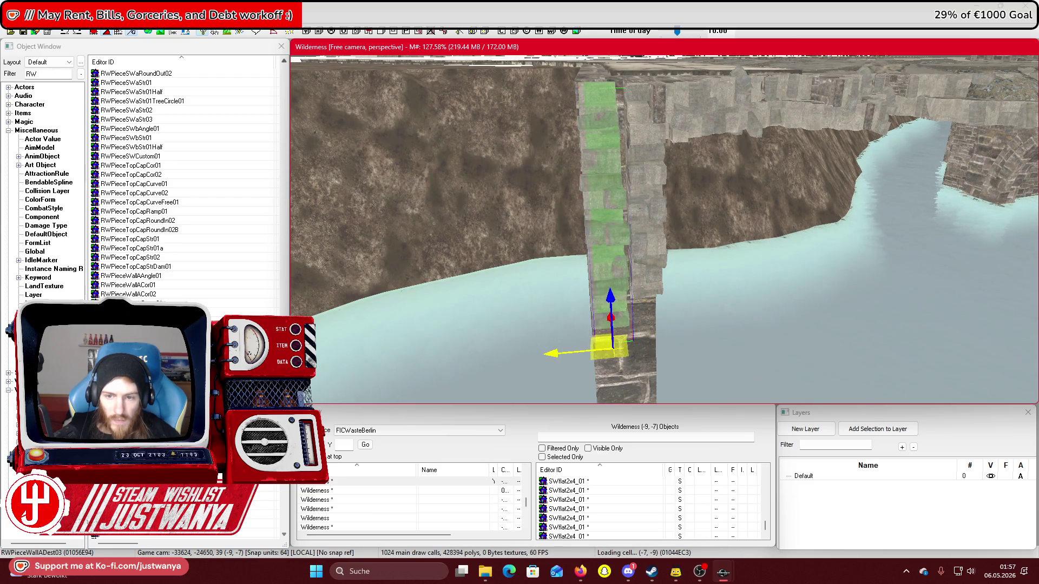
left_click_drag(612, 330, 626, 330)
key("shift")
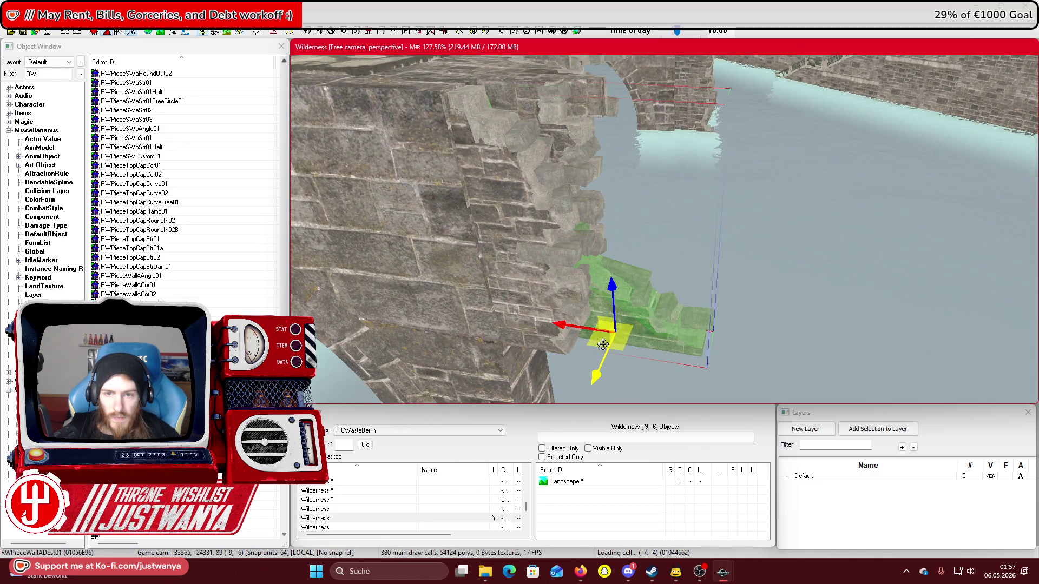
Orbit around the wall piece to inspect its fit against the pier and arches
key("shift")
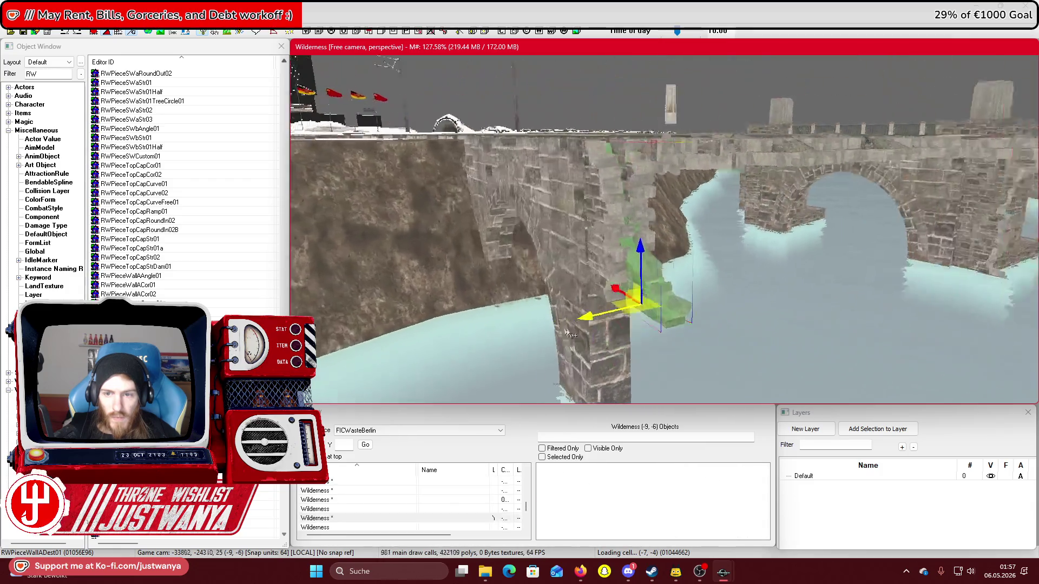
key("shift")
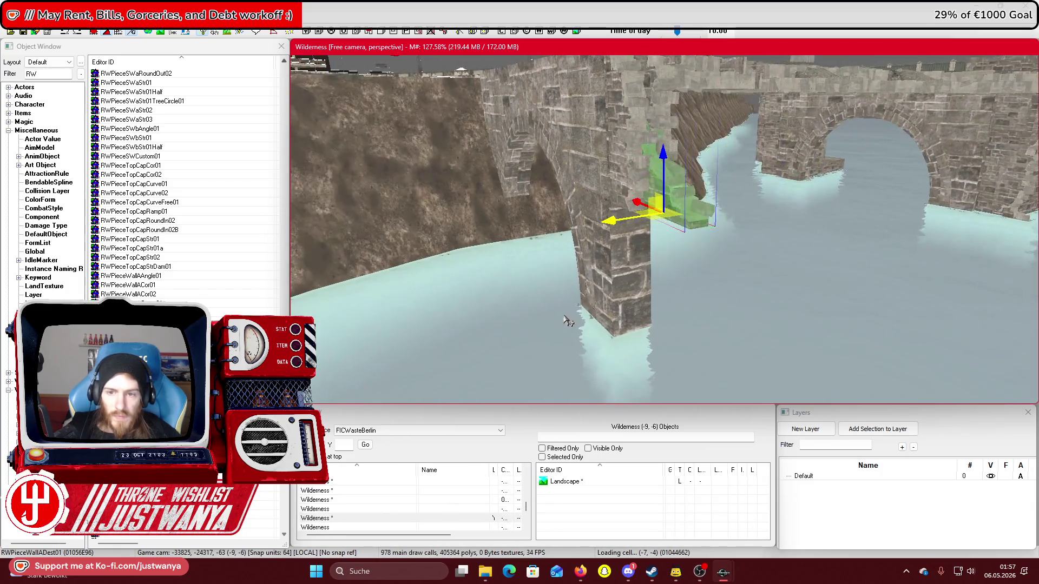
key("shift")
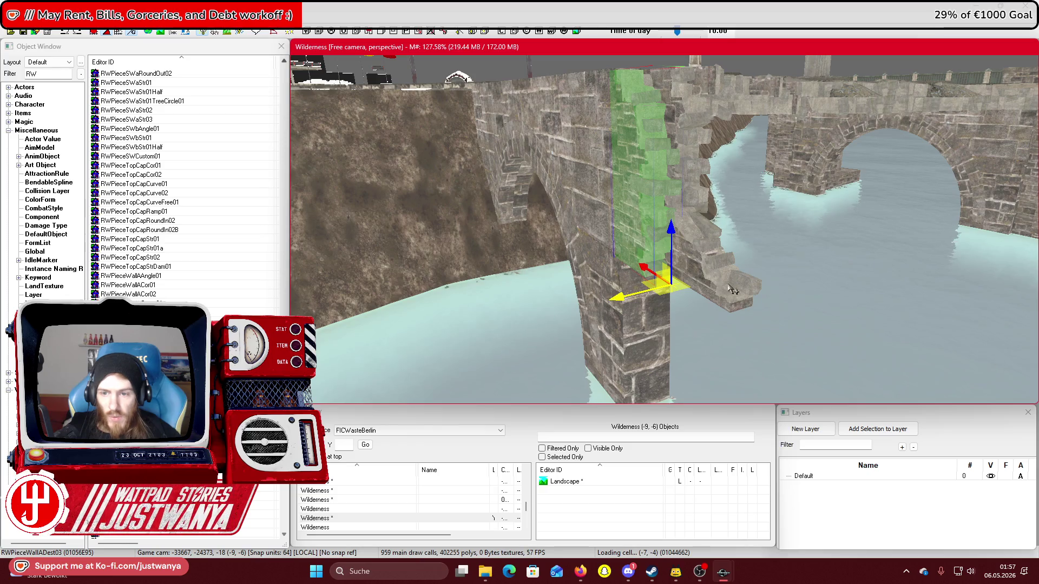
key("shift")
key("shift")
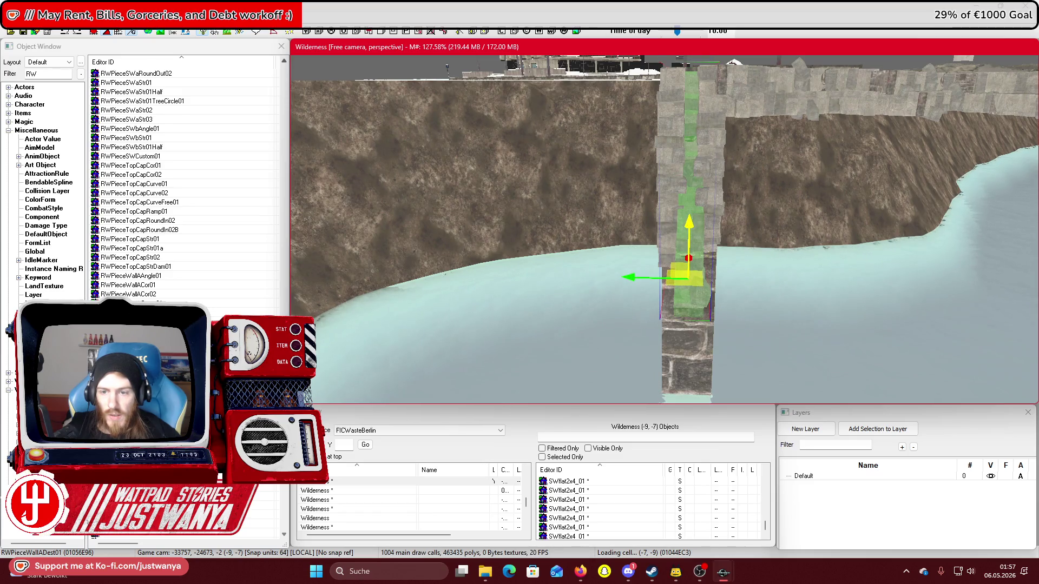
key("shift")
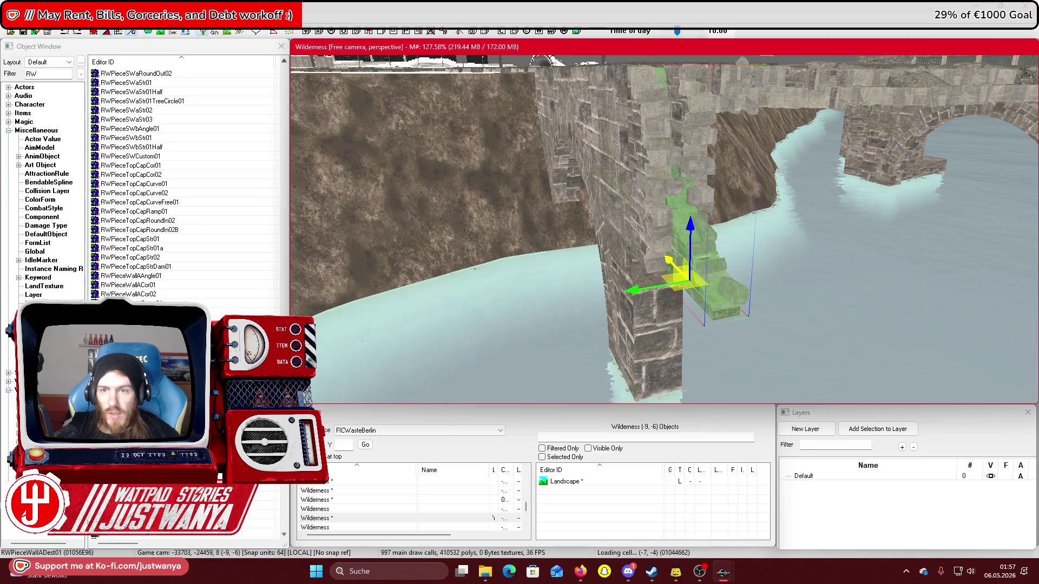
key("shift")
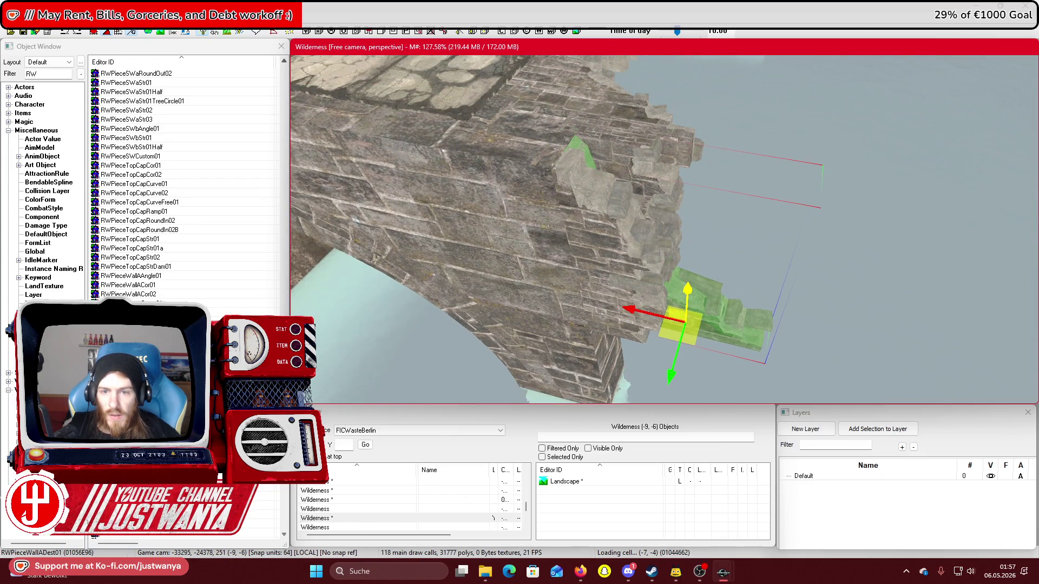
key("shift")
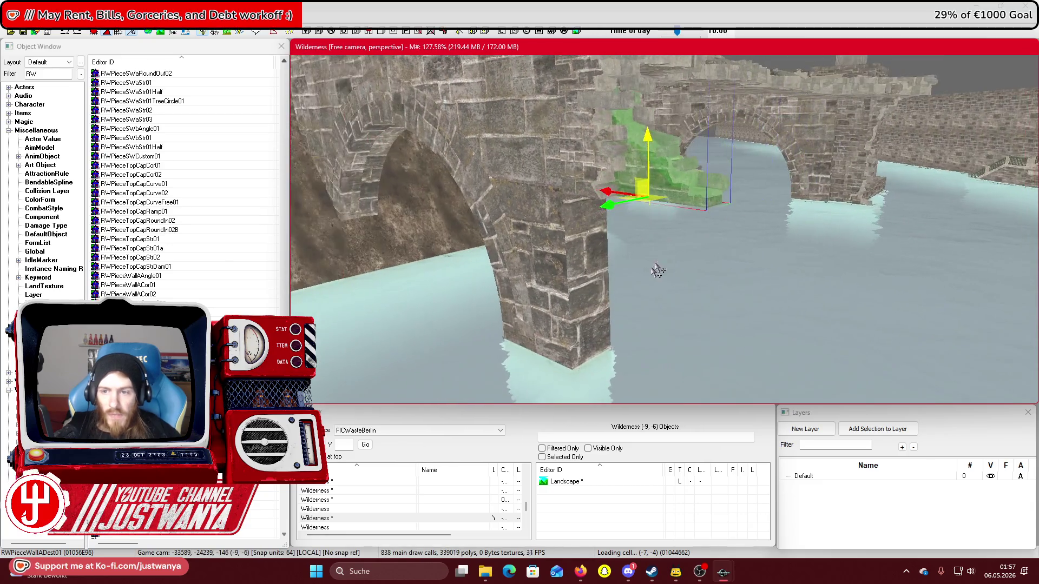
key("shift")
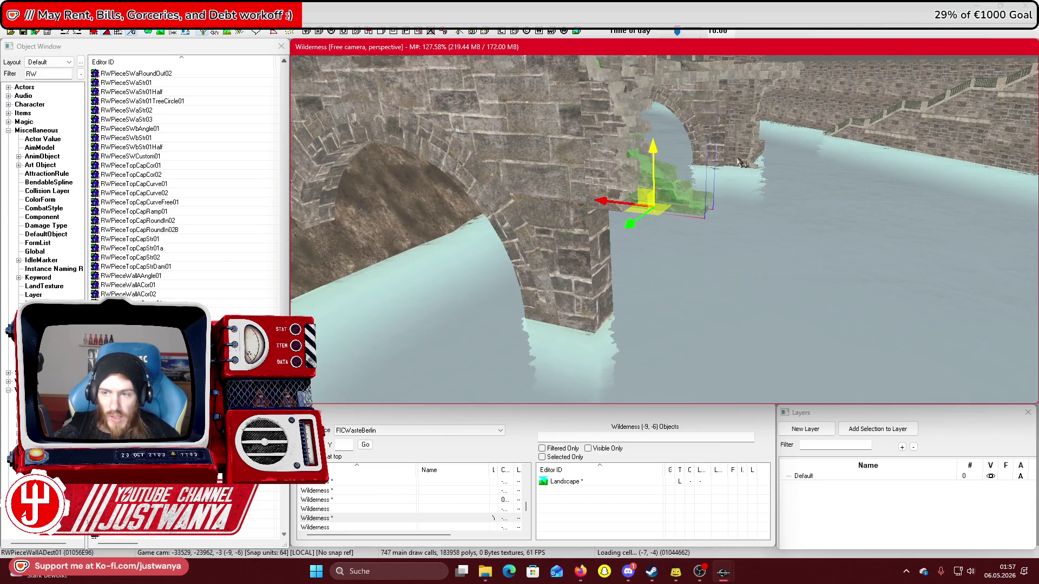
key("shift")
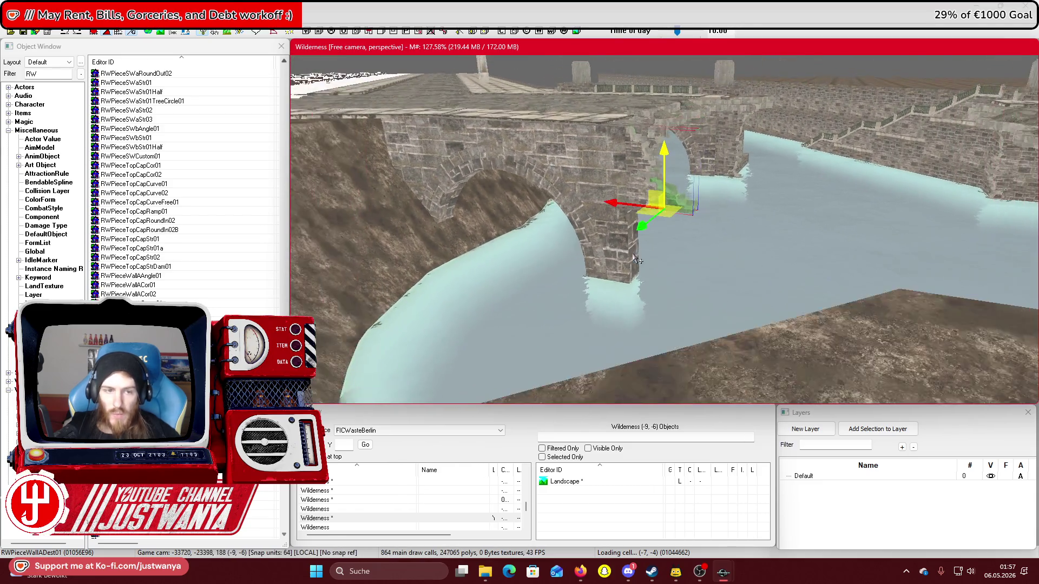
key("shift")
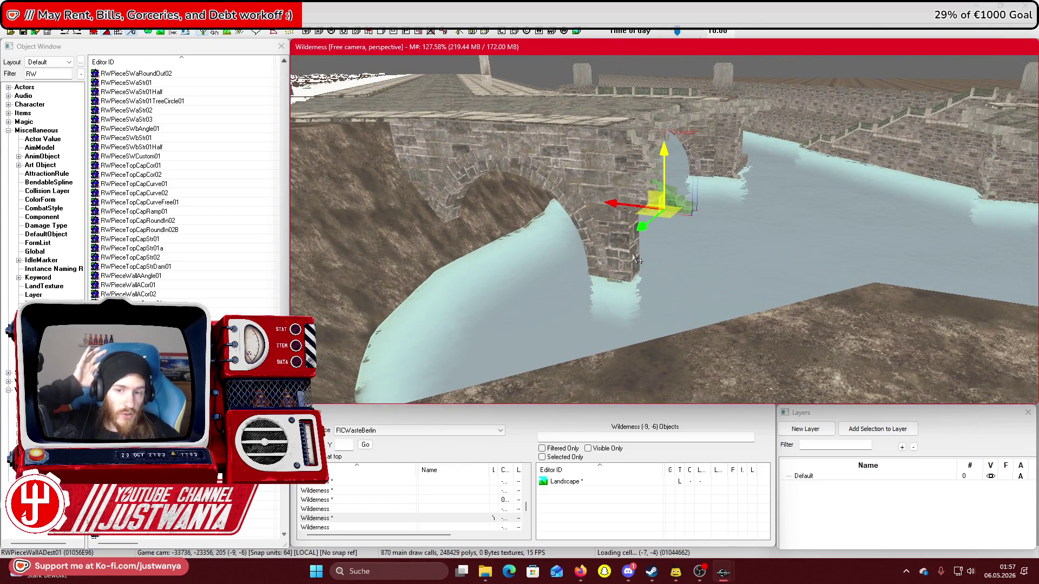
key("shift")
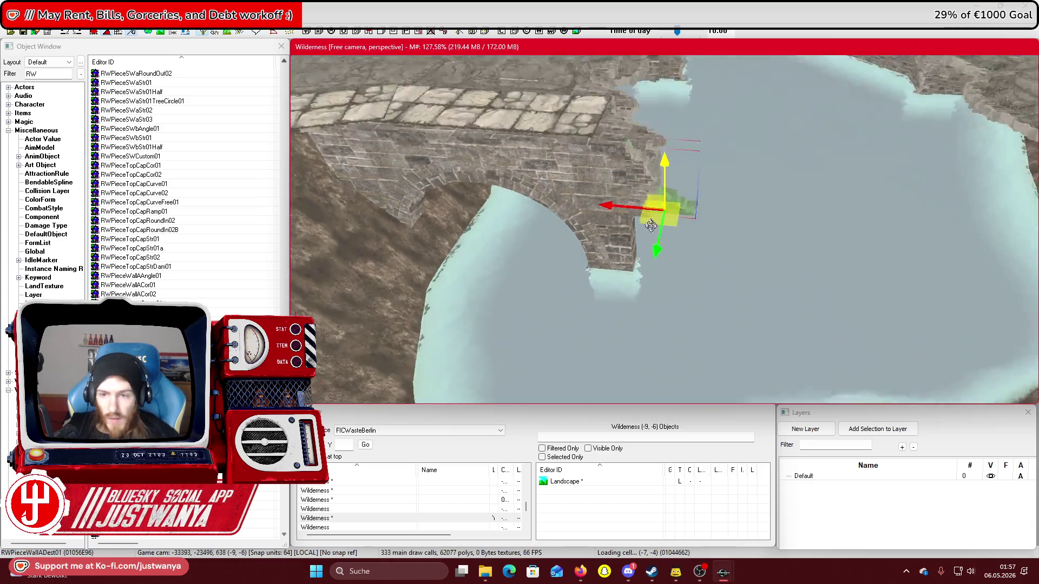
key("shift")
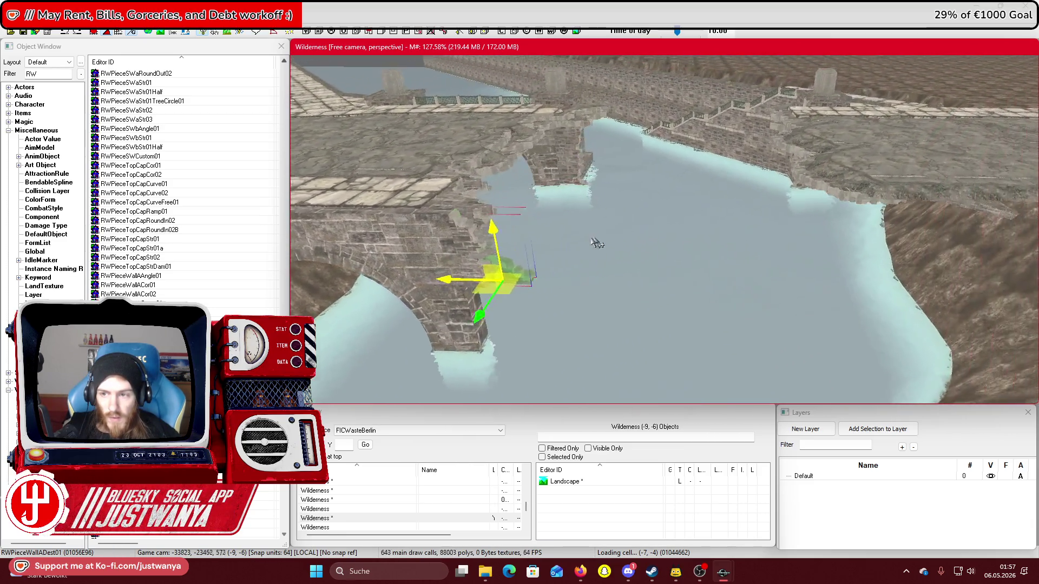
key("shift")
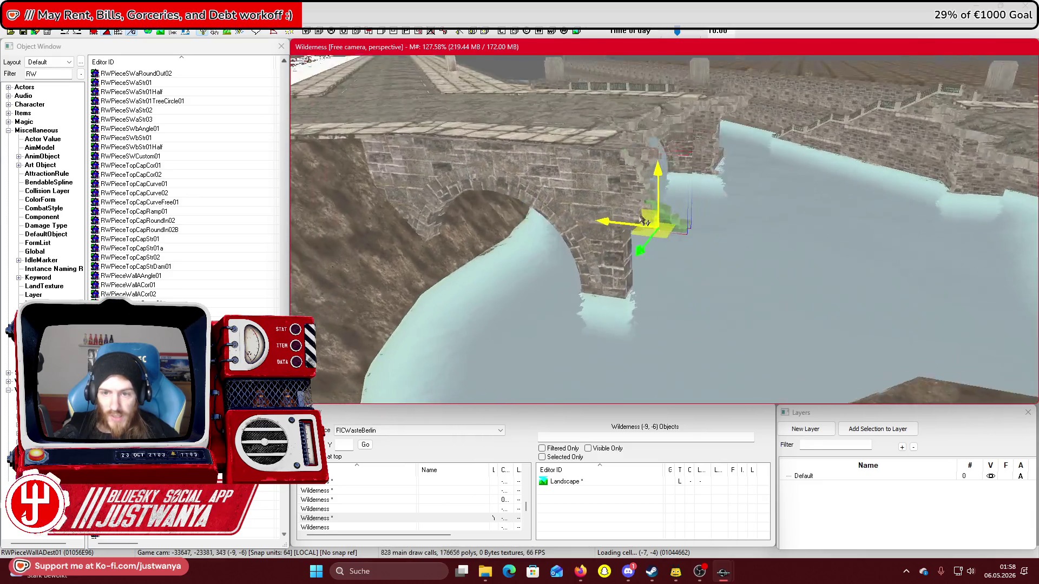
key("shift")
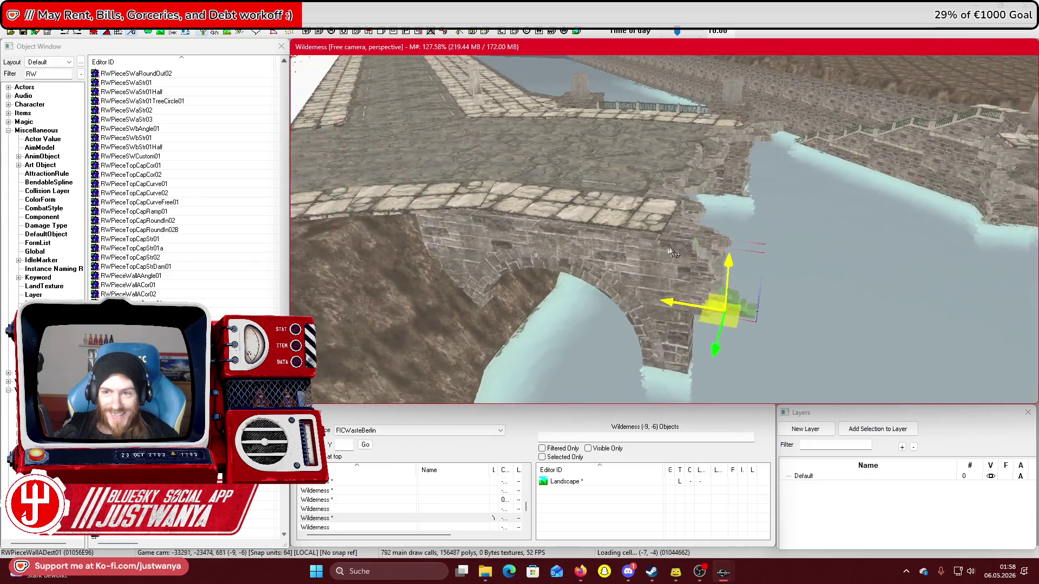
key("shift")
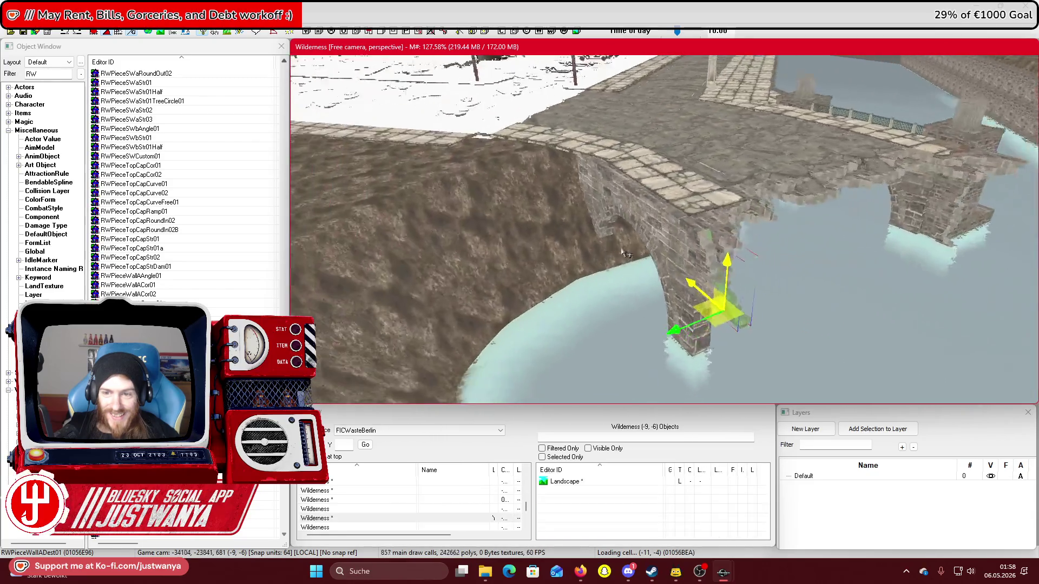
Save the plugin
left_click(25, 33)
key("shift")
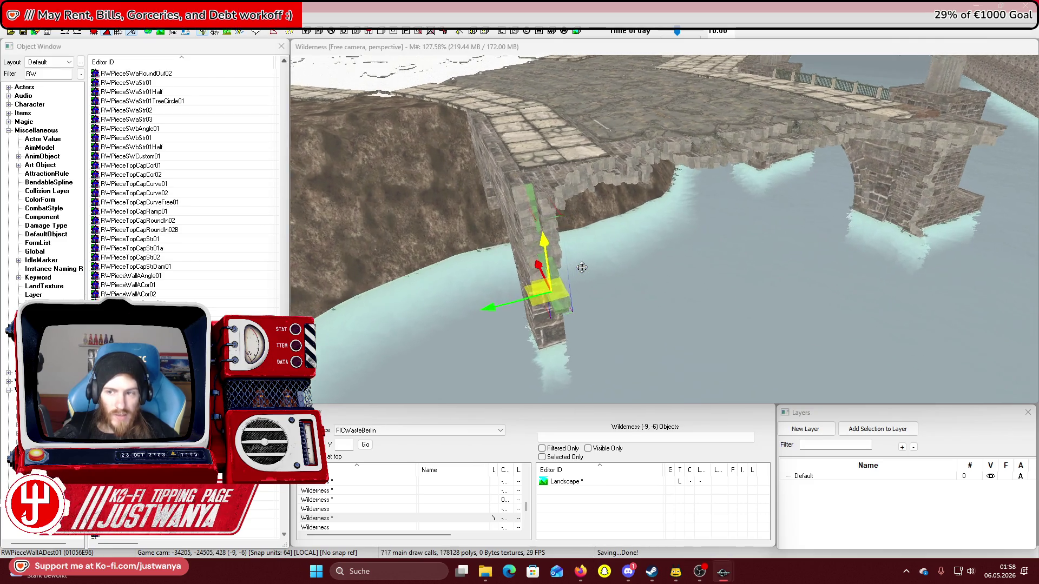
key("shift")
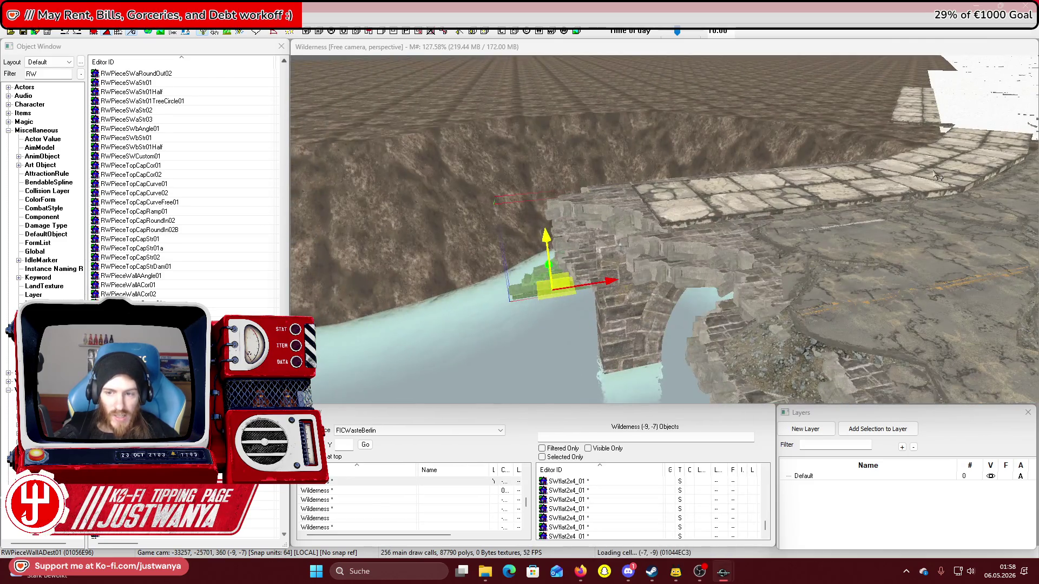
key("shift")
key("shift")
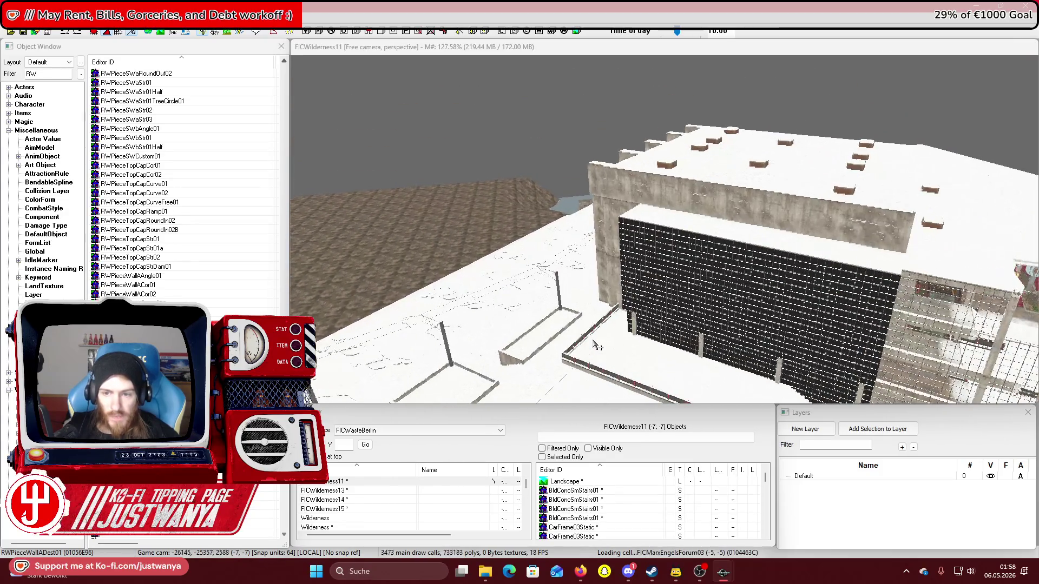
Fly out to an aerial view, then pan and zoom back in on the bridge and canal
scroll(597, 346, "up", 10)
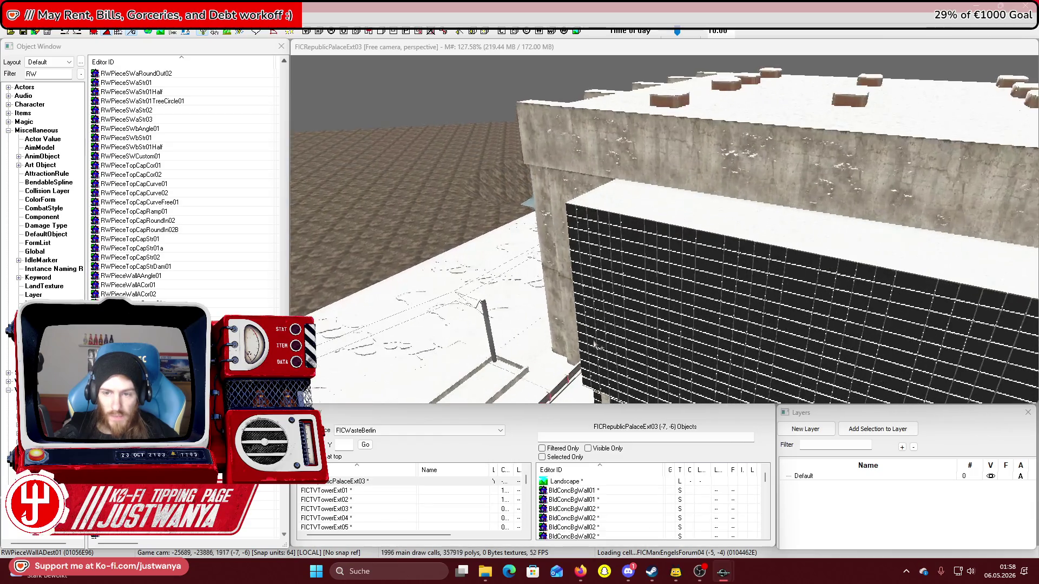
scroll(595, 344, "up", 5)
scroll(597, 346, "up", 10)
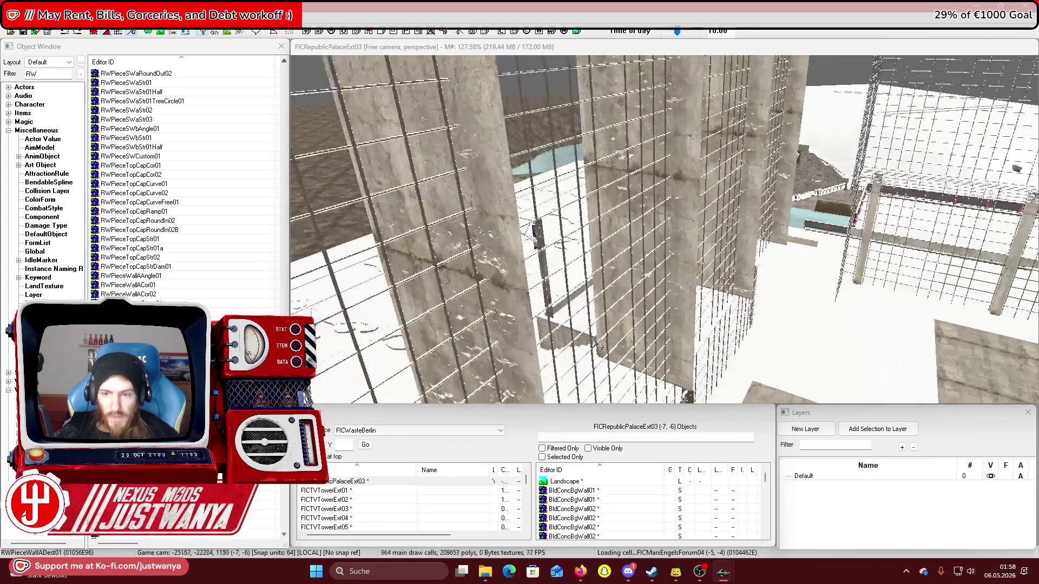
scroll(596, 344, "up", 10)
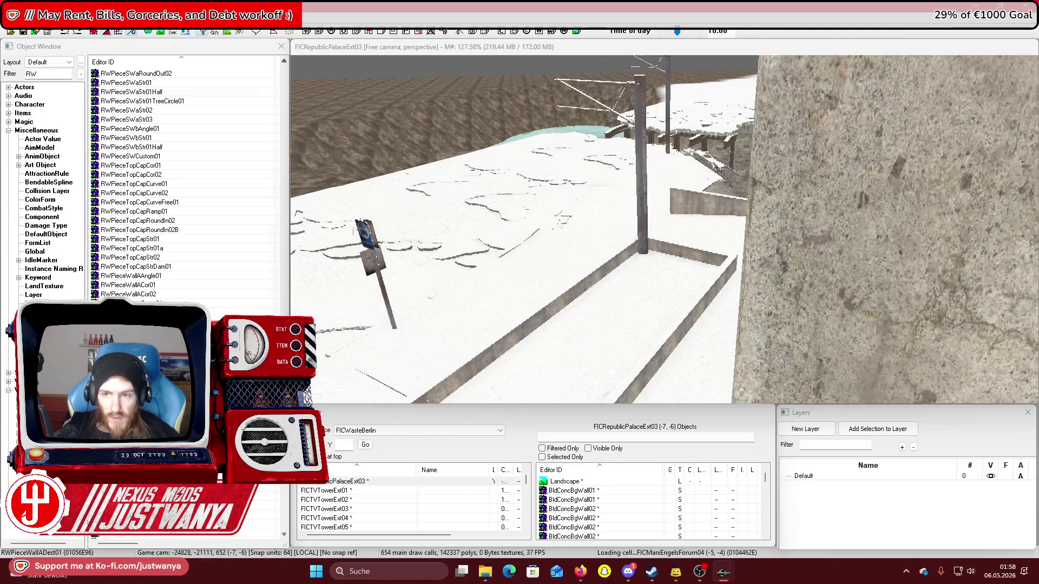
scroll(687, 264, "up", 10)
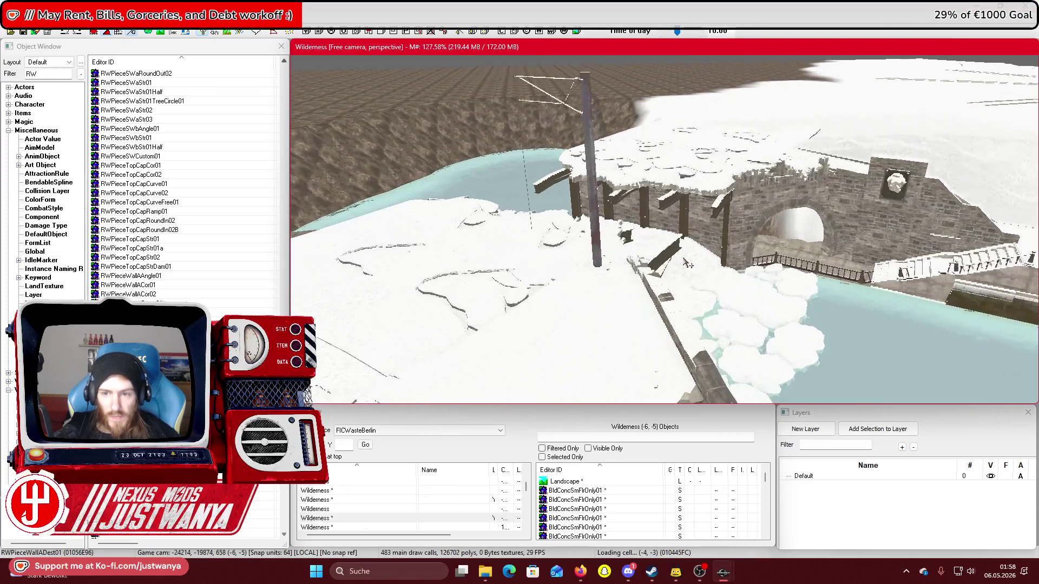
scroll(683, 261, "up", 6)
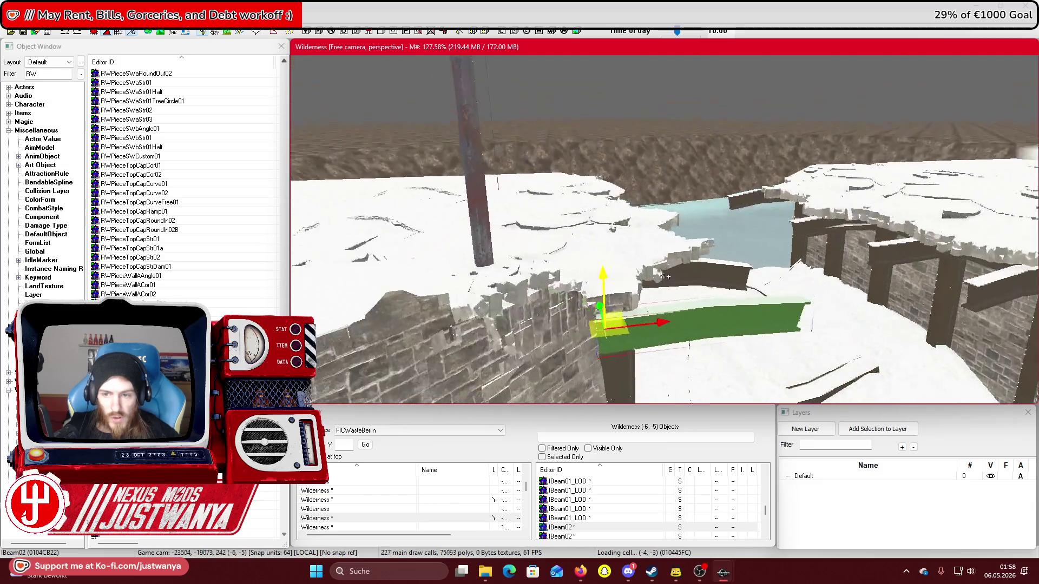
scroll(616, 176, "down", 3)
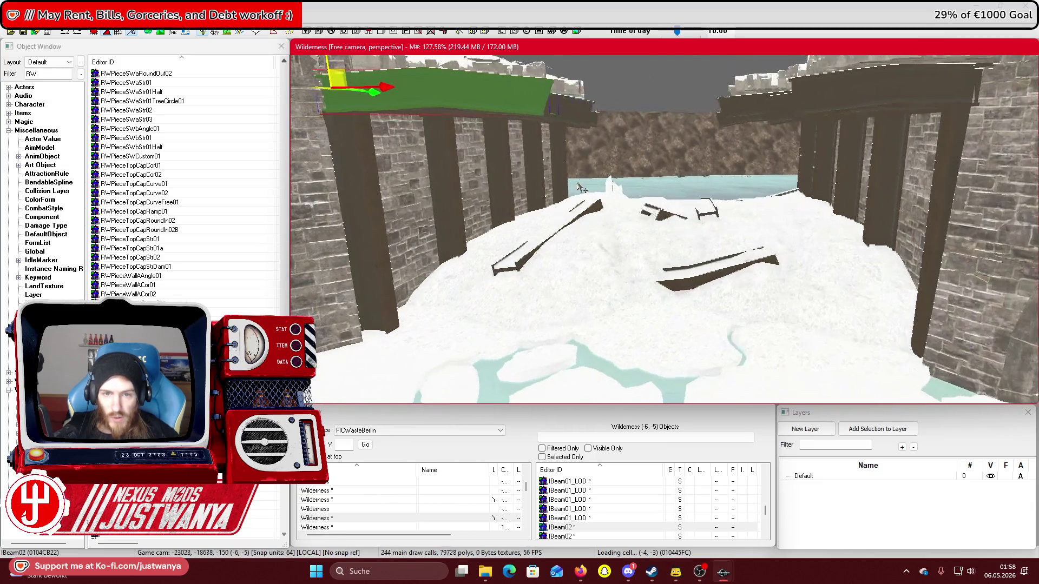
scroll(595, 188, "down", 10)
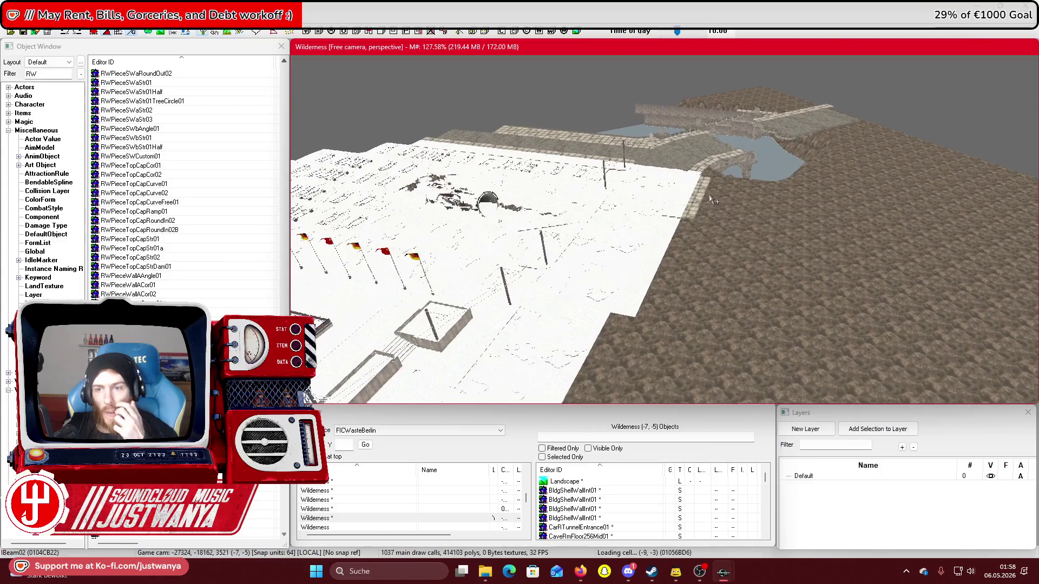
left_click_drag(713, 196, 640, 271)
scroll(640, 270, "up", 5)
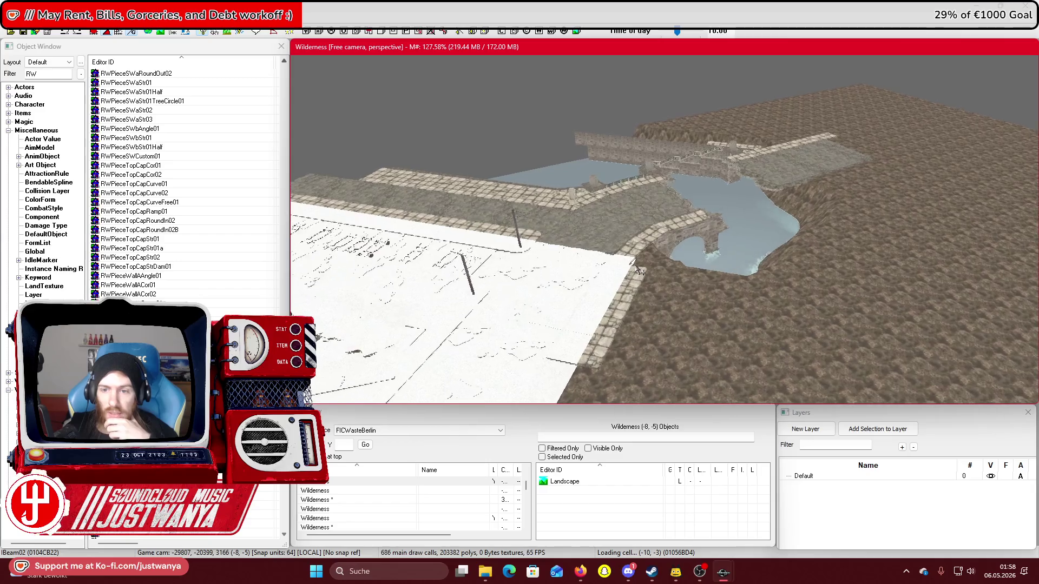
scroll(636, 269, "up", 5)
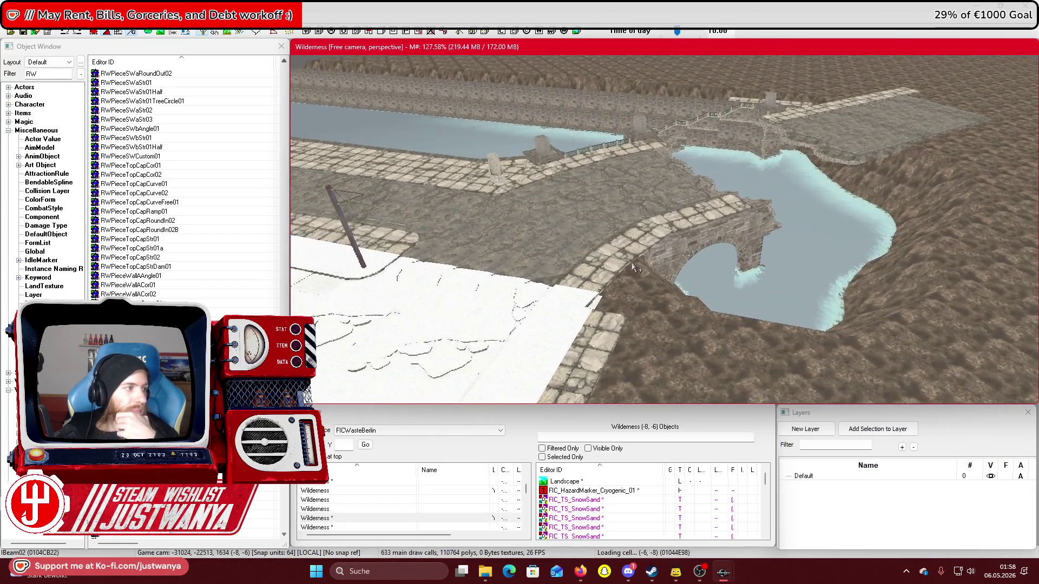
scroll(636, 268, "up", 5)
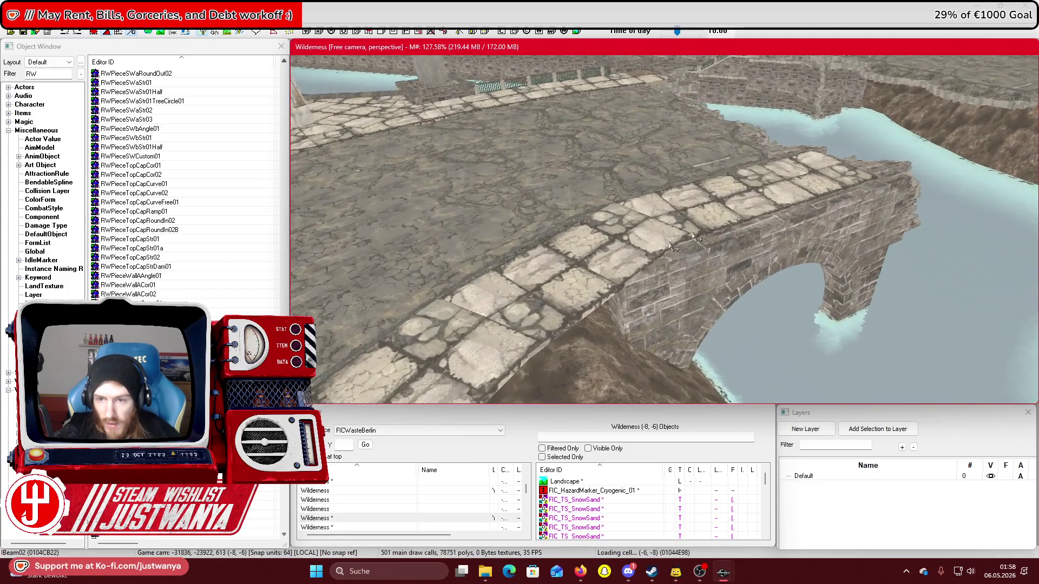
Select the small wall piece on the pier, try dropping it, and undo when it sinks
key("shift")
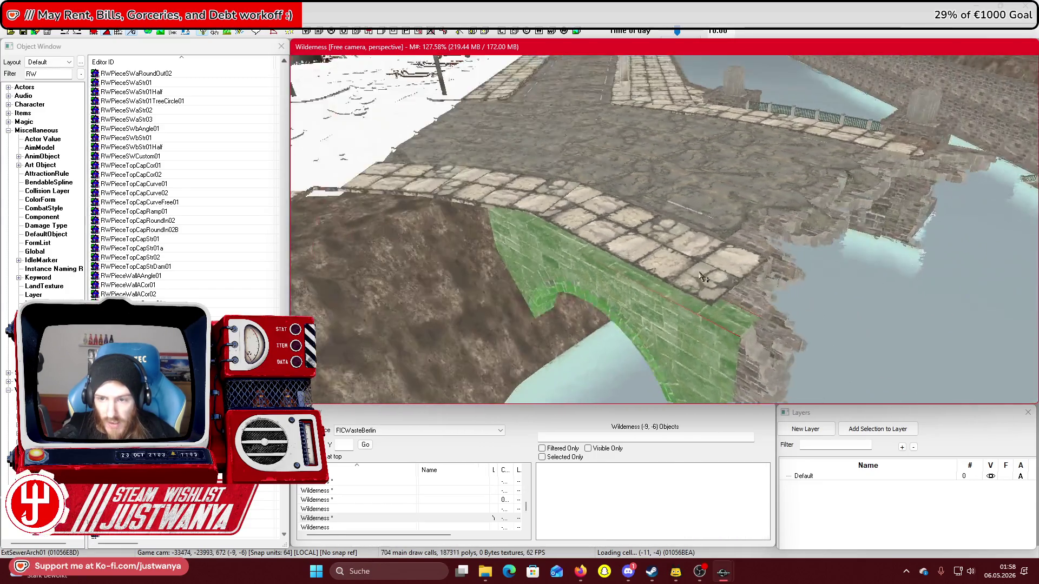
left_click(730, 266)
key("shift")
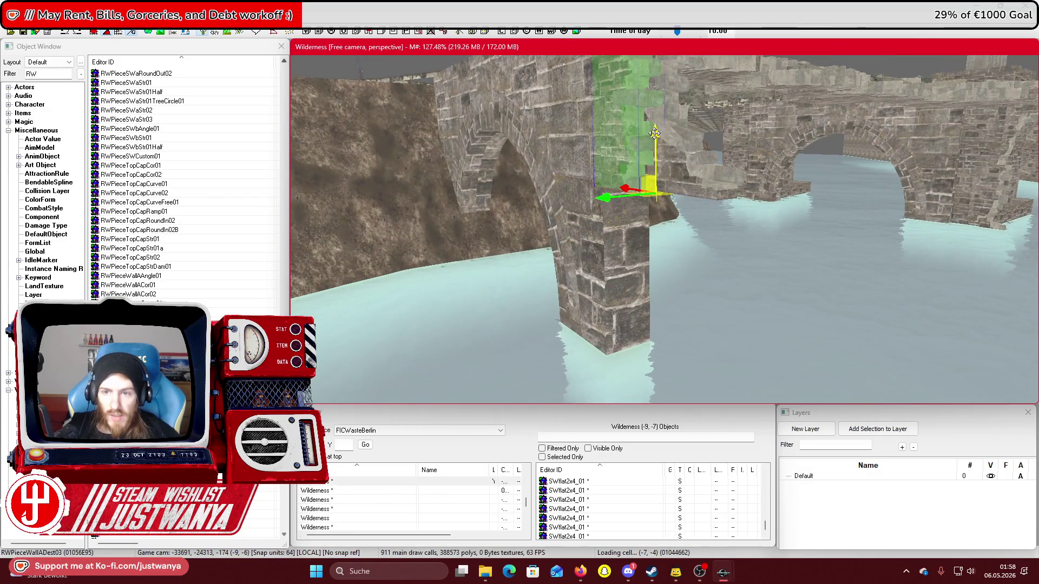
key("f")
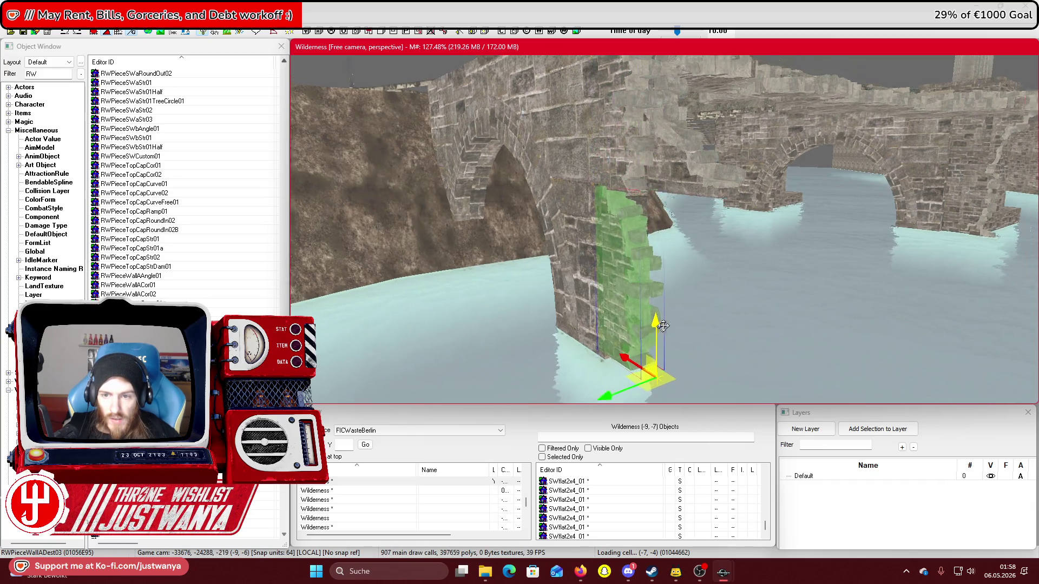
key("shift")
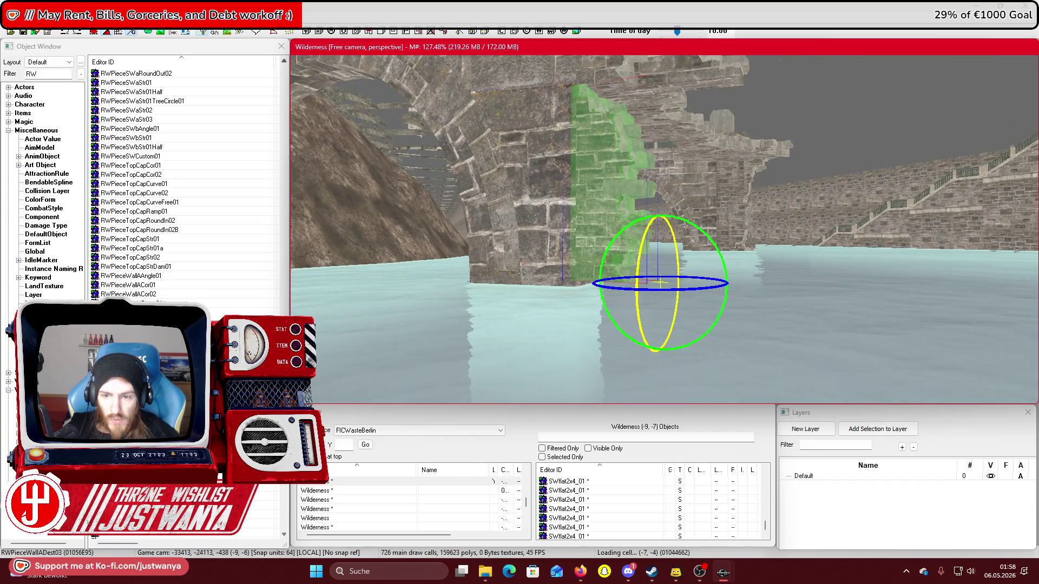
left_click_drag(661, 282, 661, 292)
key("ctrl+z")
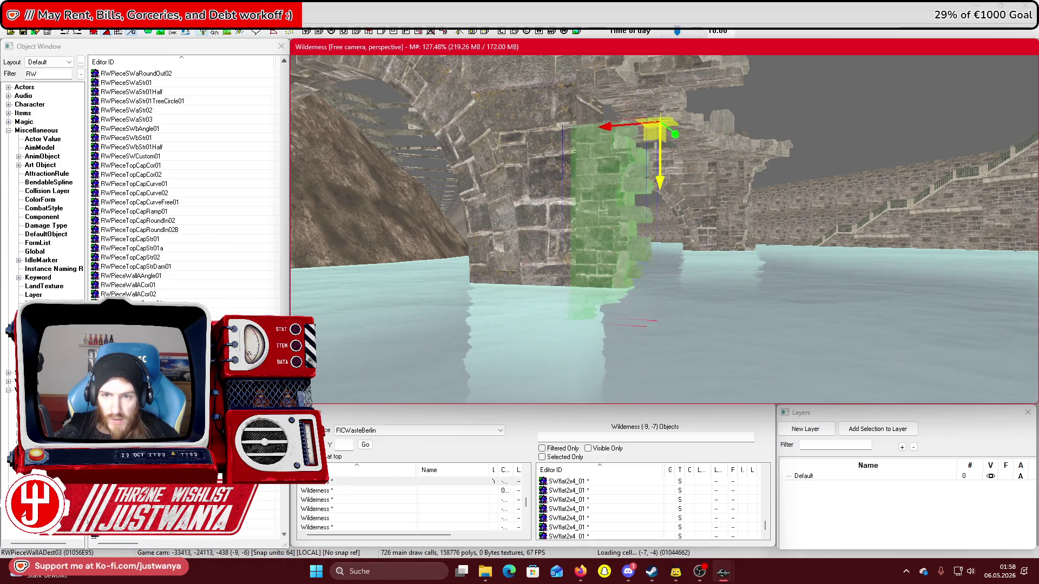
Lower the larger broken wall piece by the arch down to the water line
left_click(644, 156)
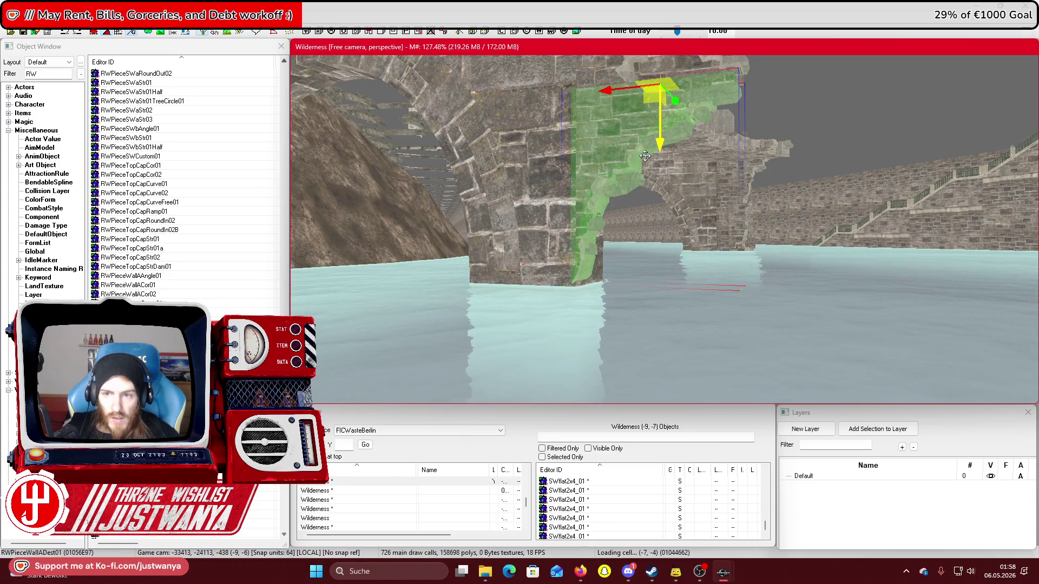
key("shift")
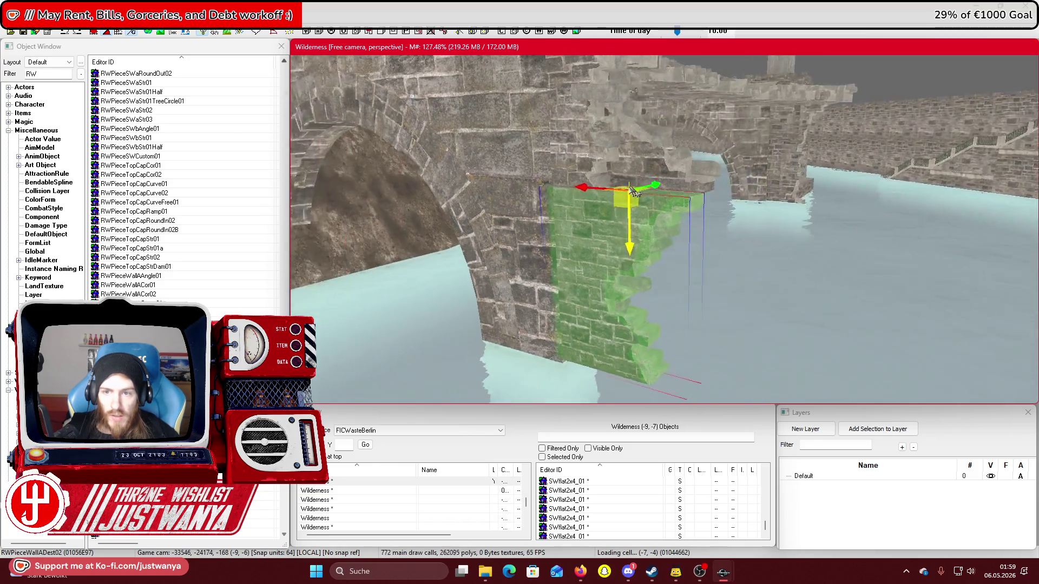
key("shift")
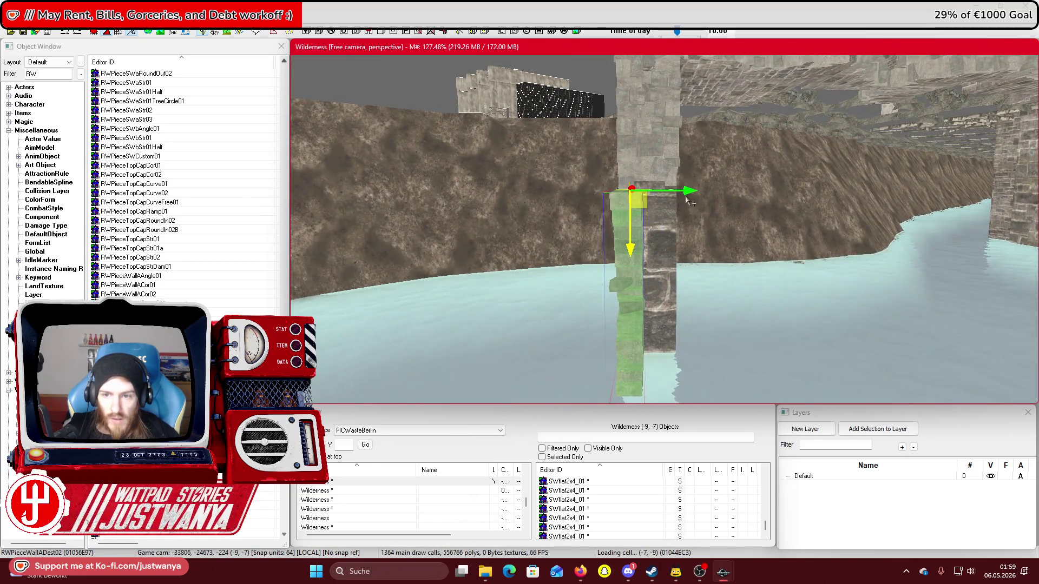
key("shift")
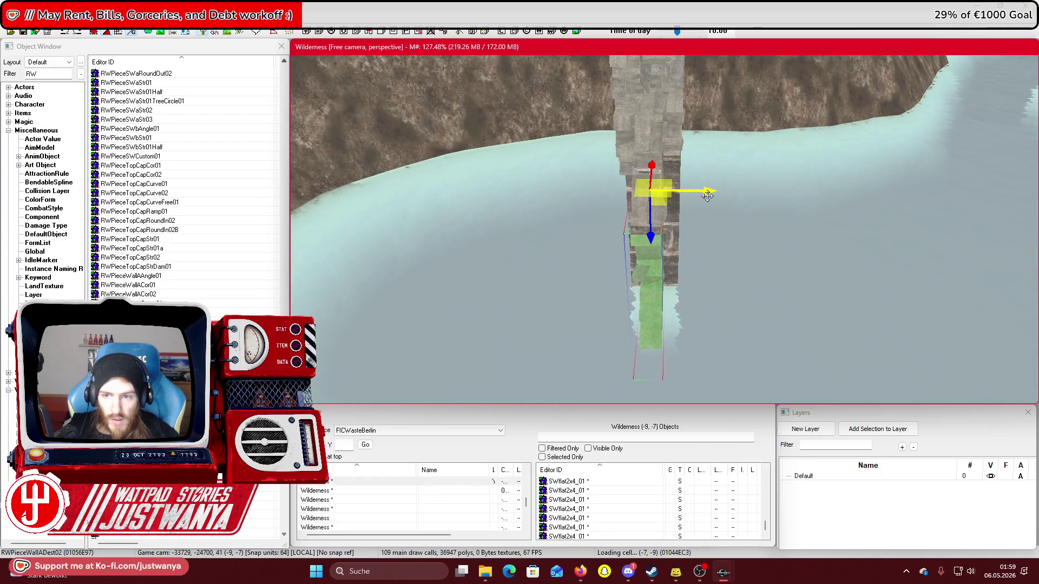
key("shift")
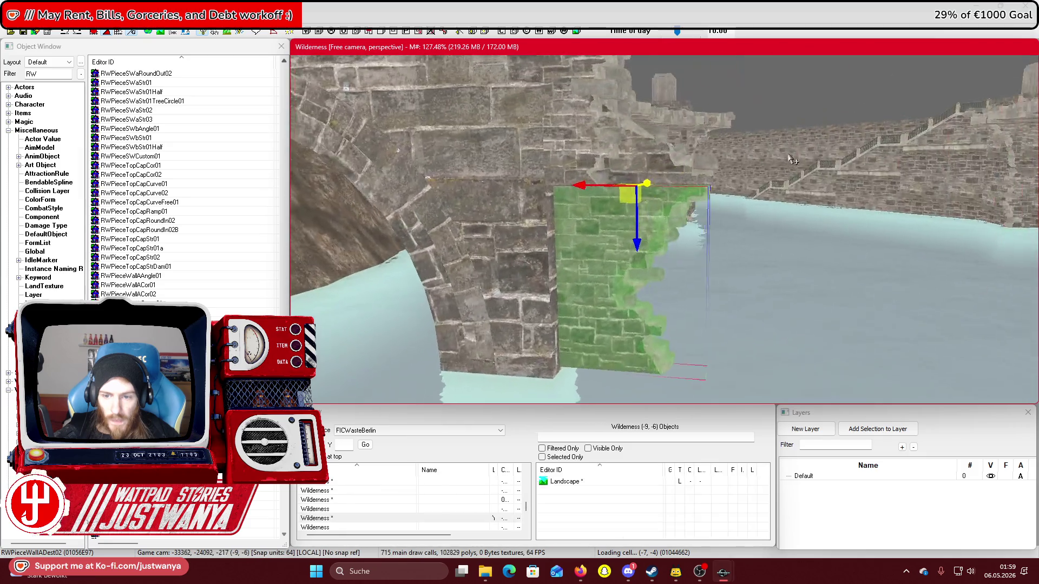
key("shift")
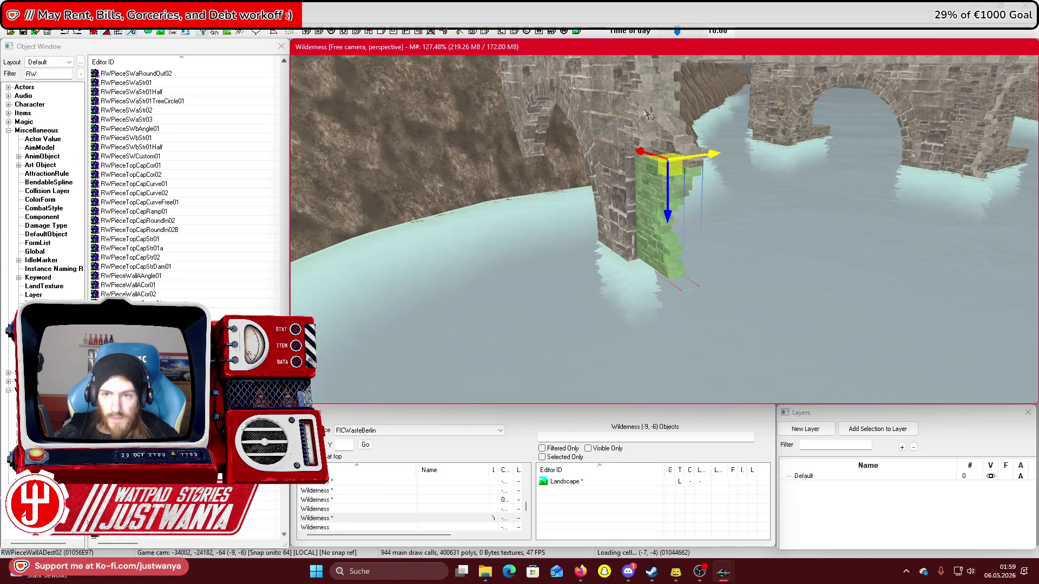
left_click_drag(666, 145, 656, 212)
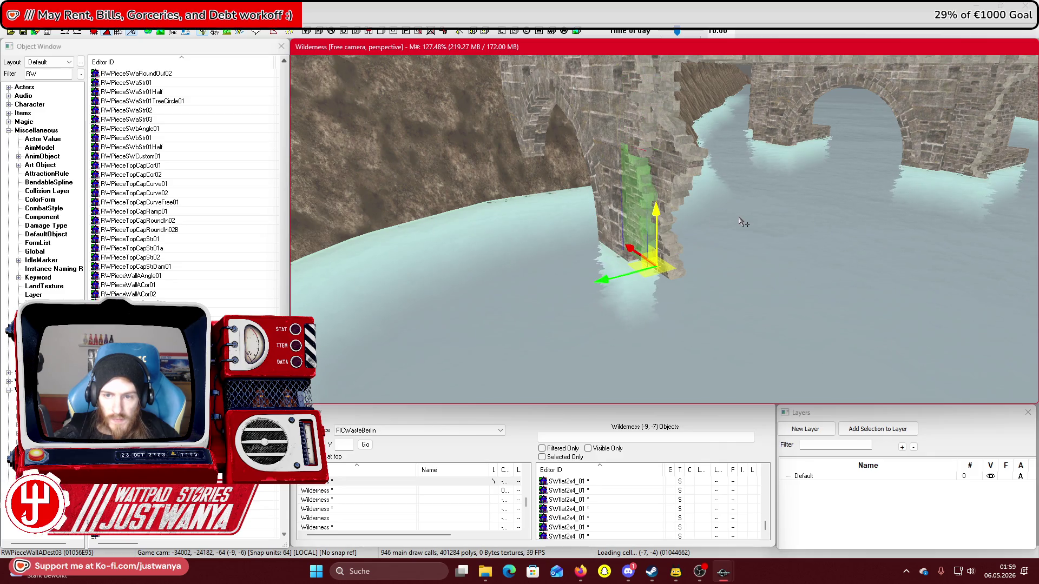
key("shift")
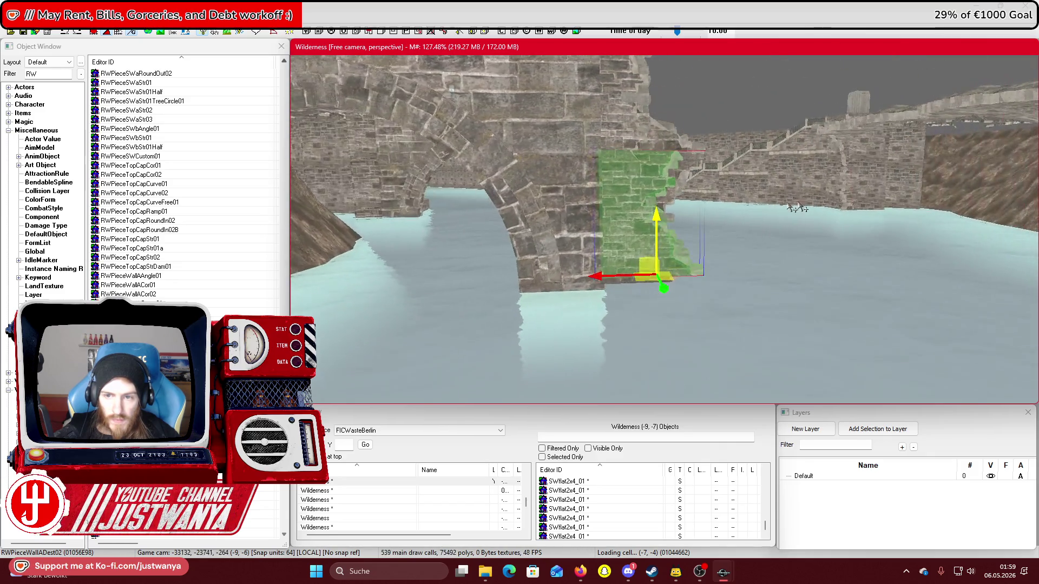
left_click_drag(652, 209, 652, 219)
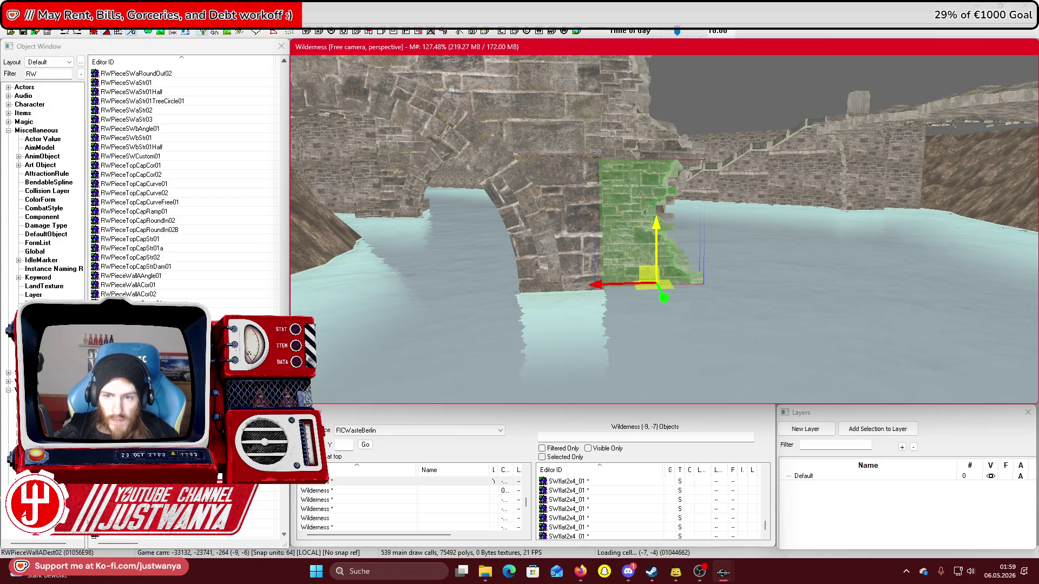
Inspect the lowered piece from several angles for gaps around the pier
key("shift")
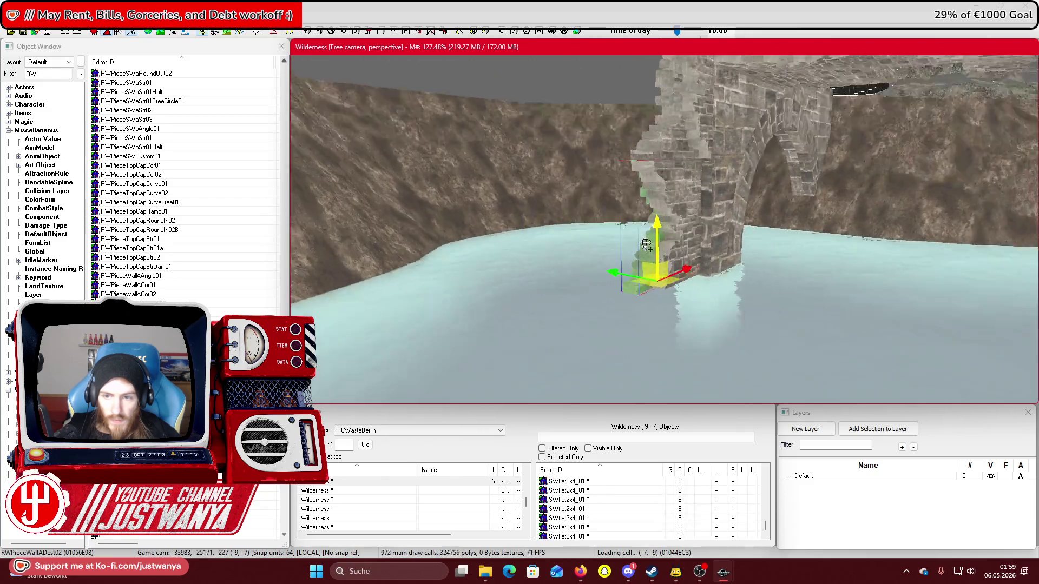
key("shift")
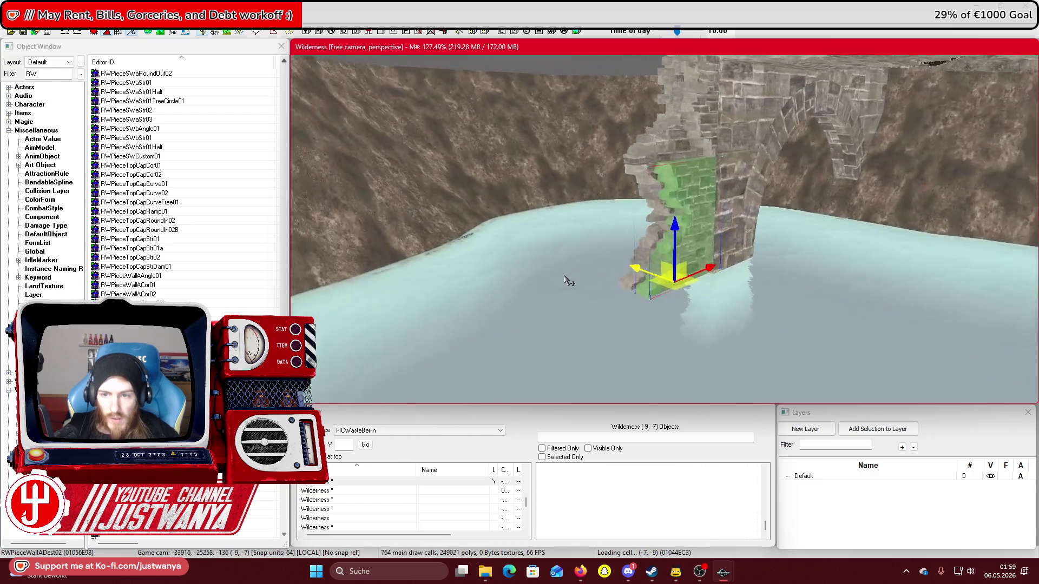
key("shift")
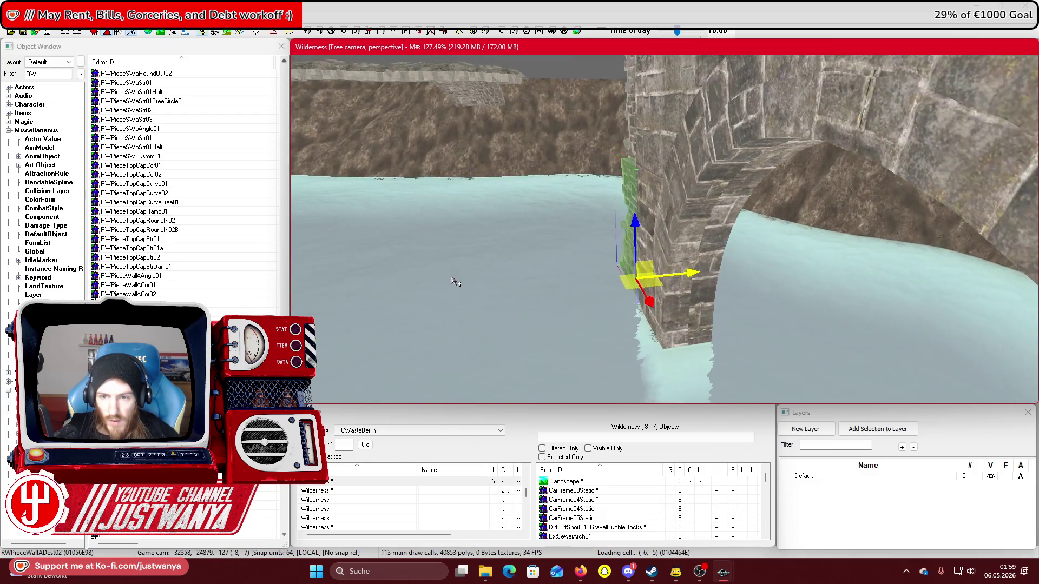
key("shift")
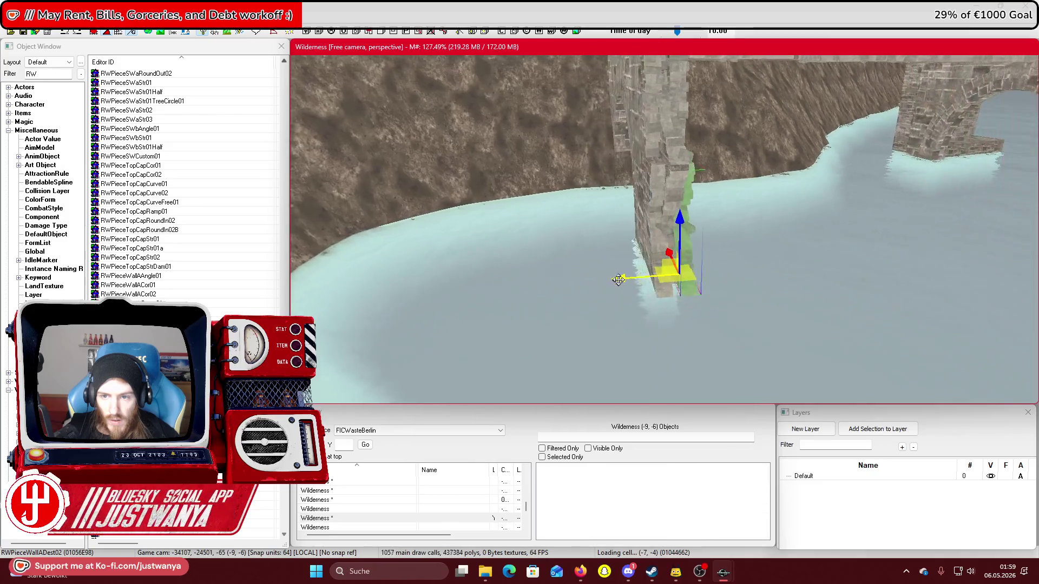
key("shift")
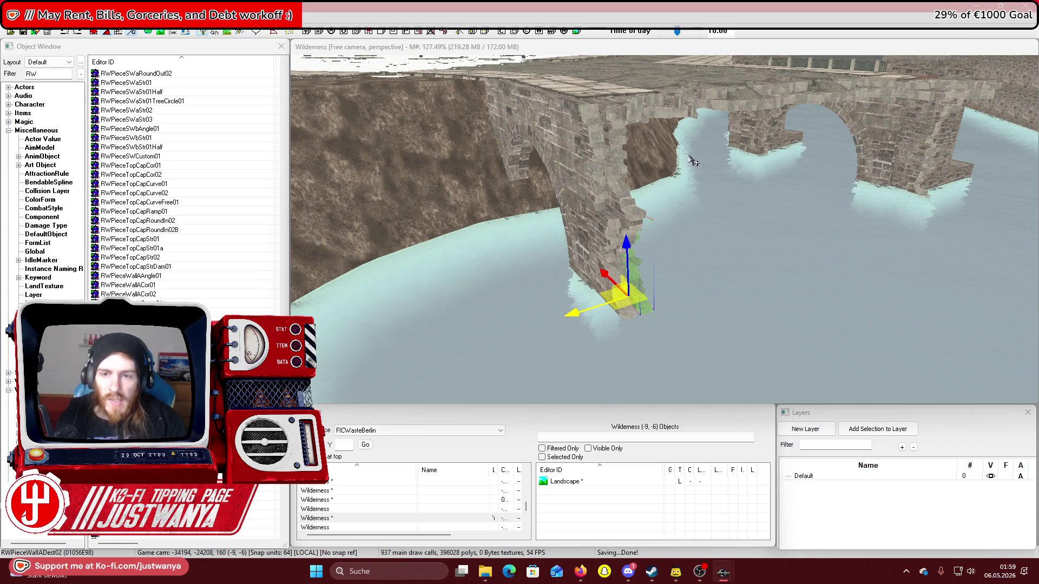
Select the two broken wall pieces, try rotating them against the pier top, then undo
scroll(692, 160, "up", 5)
mouse_move(712, 143)
left_mouse_down()
mouse_move(554, 143)
mouse_move(533, 158)
mouse_move(562, 165)
left_mouse_up()
left_click(688, 182)
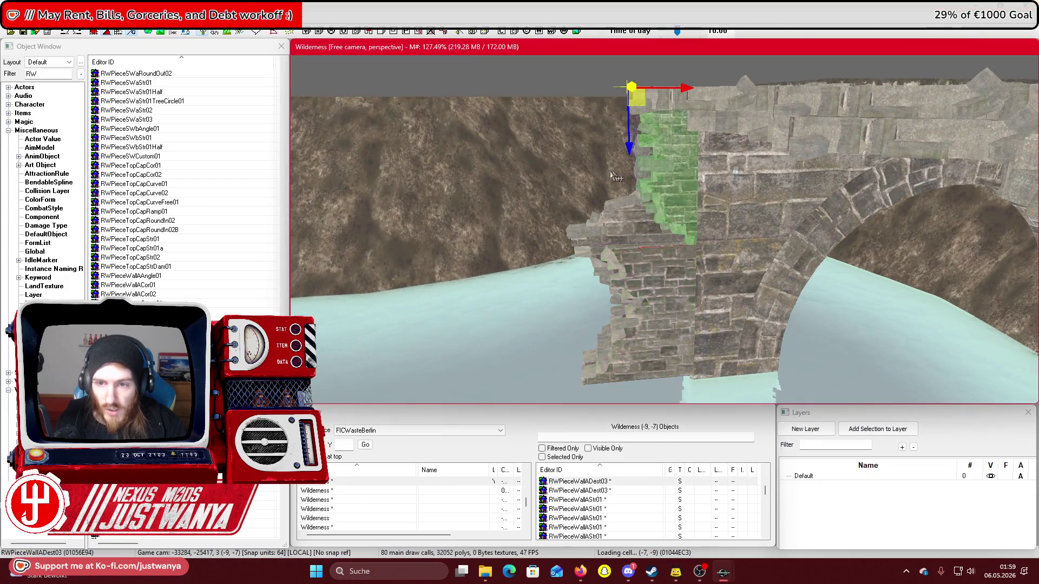
left_click(611, 174, "ctrl")
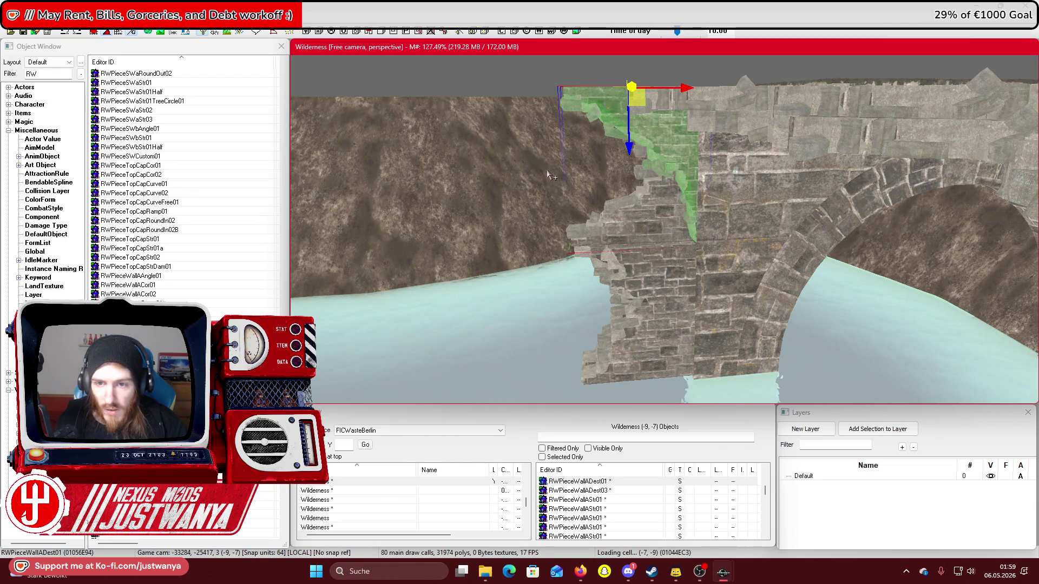
key("e")
left_click_drag(632, 108, 632, 75)
key("w")
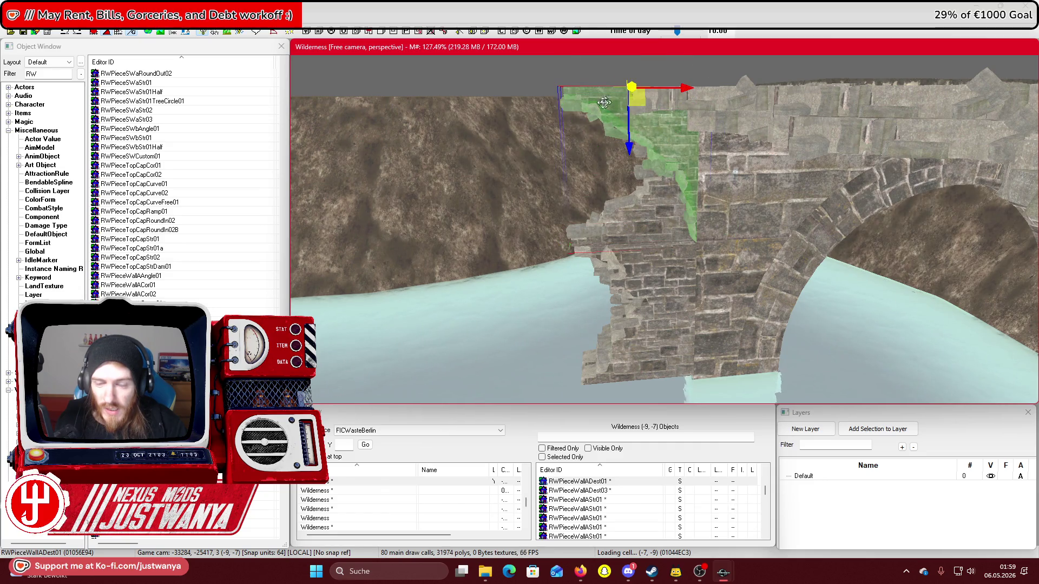
key("ctrl+z")
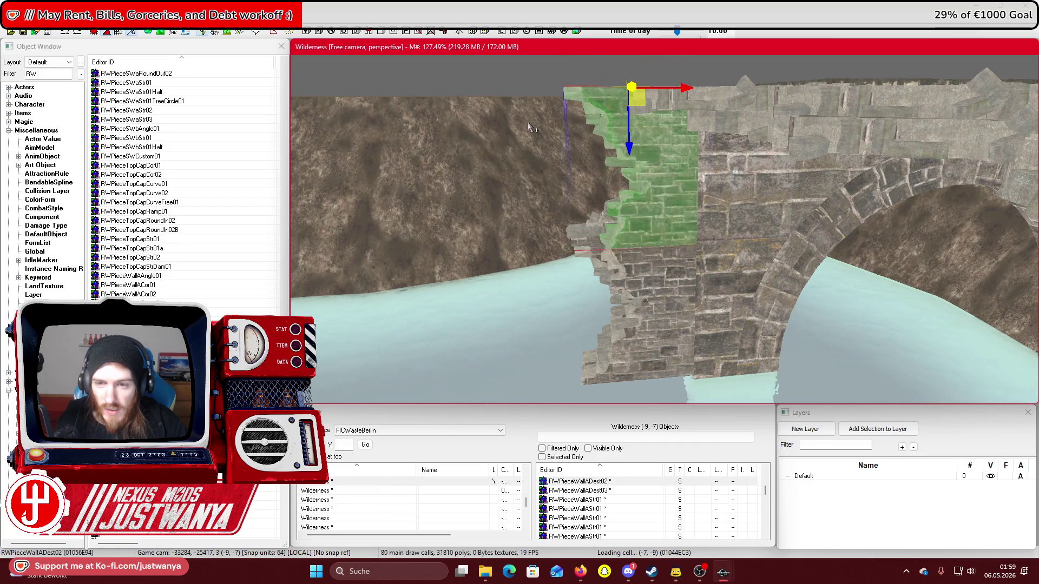
Attempt another rotation of the wall piece and undo it to keep the jagged shape
key("e")
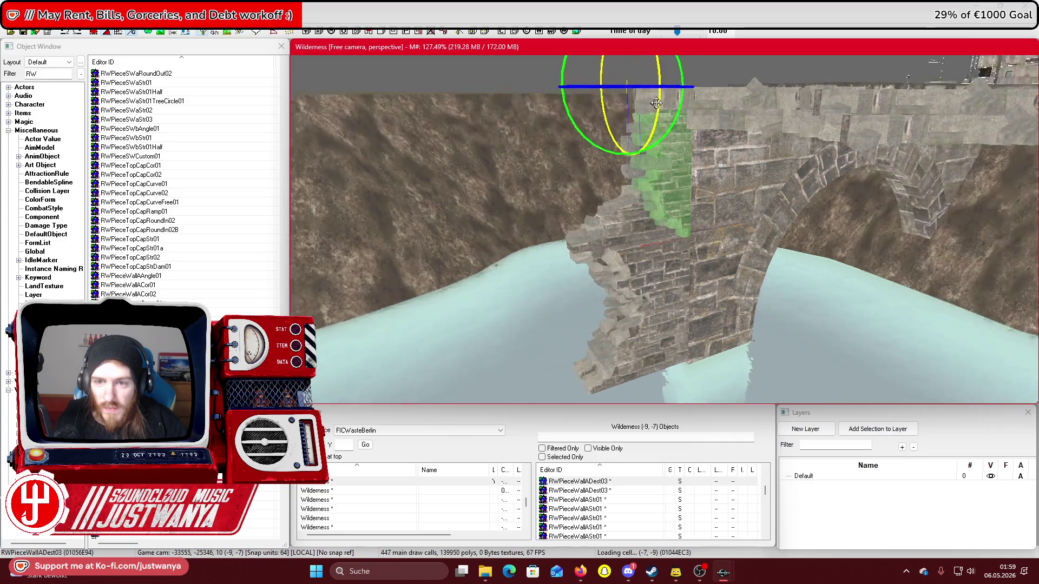
scroll(631, 123, "up", 3)
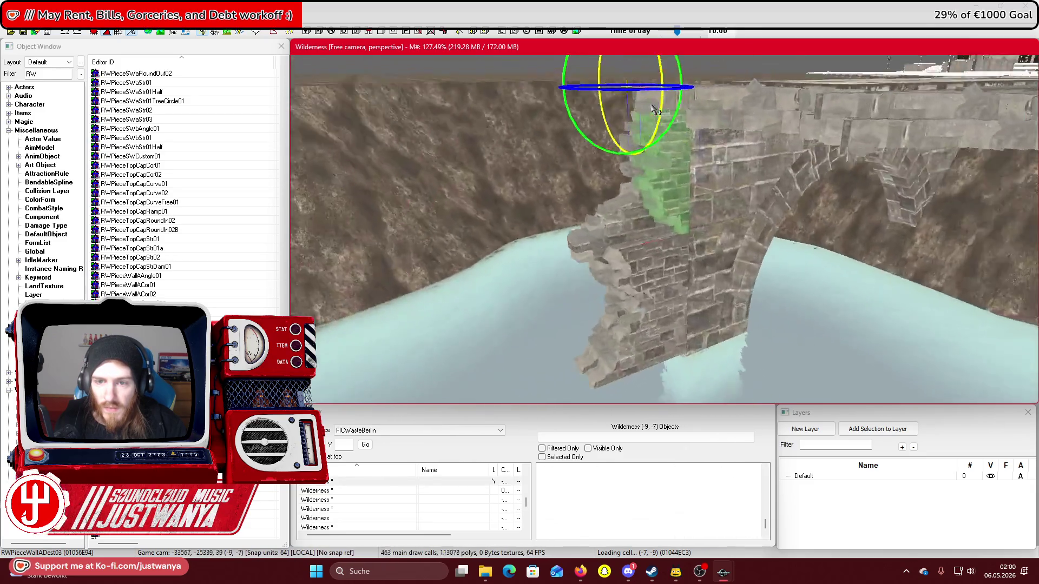
key("w")
scroll(680, 269, "down", 5)
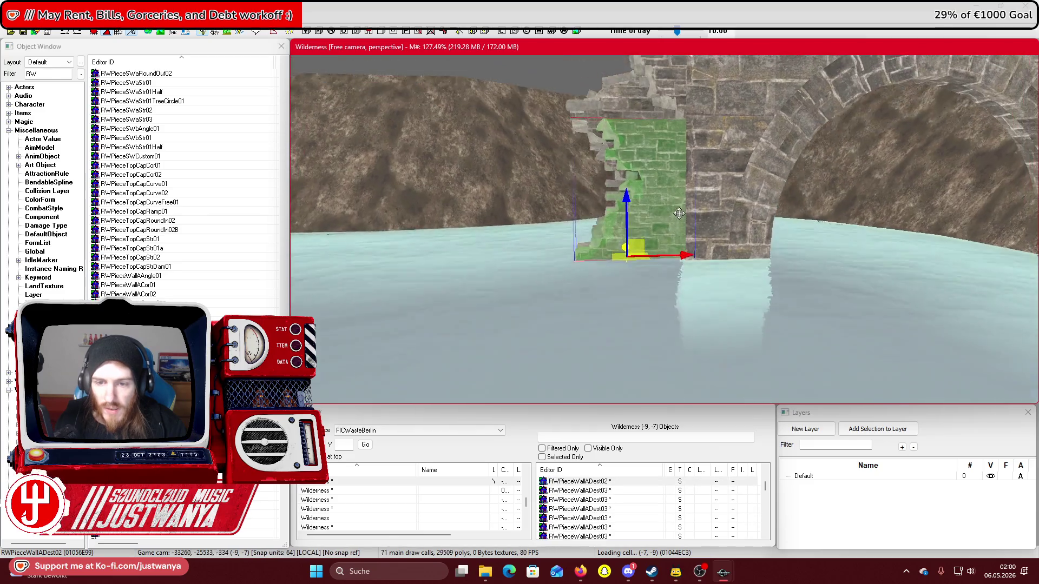
key("ctrl+z")
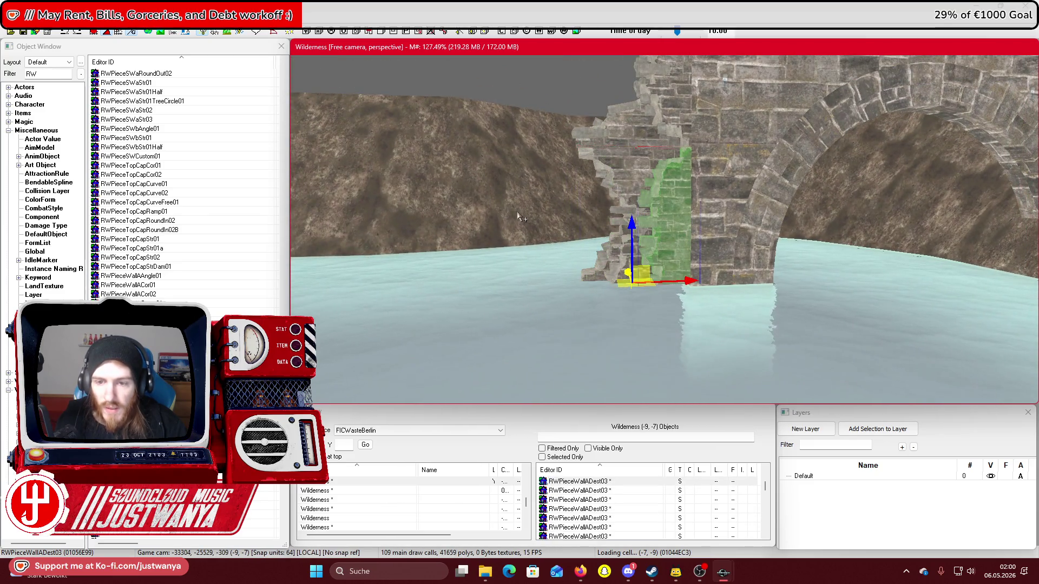
Circle the view below the water line and lower RWPieceWallADest03 down the pier
key("shift")
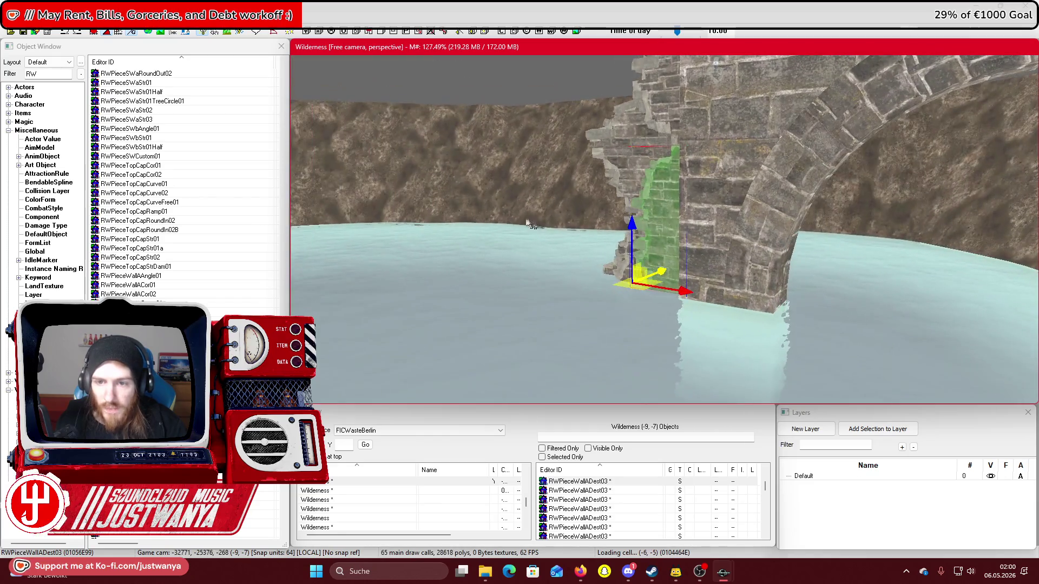
key("shift")
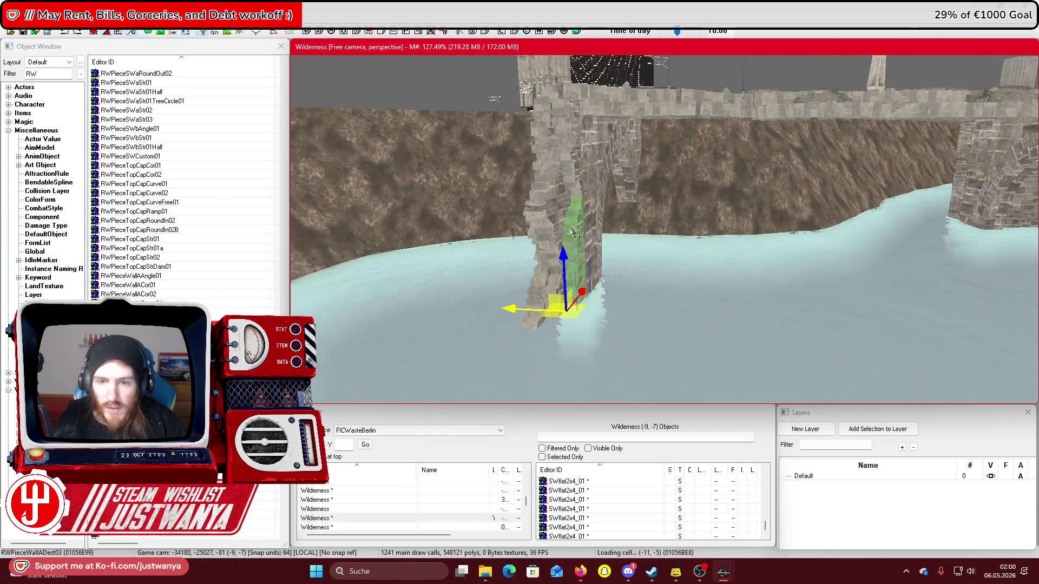
key("shift")
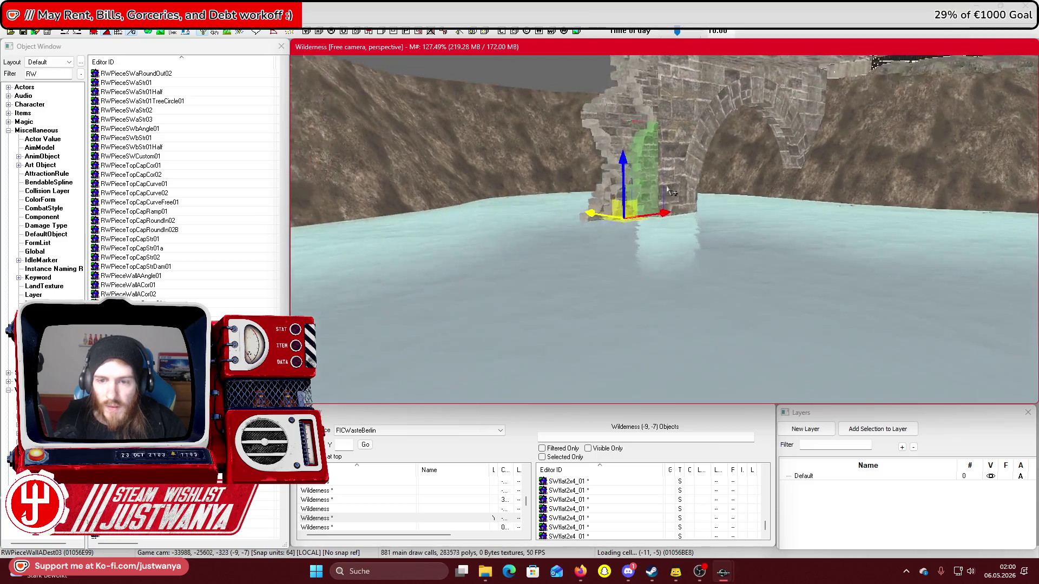
key("shift")
left_click_drag(597, 161, 598, 358)
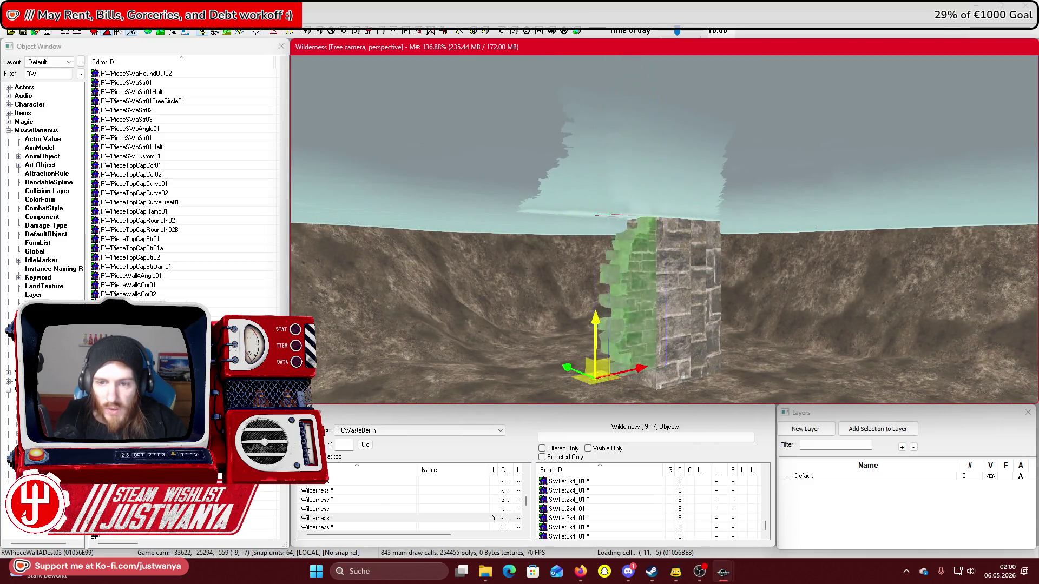
Turn the wall piece back upright and raise it slightly
key("e")
mouse_move(638, 248)
left_mouse_down()
mouse_move(649, 271)
mouse_move(643, 254)
left_mouse_up()
key("w")
scroll(599, 191, "up", 5)
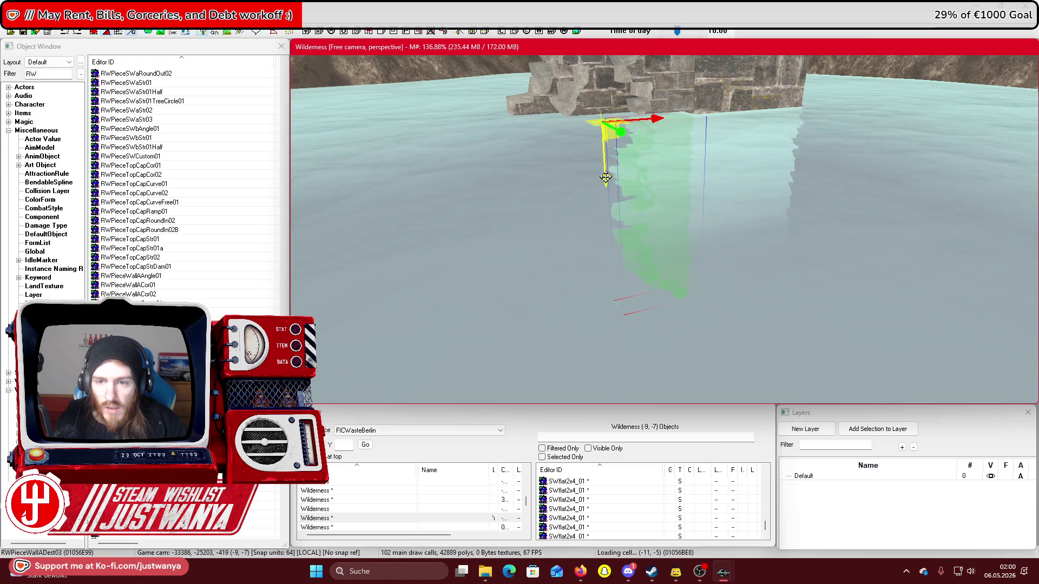
mouse_move(605, 177)
left_mouse_down()
mouse_move(698, 151)
mouse_move(723, 151)
mouse_move(726, 163)
left_mouse_up()
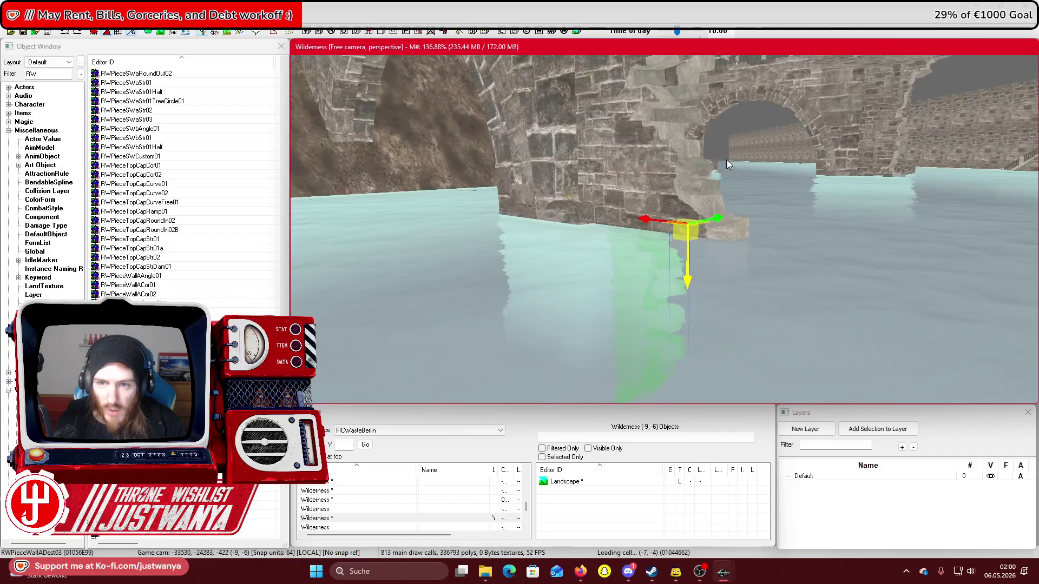
Select WallADest02, undo an accidental tip-over, and inspect it from several angles
left_click(655, 238)
key("e")
left_click_drag(632, 215, 634, 265)
key("ctrl+z")
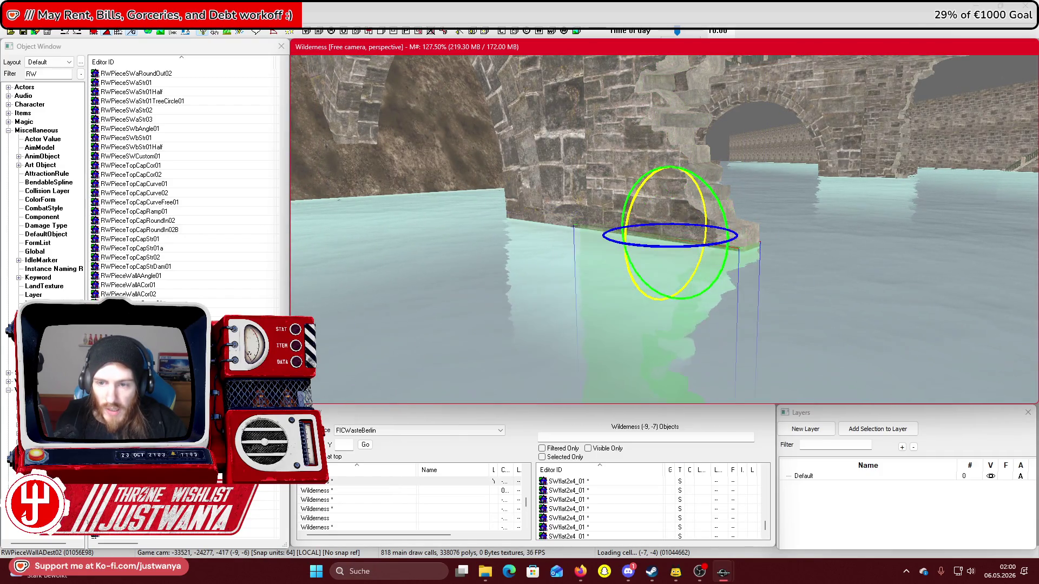
key("shift")
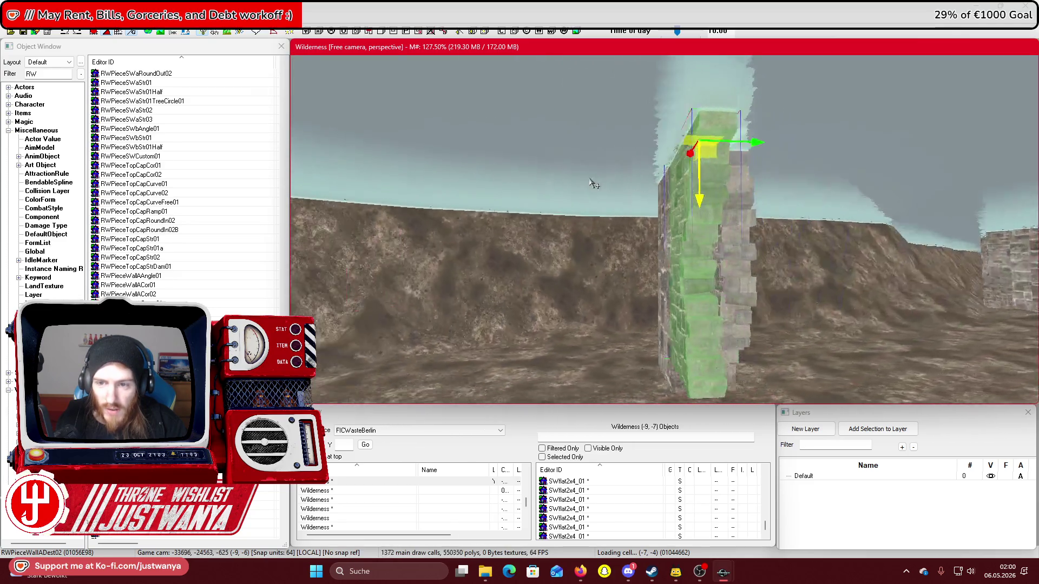
key("shift")
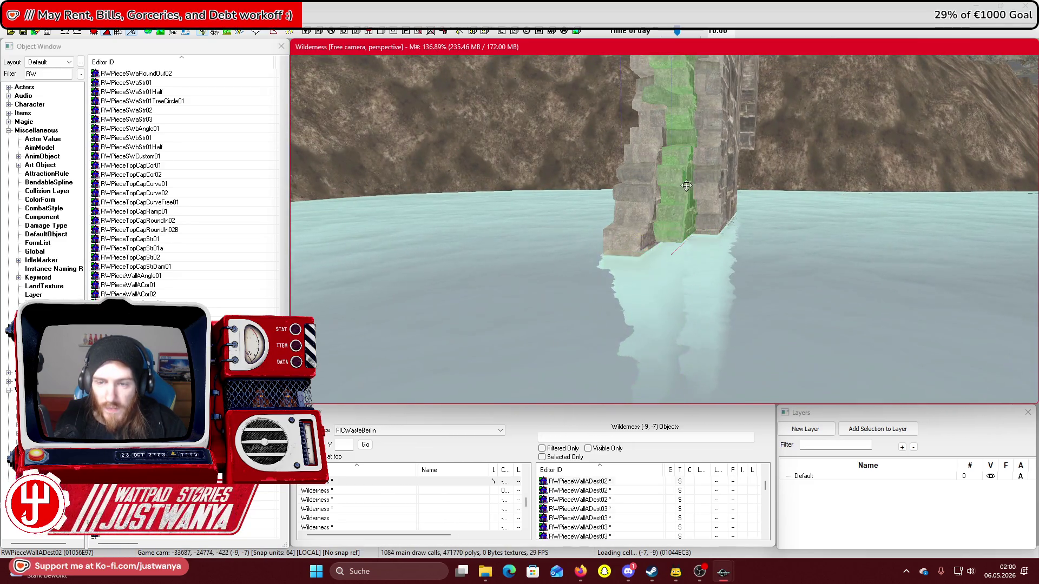
key("shift")
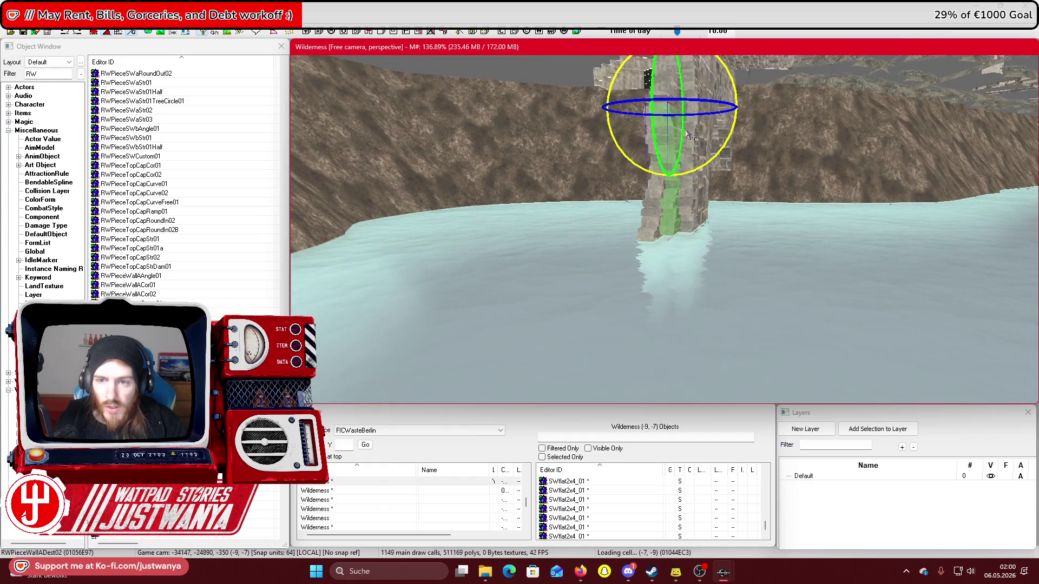
key("shift")
Stand WallADest02 straight up and lower it below the water to the canal floor
mouse_move(722, 152)
left_mouse_down()
mouse_move(697, 135)
mouse_move(746, 135)
mouse_move(698, 135)
mouse_move(723, 124)
left_mouse_up()
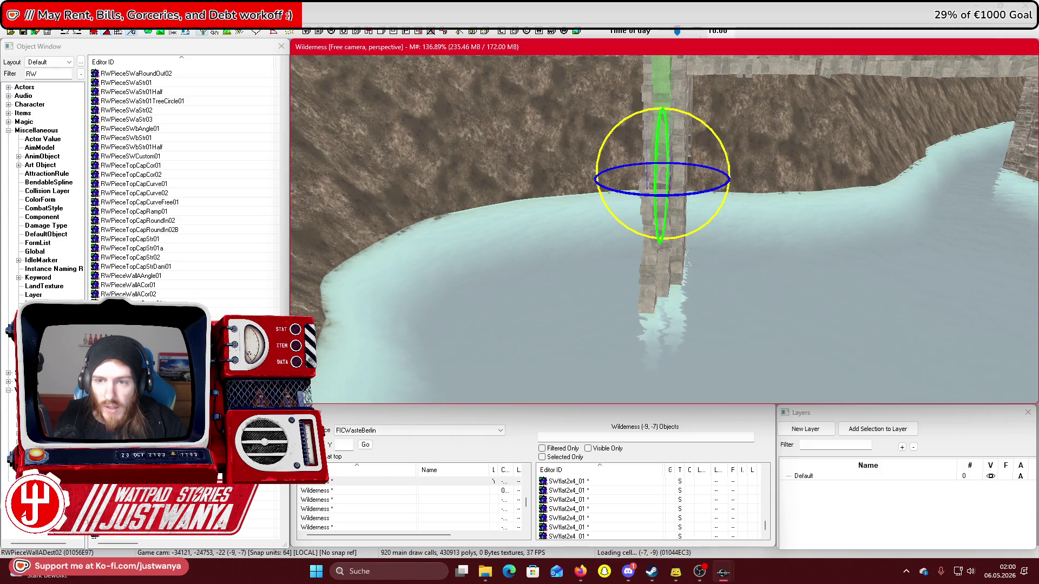
key("w")
mouse_move(661, 163)
left_mouse_down()
mouse_move(661, 273)
mouse_move(665, 262)
left_mouse_up()
scroll(664, 262, "up", 5)
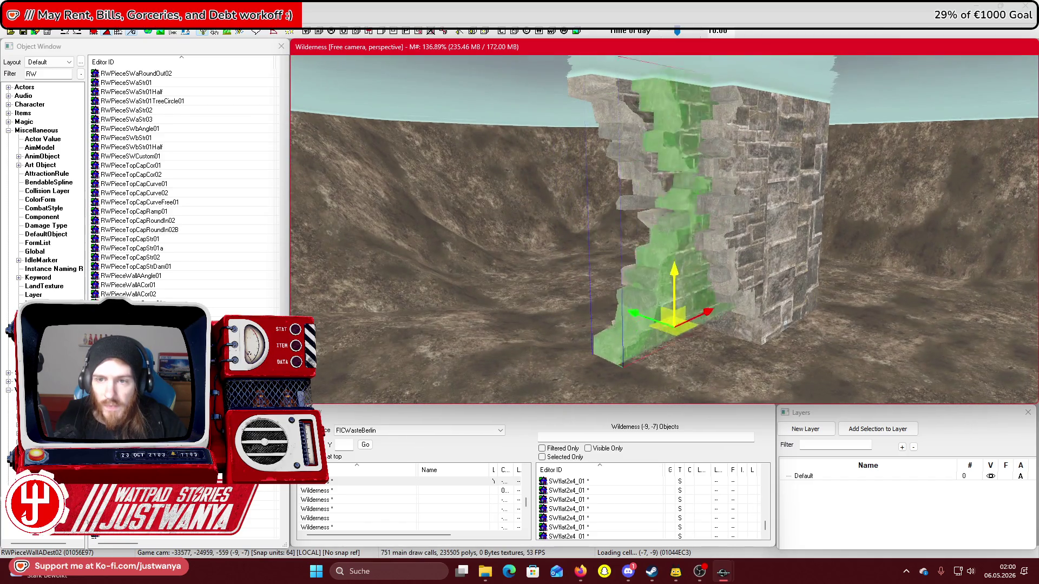
scroll(672, 277, "down", 3)
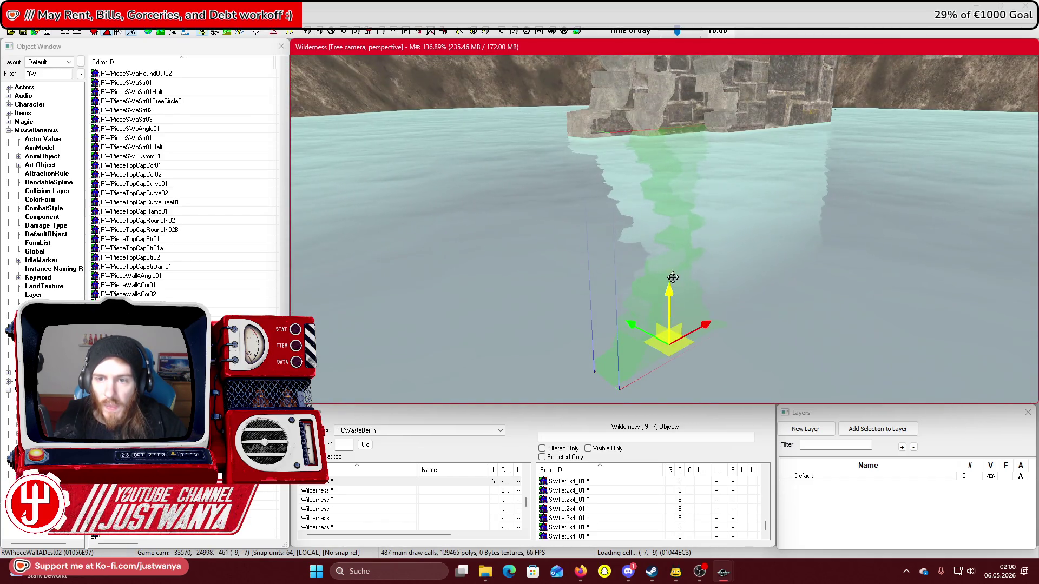
scroll(672, 277, "down", 1)
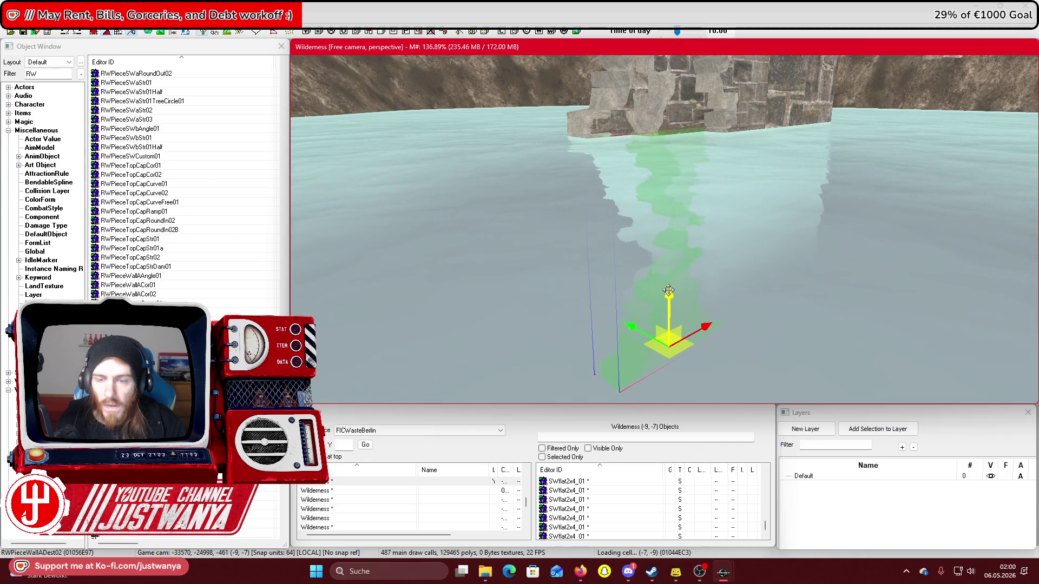
scroll(668, 290, "up", 5)
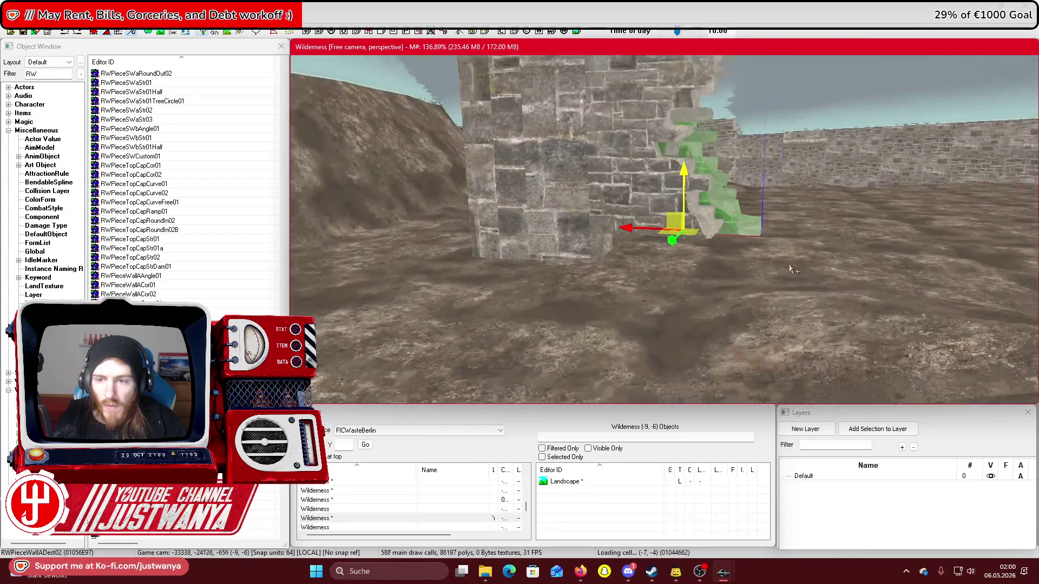
scroll(792, 269, "down", 5)
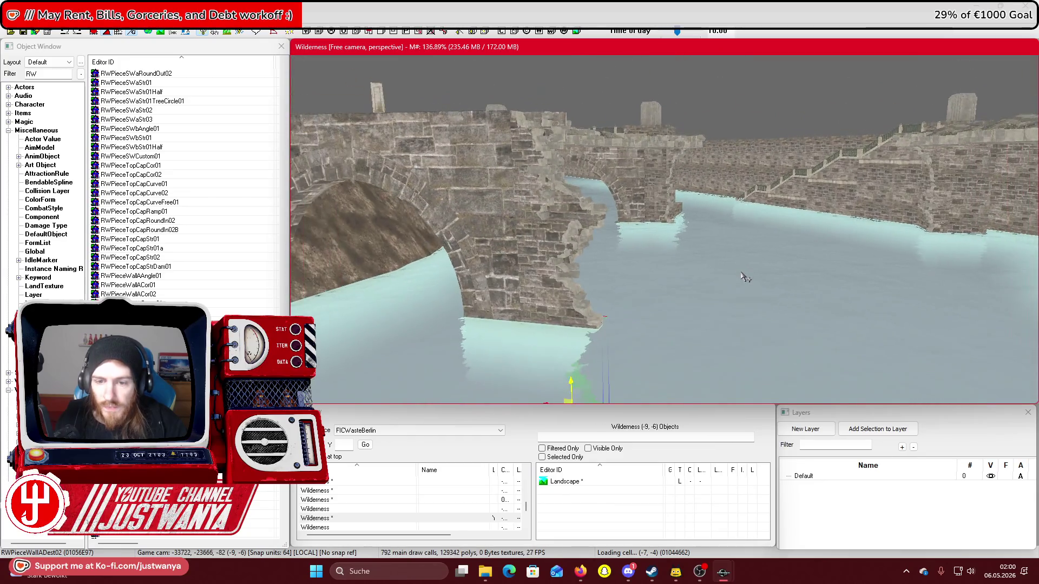
Save the plugin with the bridge changes
scroll(747, 287, "up", 5)
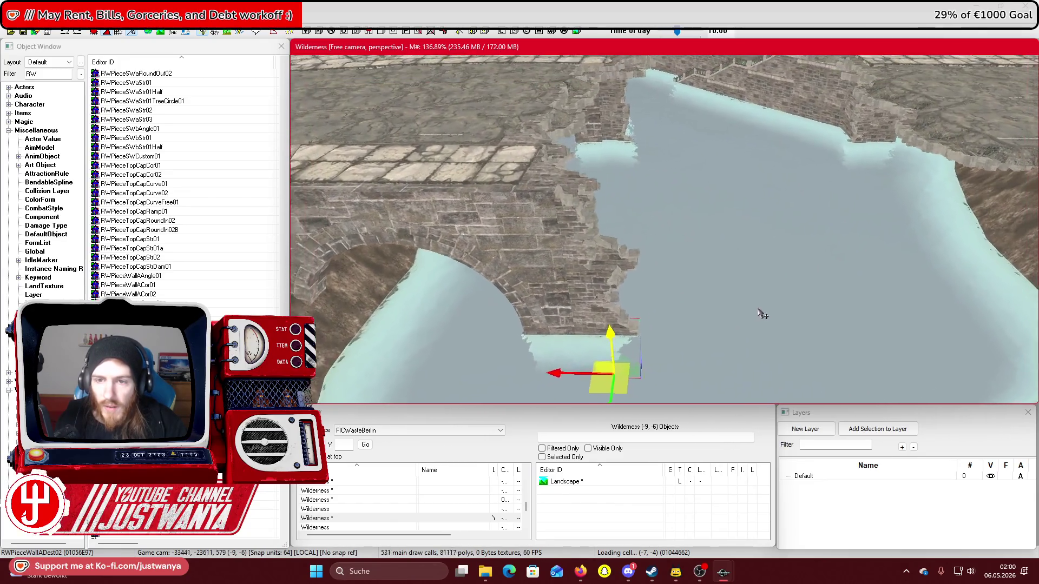
scroll(762, 314, "down", 5)
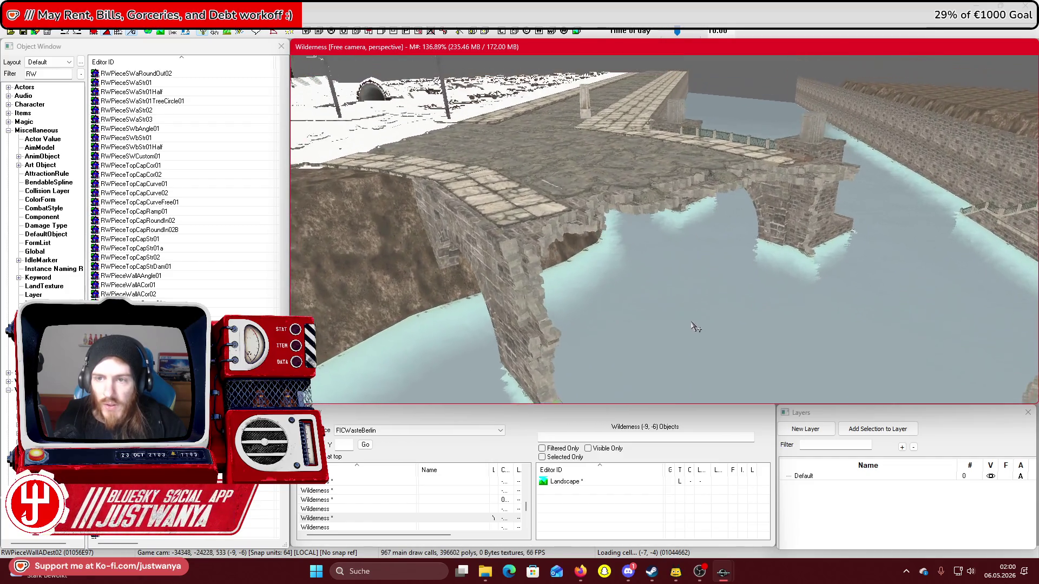
left_click(23, 33)
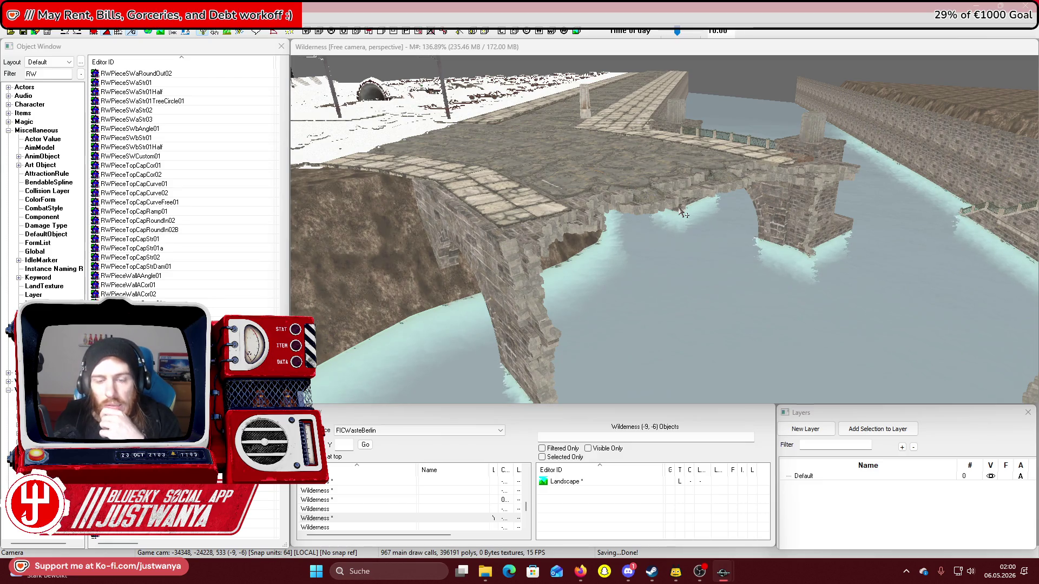
left_click(758, 91)
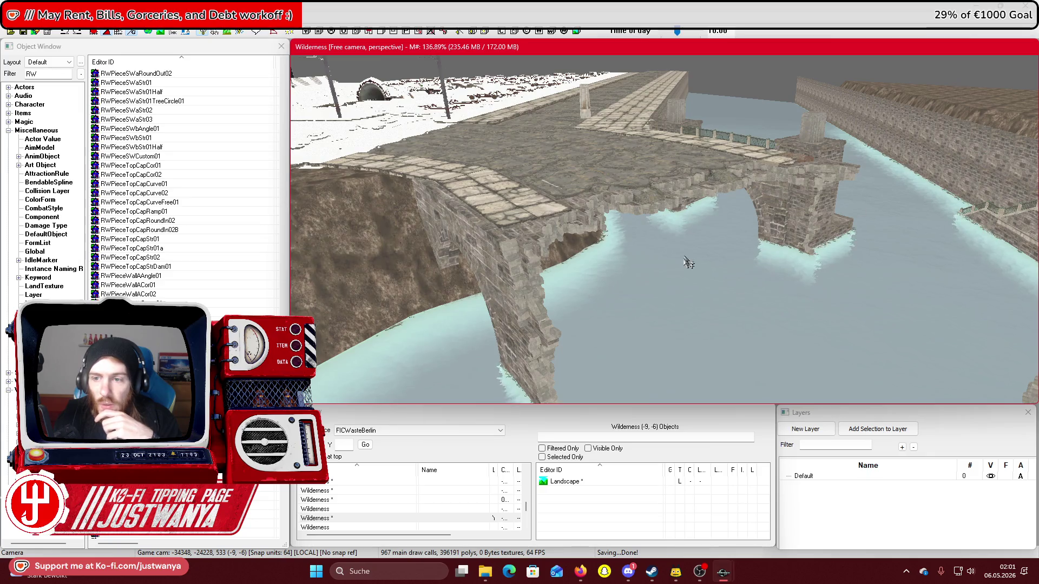
Zoom out for an overview of the arched bridge, switching to Firefox and back
scroll(849, 238, "down", 3)
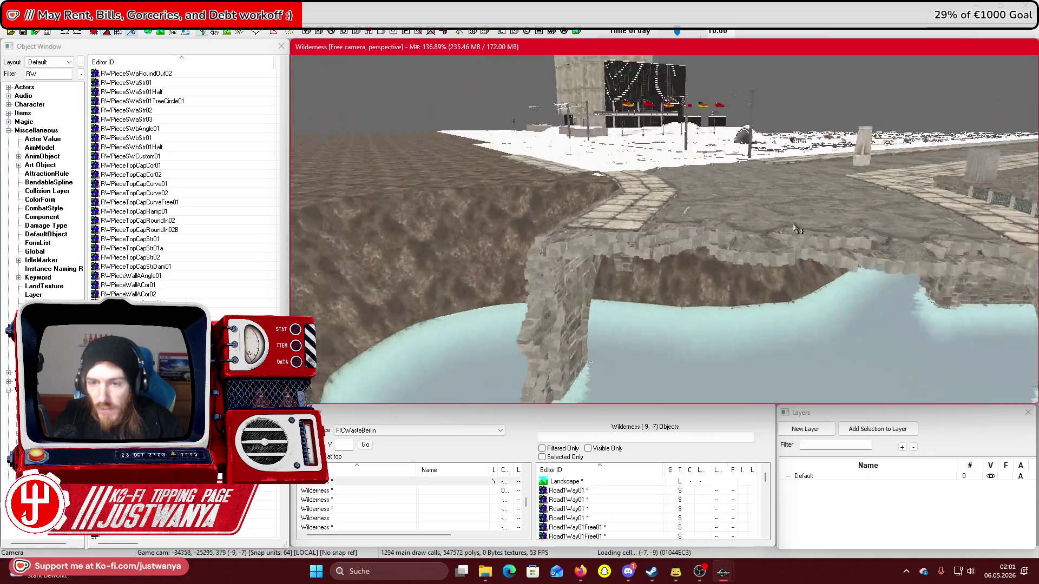
scroll(841, 233, "down", 2)
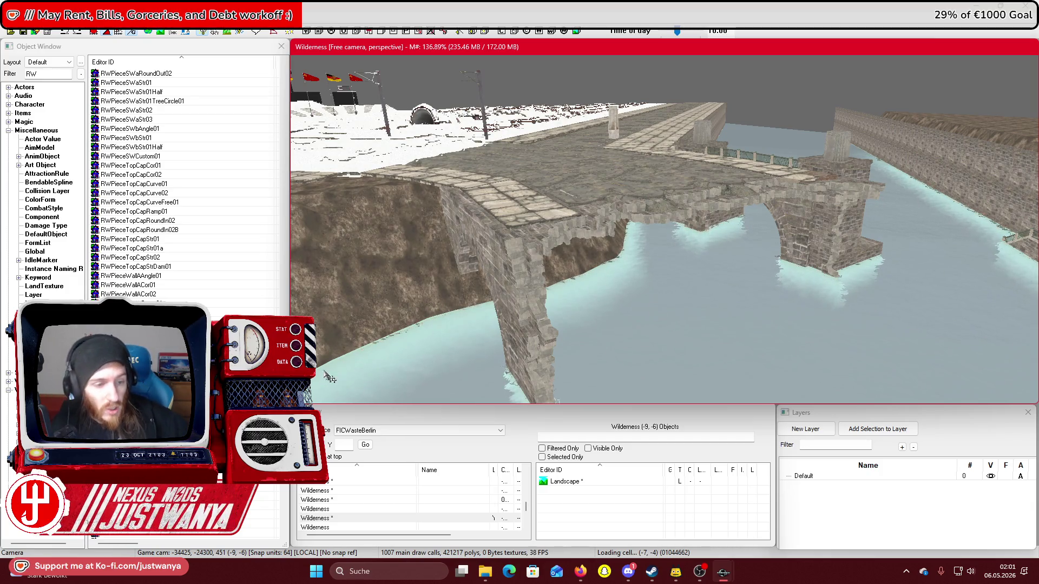
key("alt+Tab")
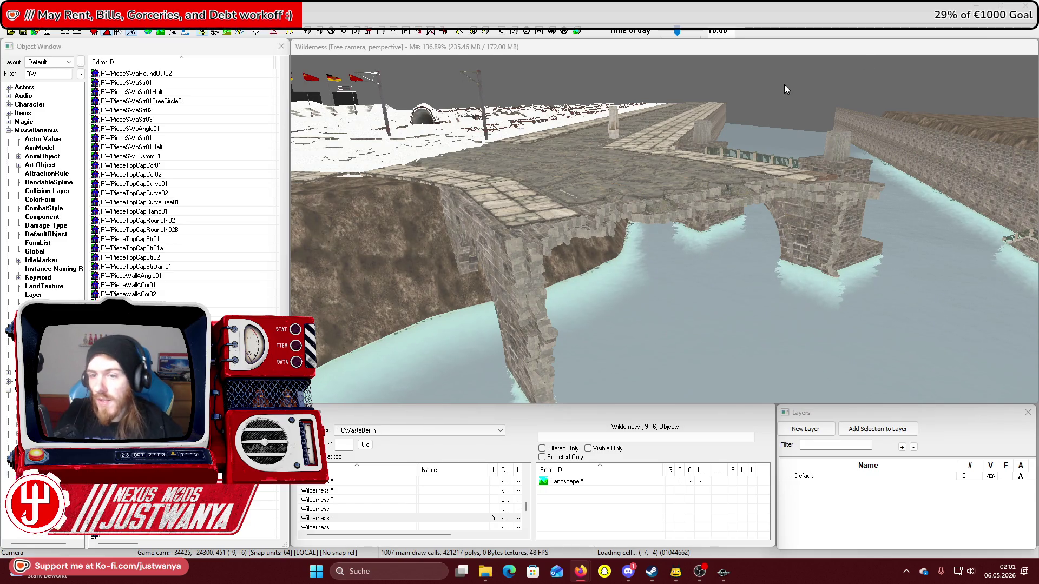
left_click(786, 102)
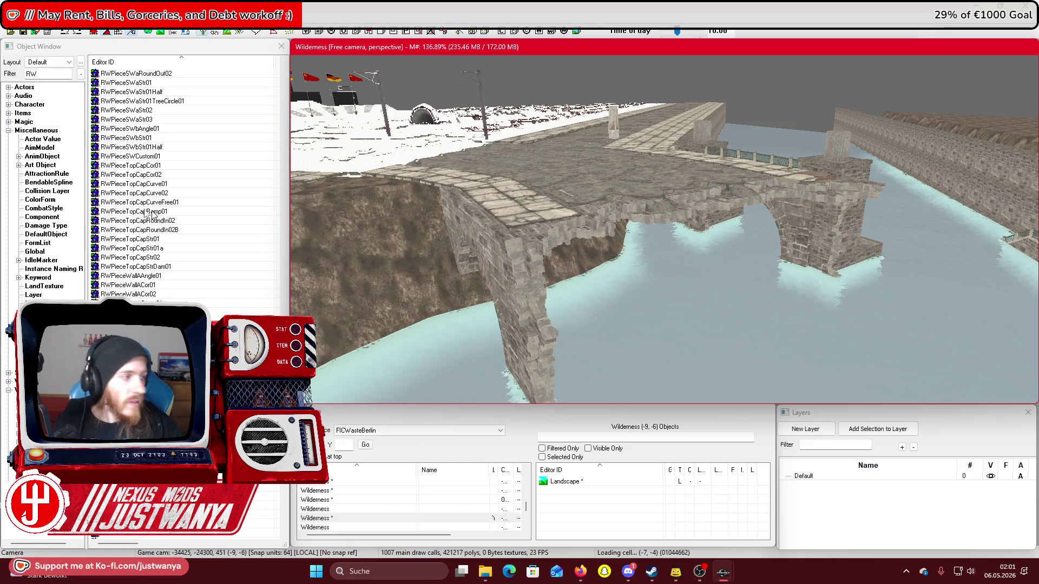
key("alt+Tab")
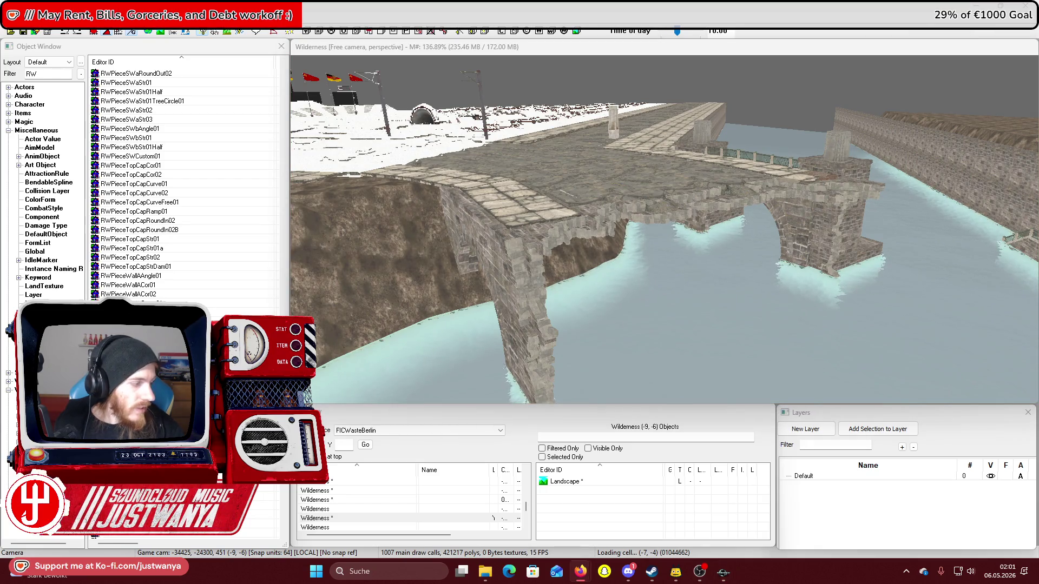